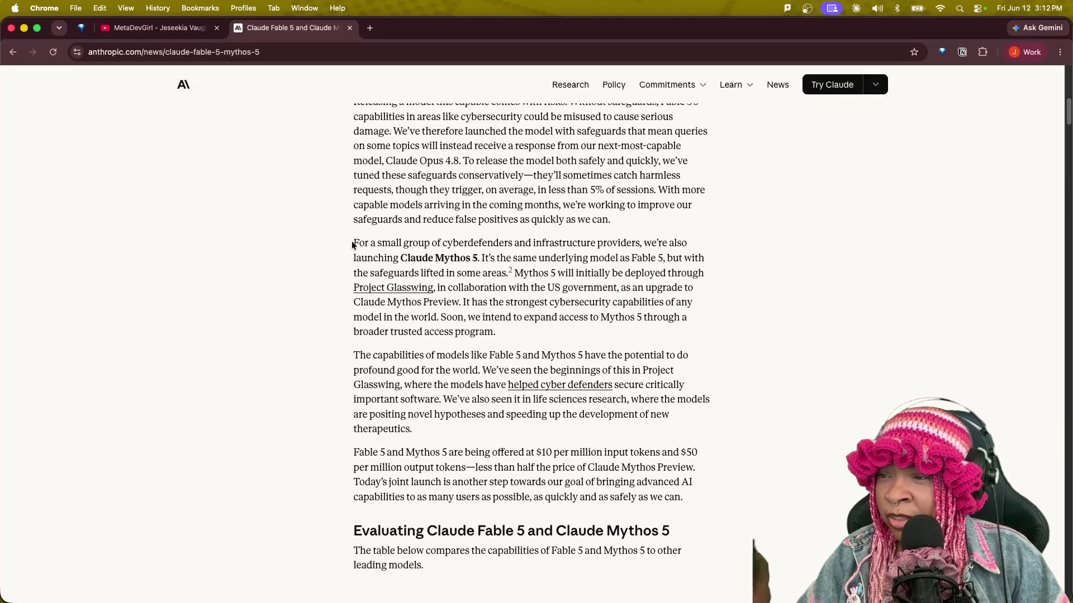
Read the Mythos 5 paragraph, then open the Project Glasswing link in a new tab and switch to it.
mouse_move(352, 244)
left_mouse_down()
mouse_move(431, 273)
mouse_move(492, 326)
left_mouse_up()
left_click(371, 250)
mouse_move(353, 244)
left_mouse_down()
mouse_move(692, 246)
mouse_move(695, 259)
left_mouse_up()
mouse_move(479, 260)
left_mouse_down()
mouse_move(685, 270)
mouse_move(712, 273)
mouse_move(709, 282)
left_mouse_up()
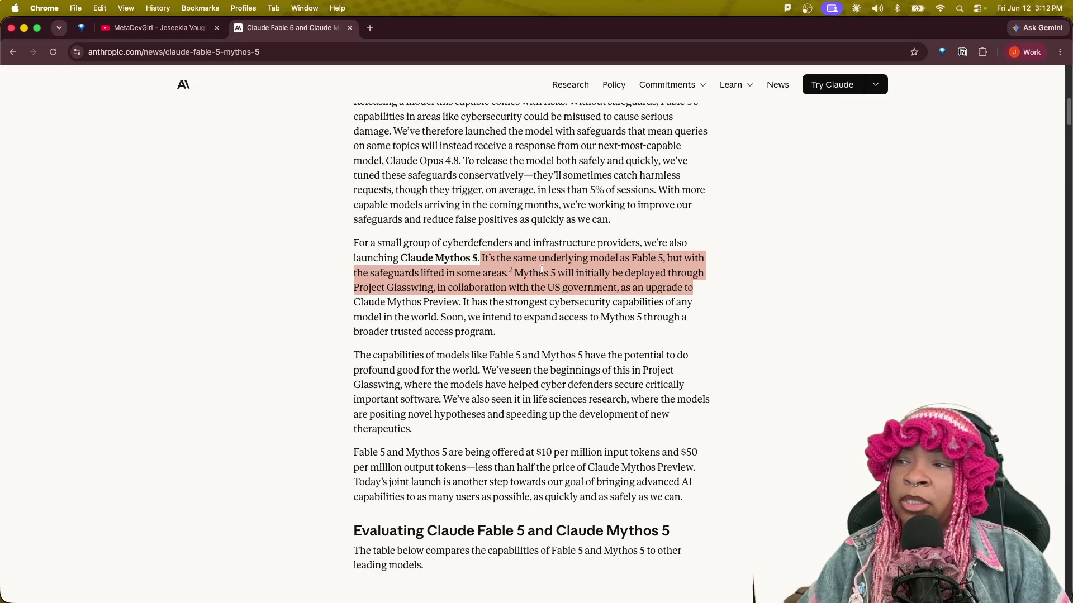
left_click(686, 284)
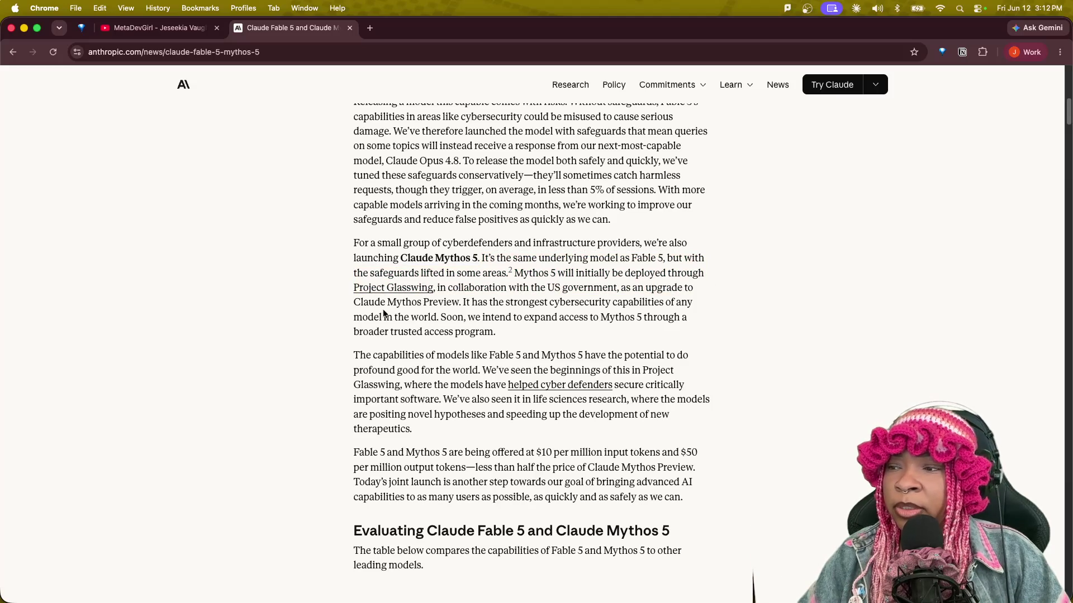
left_click(422, 286, "super")
left_click(421, 28)
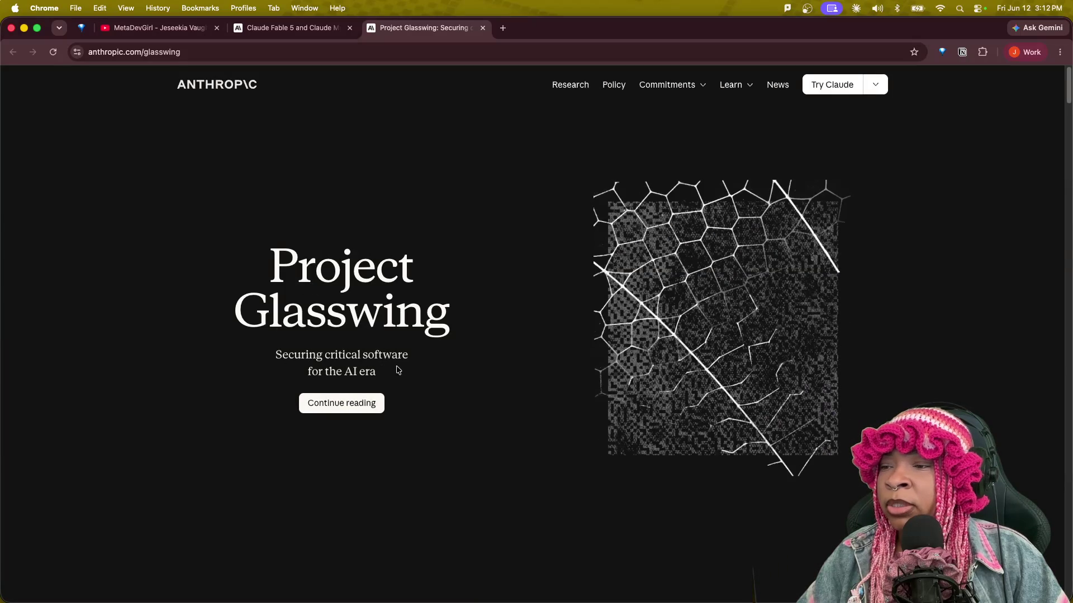
Continue into the Glasswing article and run a Google search on the selected 'Palo Alto Networks'.
left_click(338, 404)
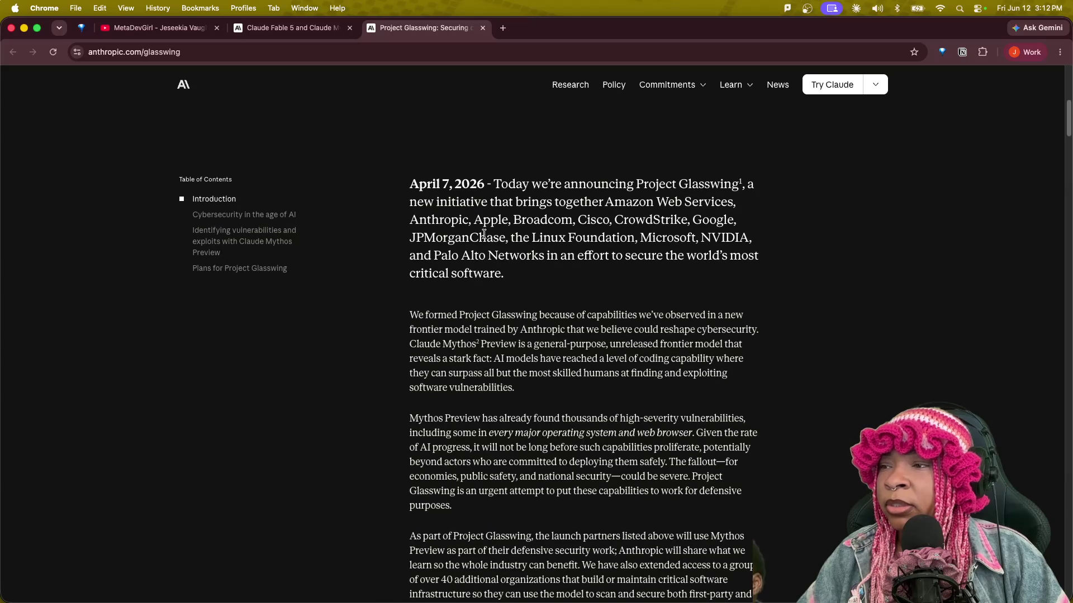
mouse_move(492, 185)
left_mouse_down()
mouse_move(711, 202)
mouse_move(738, 280)
left_mouse_up()
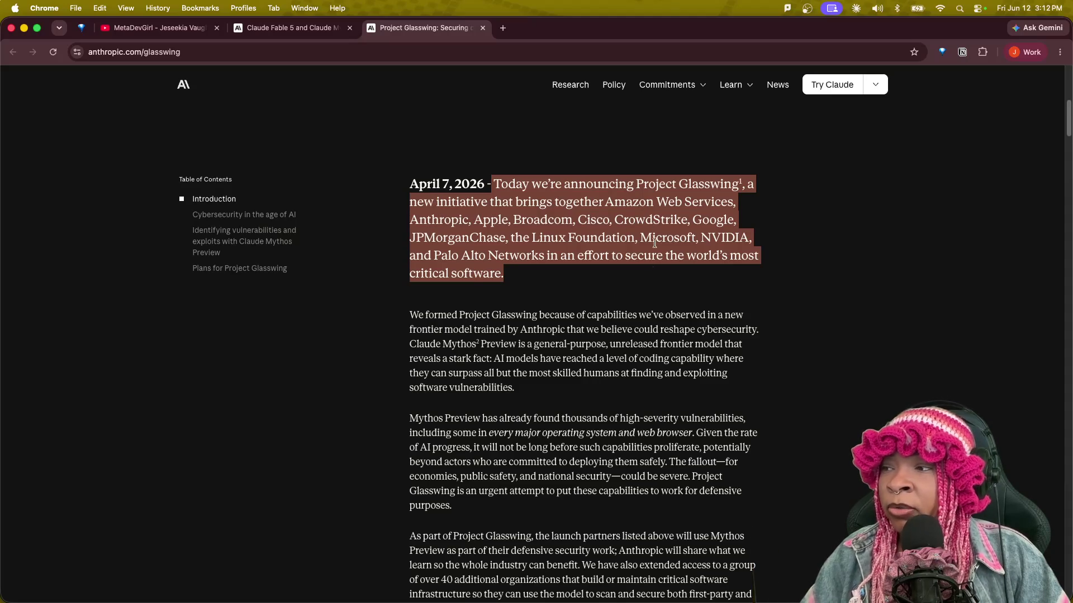
left_click(649, 282)
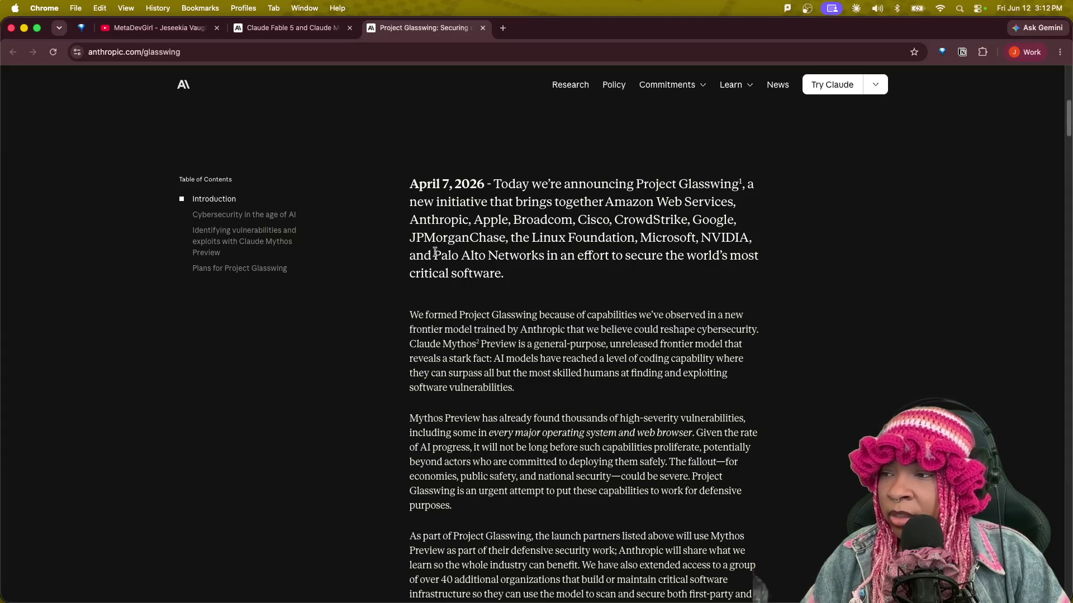
left_click_drag(433, 255, 543, 256)
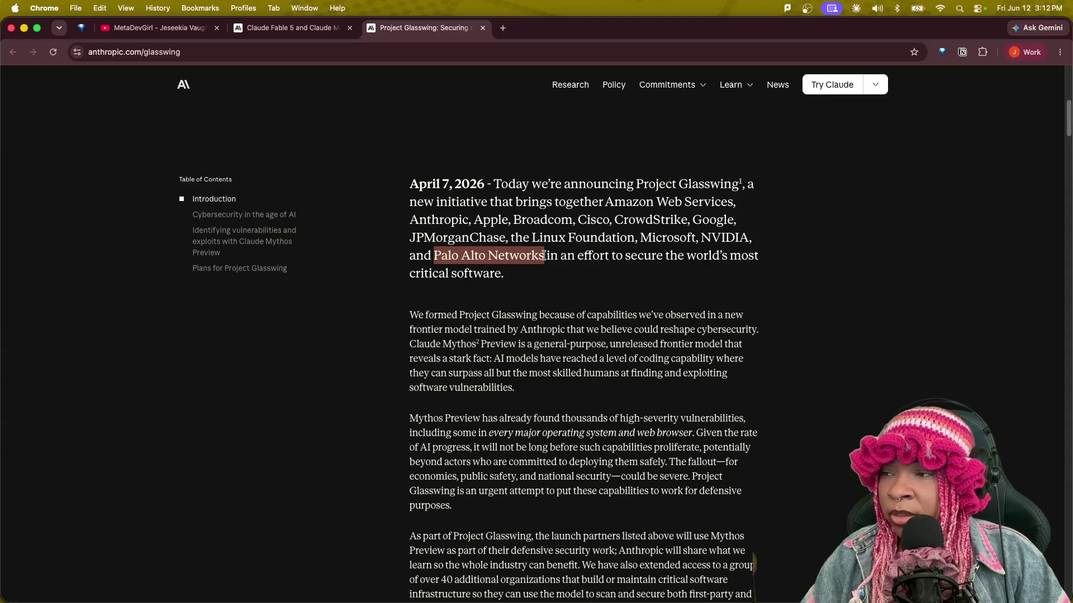
right_click(537, 256)
left_click(572, 304)
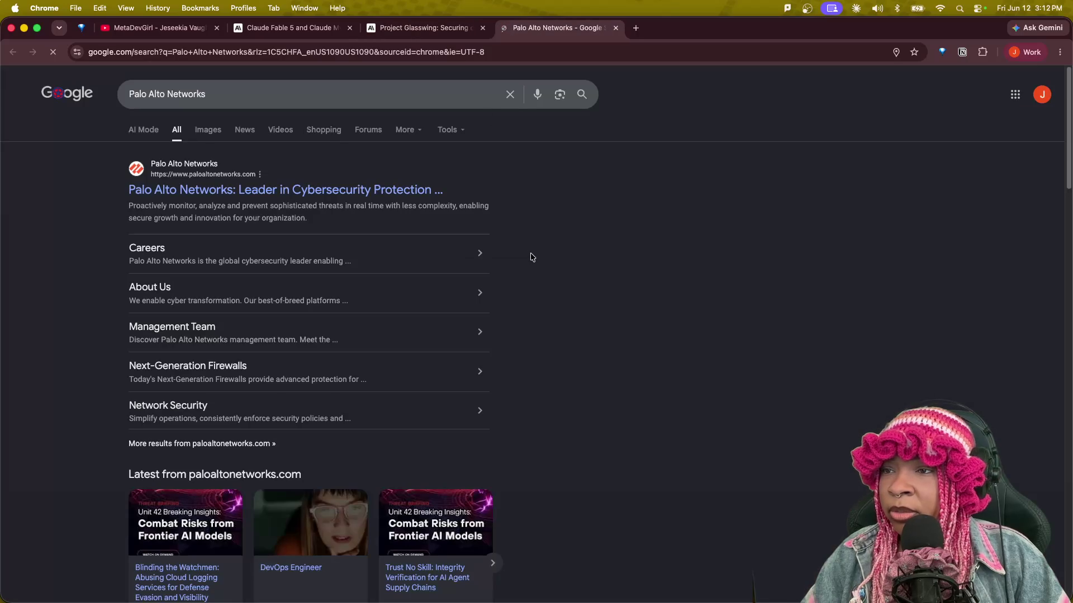
Visit the Palo Alto Networks homepage from the search results, then close its tab.
left_click(233, 190)
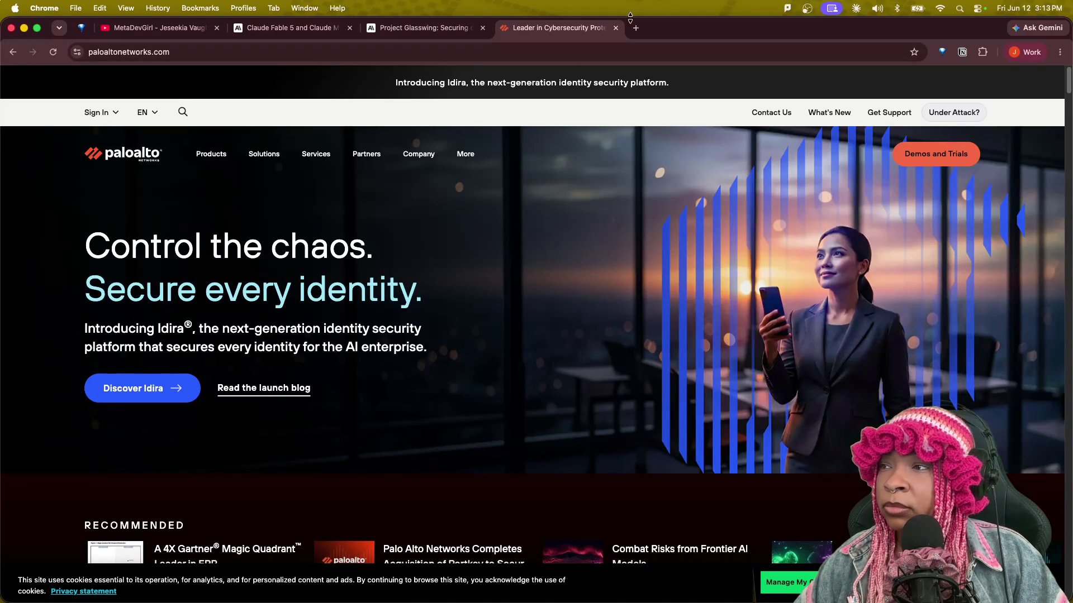
left_click(615, 28)
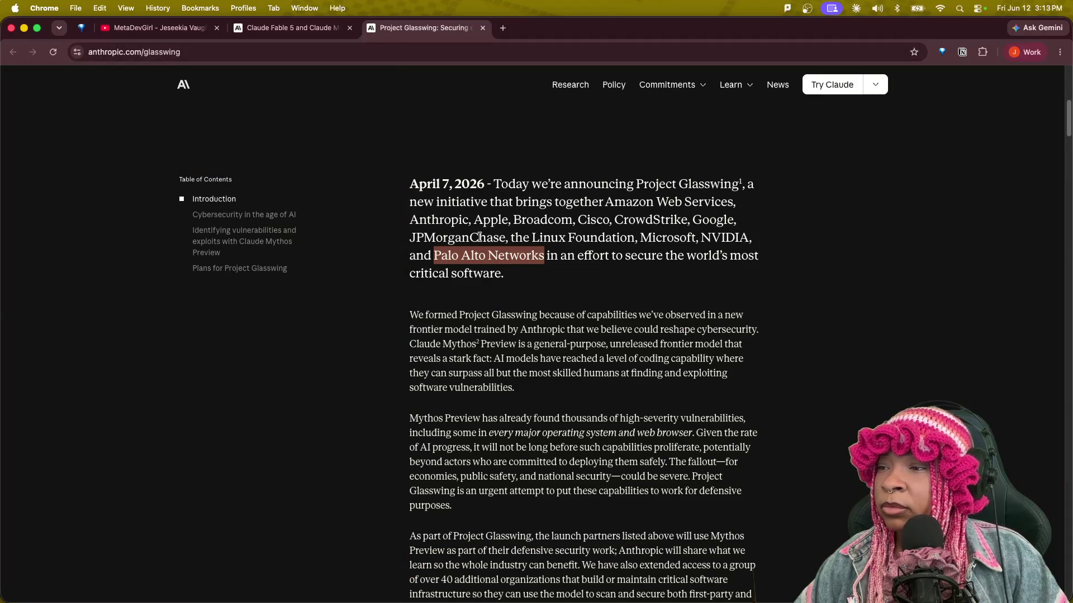
mouse_move(416, 315)
left_mouse_down()
mouse_move(781, 326)
mouse_move(754, 386)
left_mouse_up()
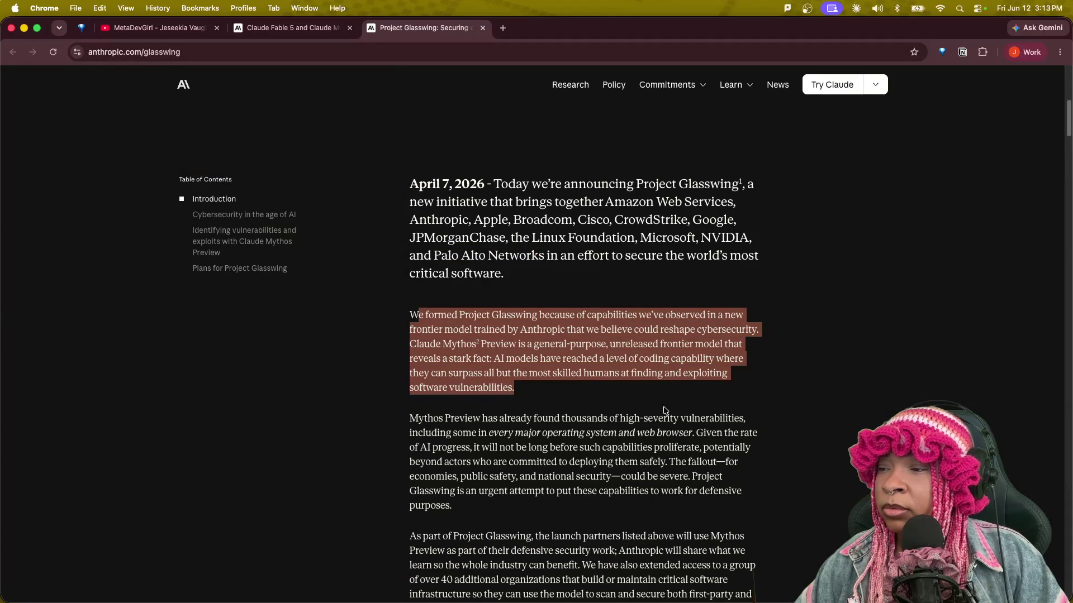
scroll(490, 384, "down", 5)
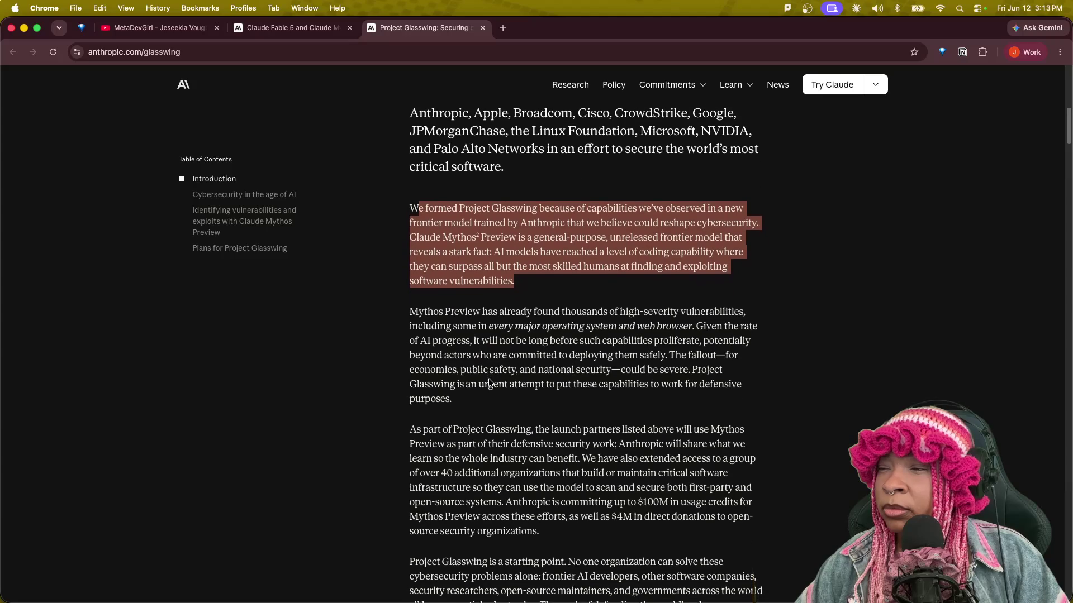
scroll(490, 383, "down", 1)
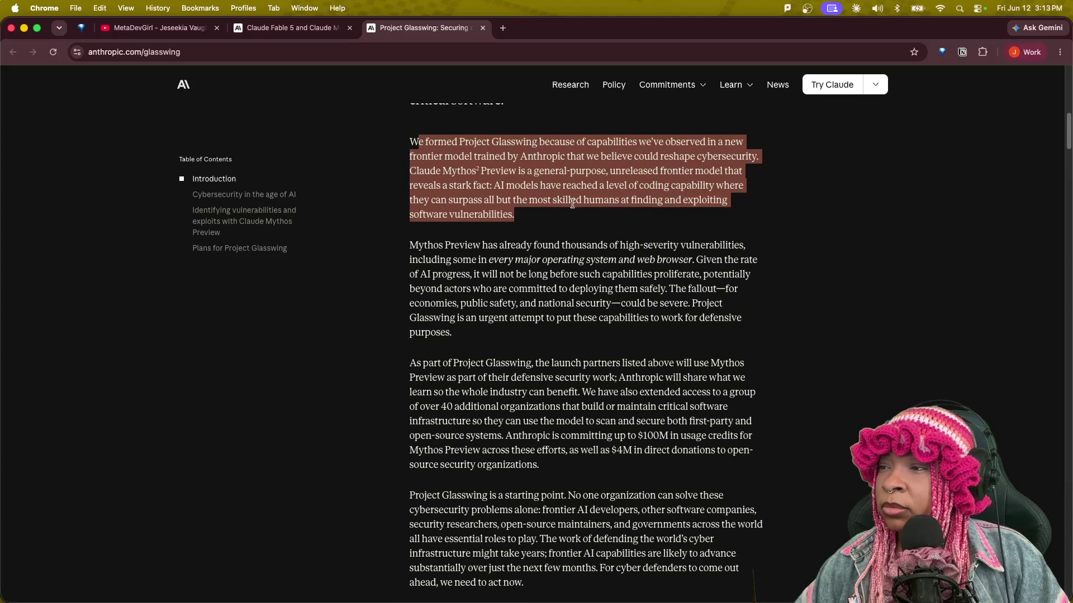
scroll(548, 369, "down", 2)
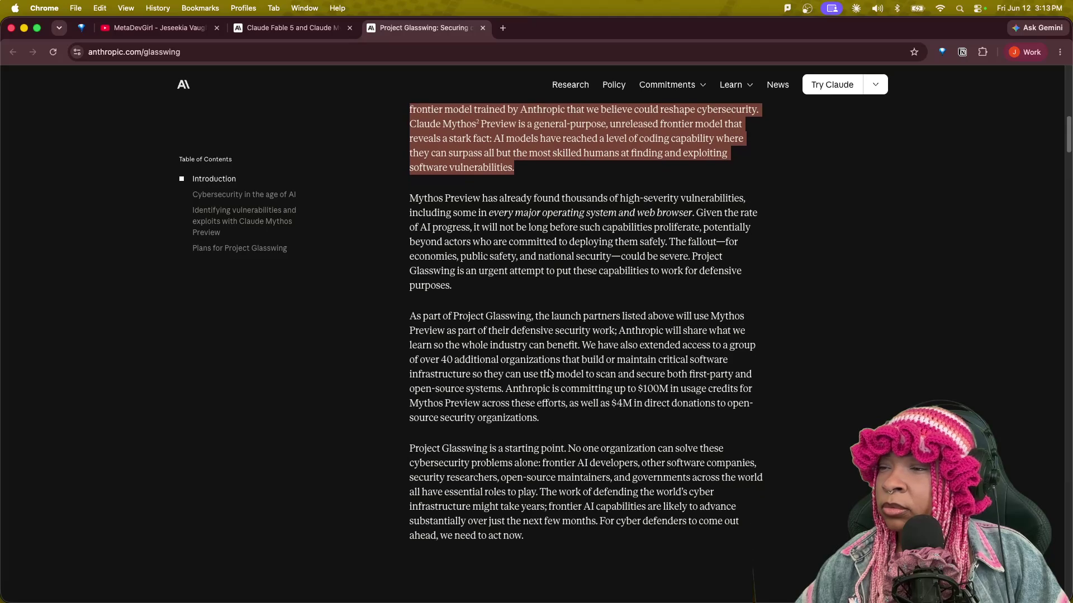
left_click_drag(497, 212, 693, 211)
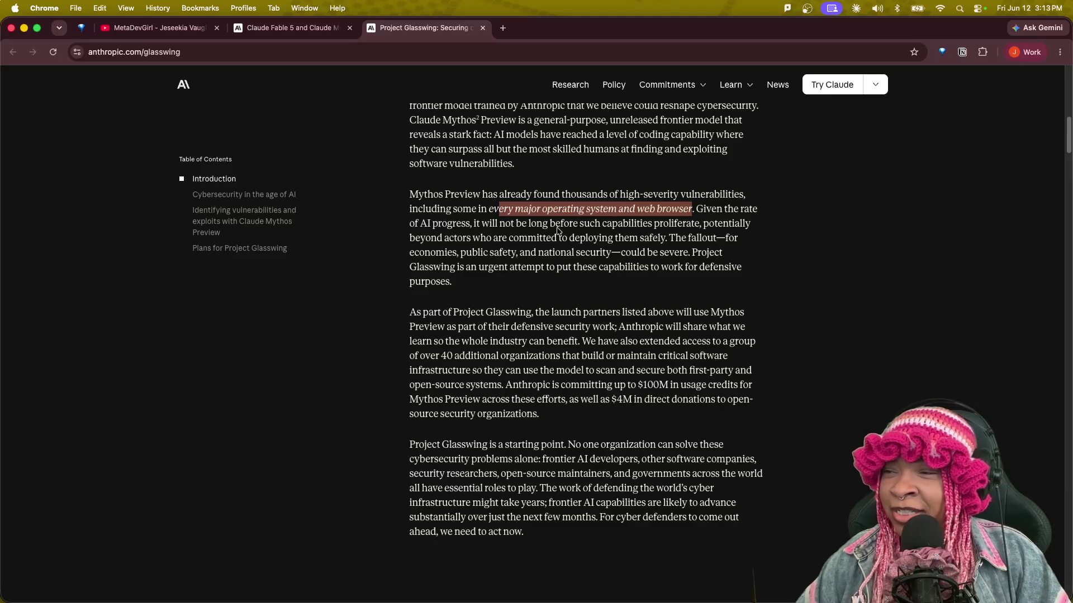
left_click(495, 218)
left_click_drag(489, 211, 692, 212)
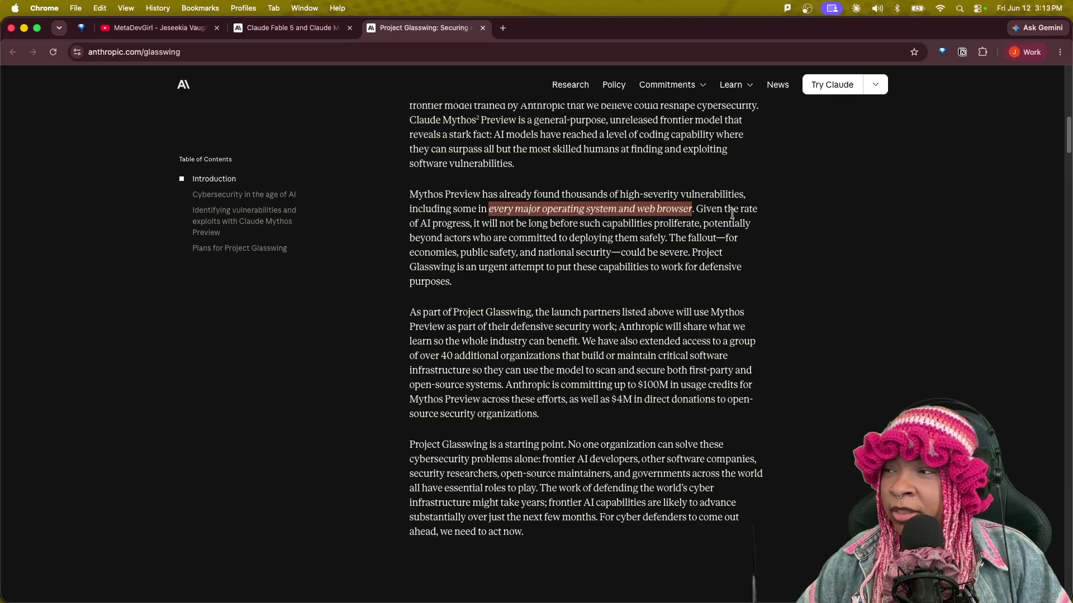
mouse_move(695, 208)
left_mouse_down()
mouse_move(758, 211)
mouse_move(756, 279)
left_mouse_up()
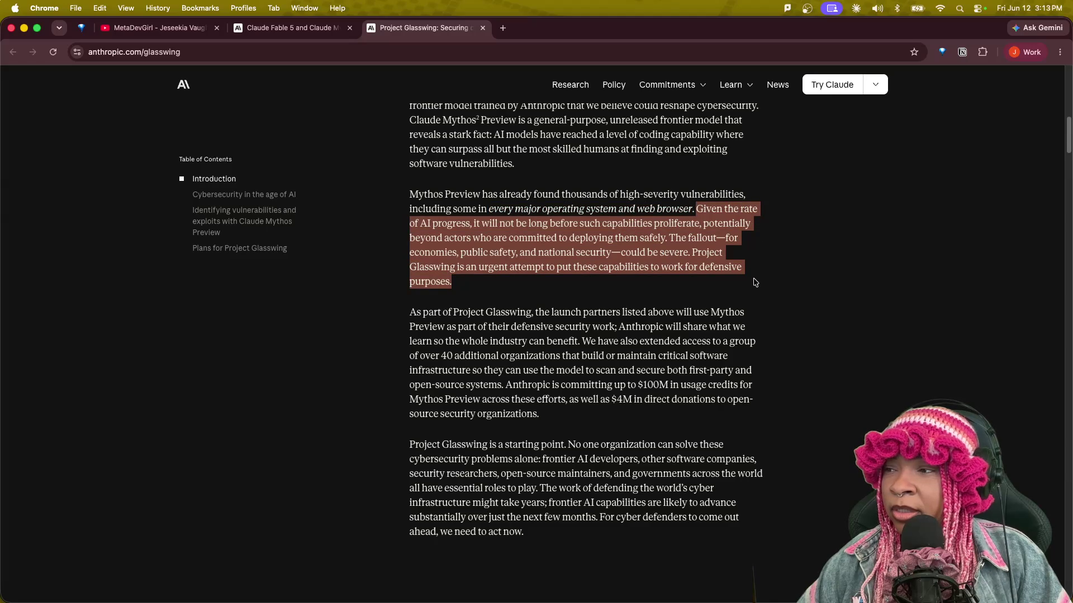
Read further down the Glasswing article past the launch partners paragraph, then bring up the YouTube tab.
scroll(727, 357, "down", 2)
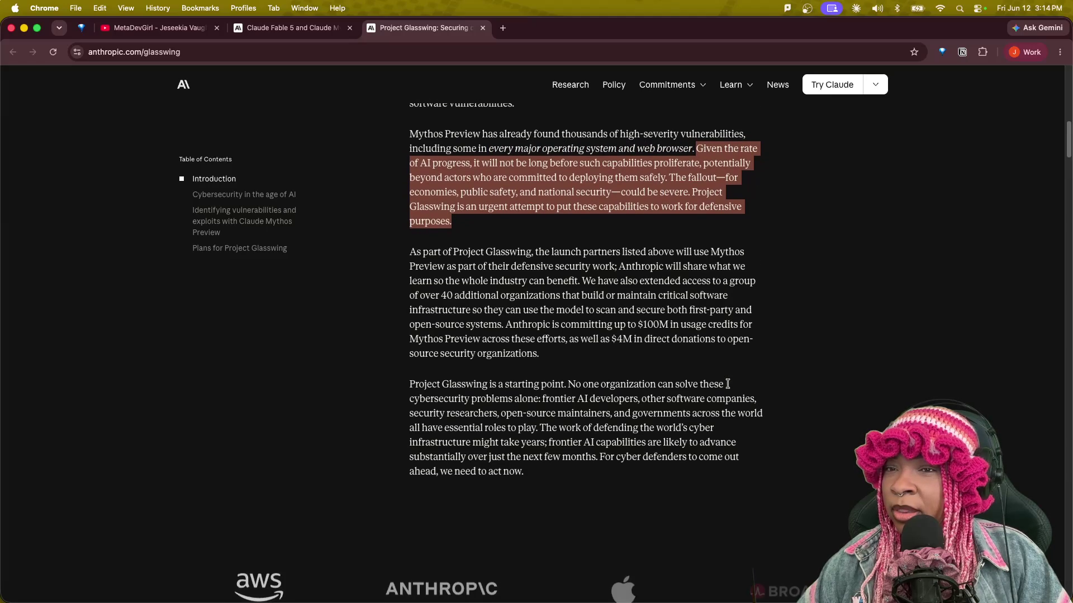
mouse_move(406, 252)
left_mouse_down()
mouse_move(498, 254)
mouse_move(592, 324)
mouse_move(595, 368)
mouse_move(564, 362)
left_mouse_up()
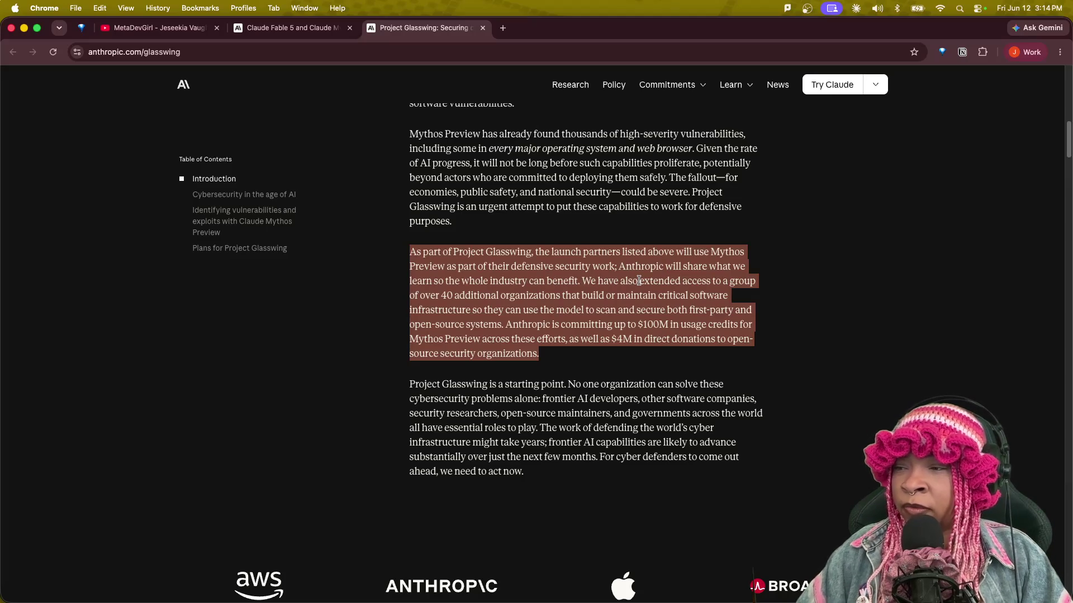
scroll(602, 427, "down", 1)
scroll(602, 428, "down", 10)
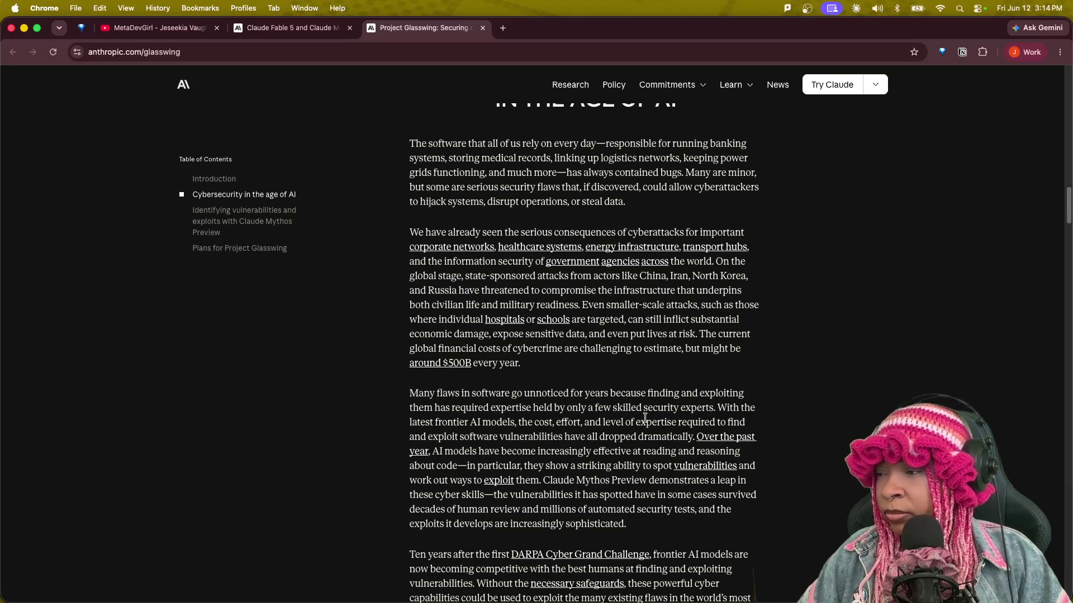
scroll(645, 418, "down", 3)
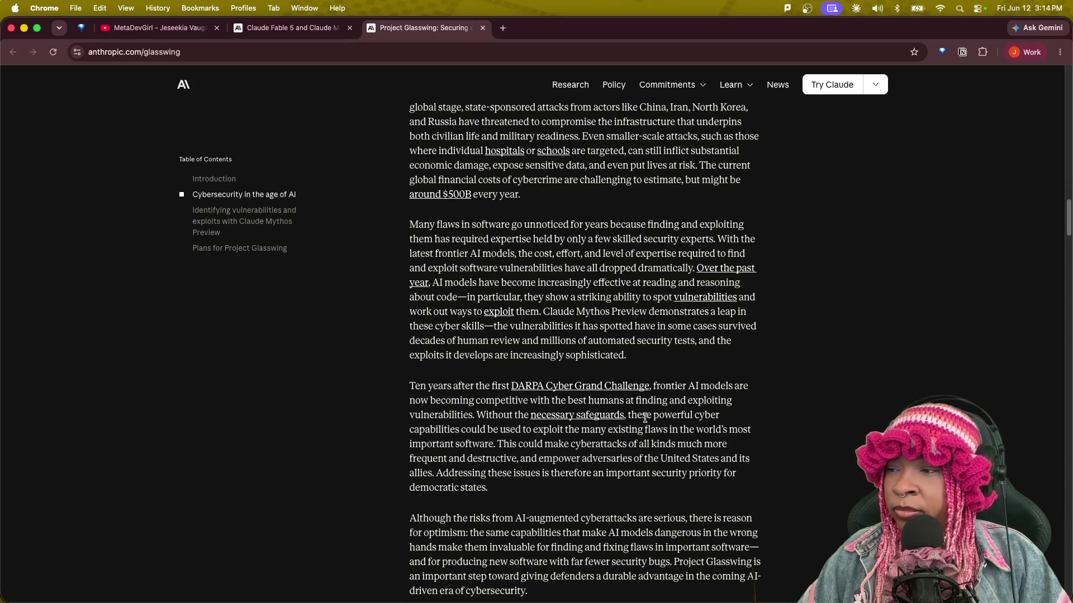
scroll(646, 418, "down", 10)
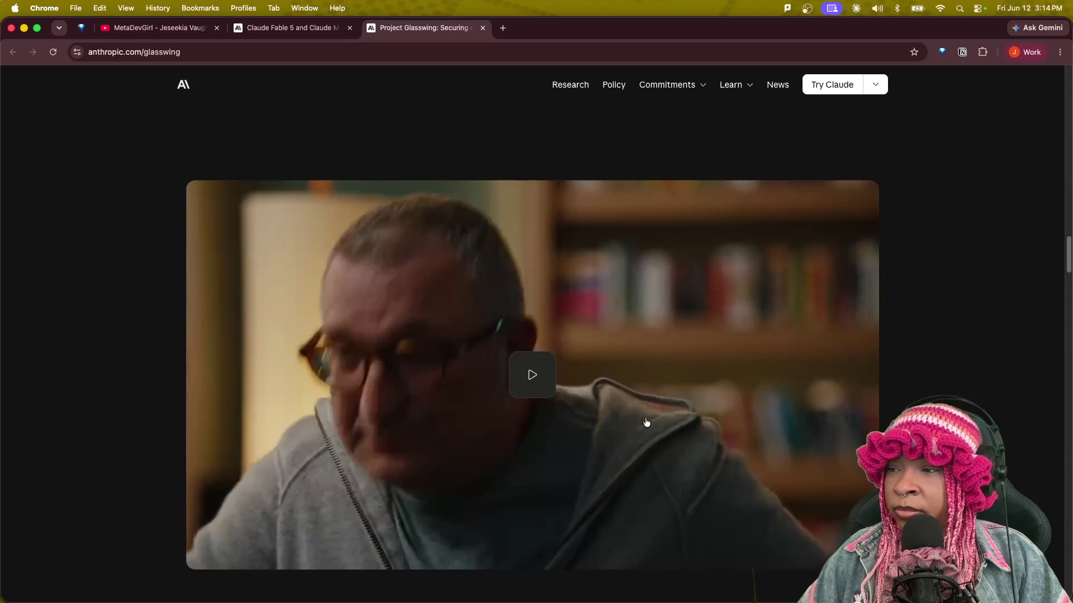
scroll(646, 423, "down", 4)
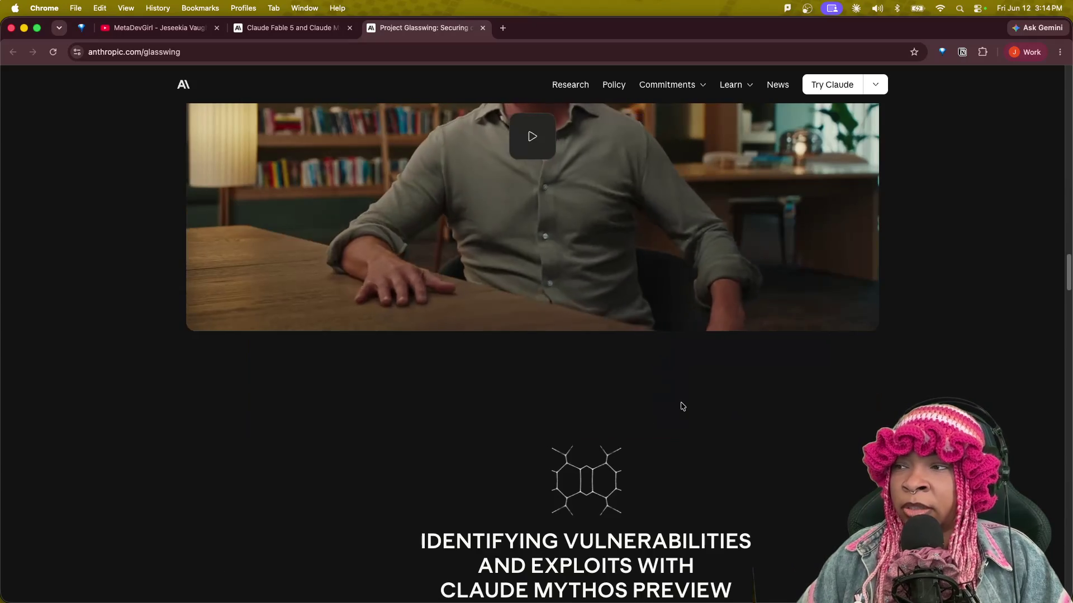
left_click(157, 28)
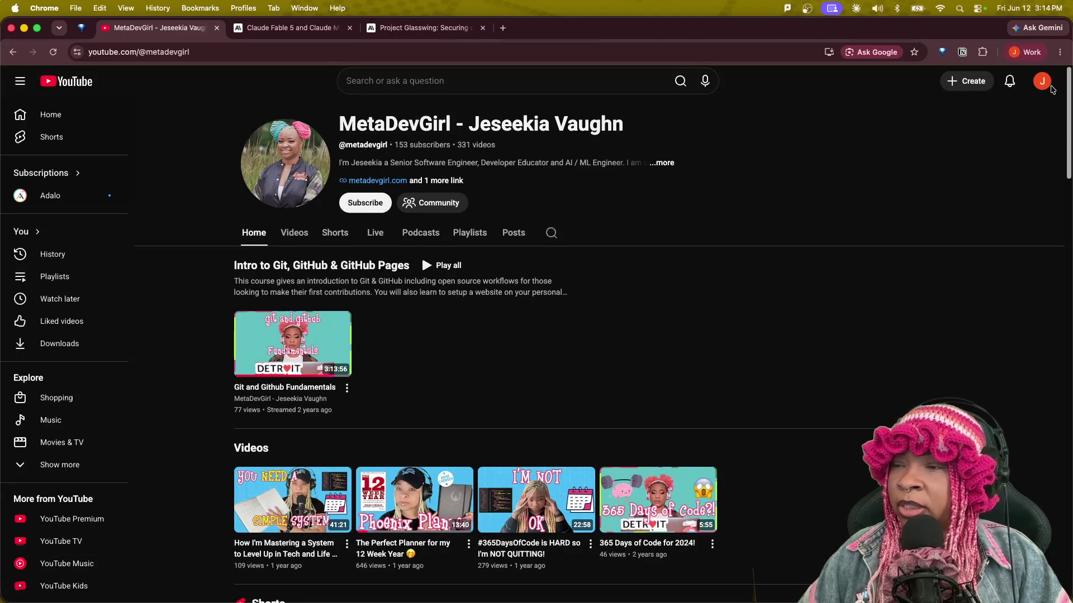
Check YouTube's account switcher, then detach the YouTube tab into its own window and view all windows.
left_click(1049, 84)
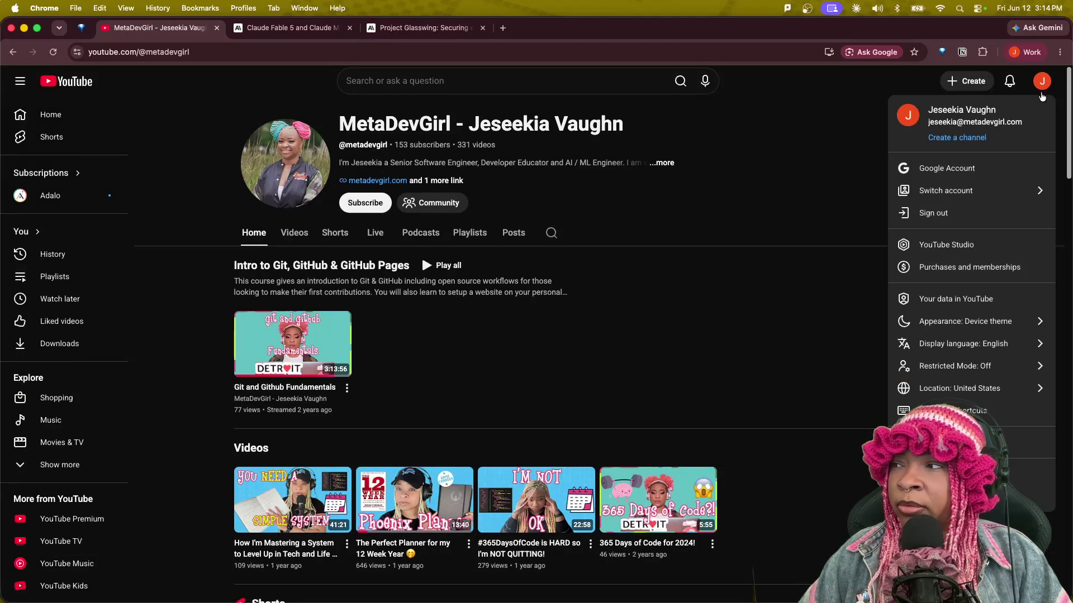
left_click(978, 191)
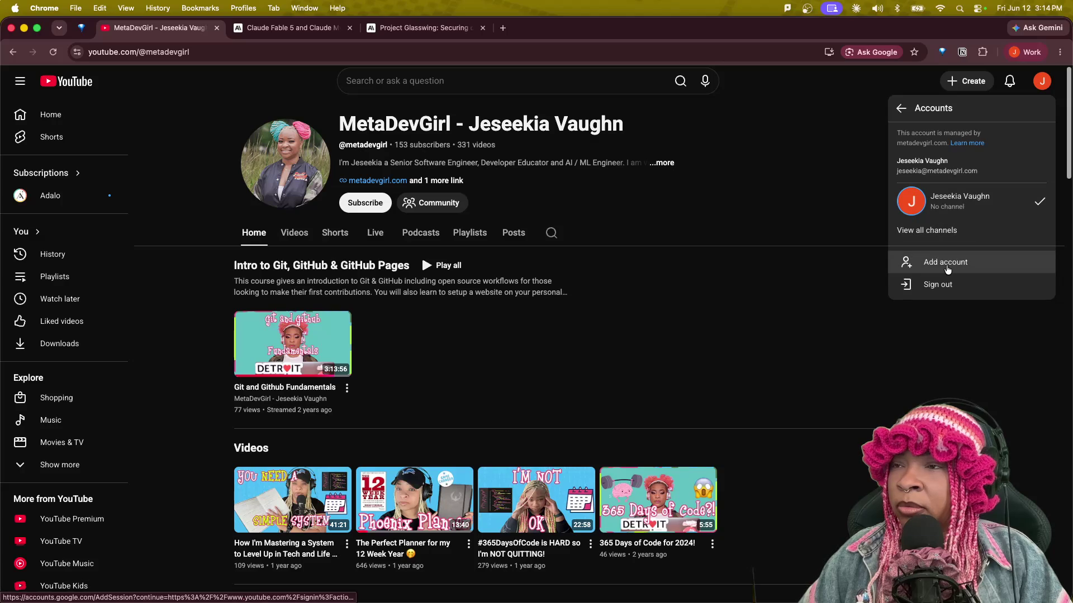
mouse_move(193, 31)
left_mouse_down()
mouse_move(75, 297)
mouse_move(0, 297)
left_mouse_up()
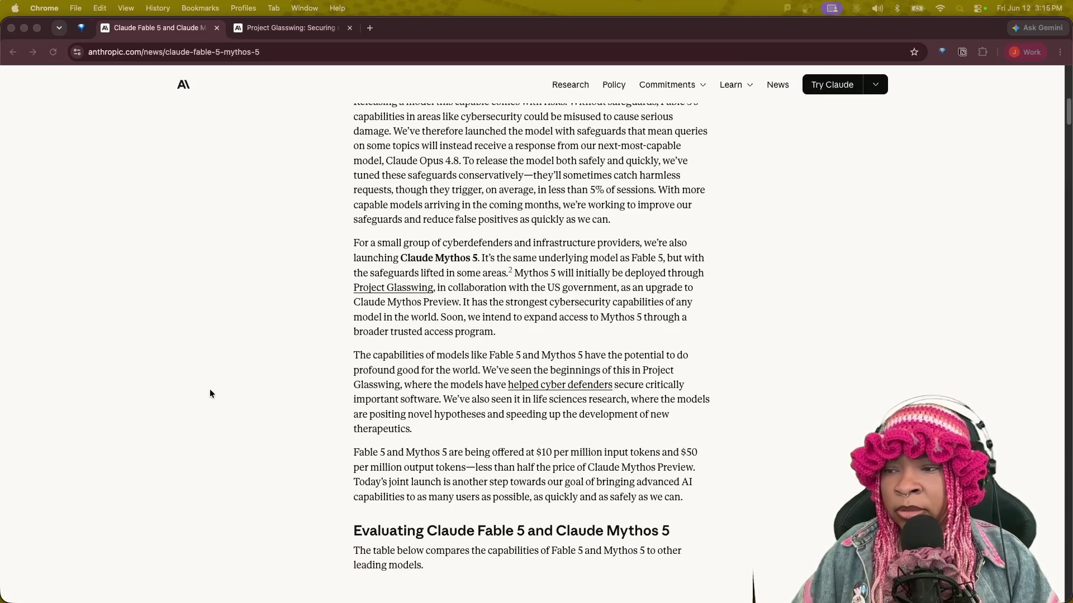
key("ctrl+Up")
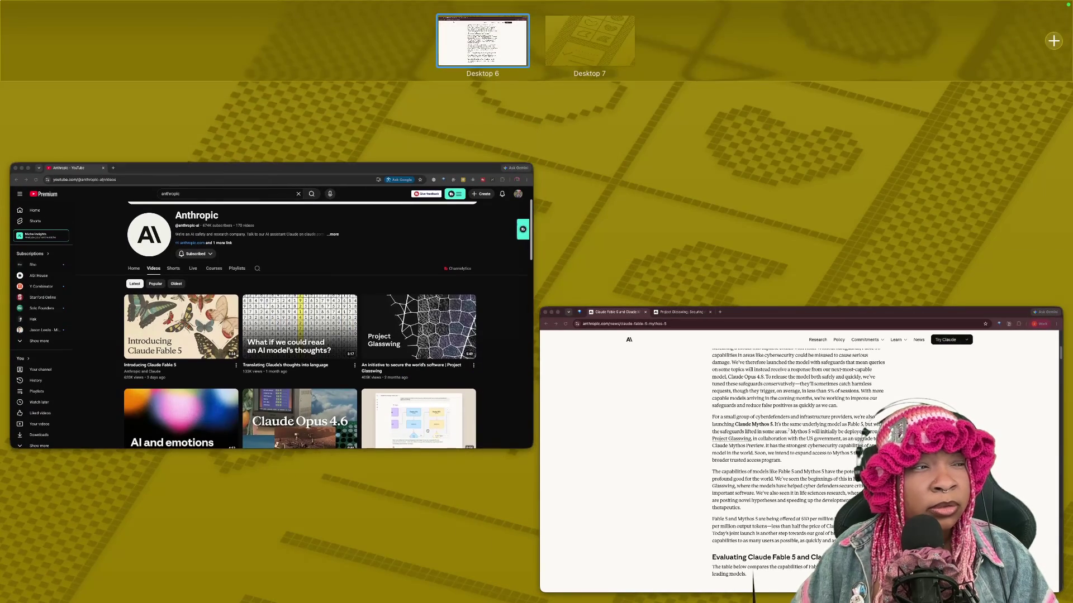
Switch to Discord and open The Nerdsery's #ai-ml channel, scrolling up through its shared links.
key("ctrl+Up")
key("super+Tab")
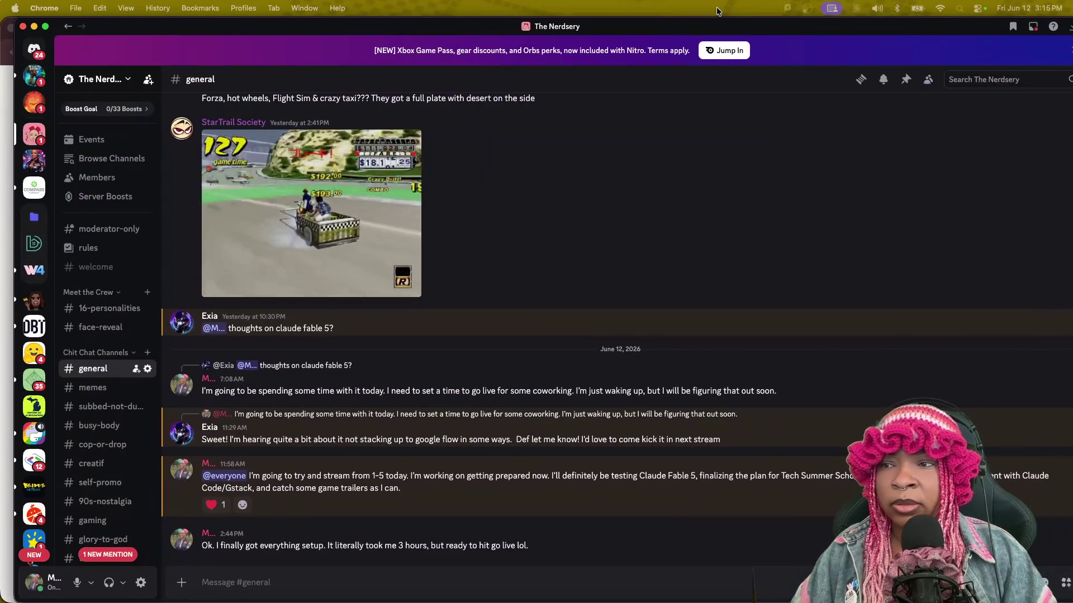
scroll(99, 487, "down", 3)
scroll(98, 487, "down", 5)
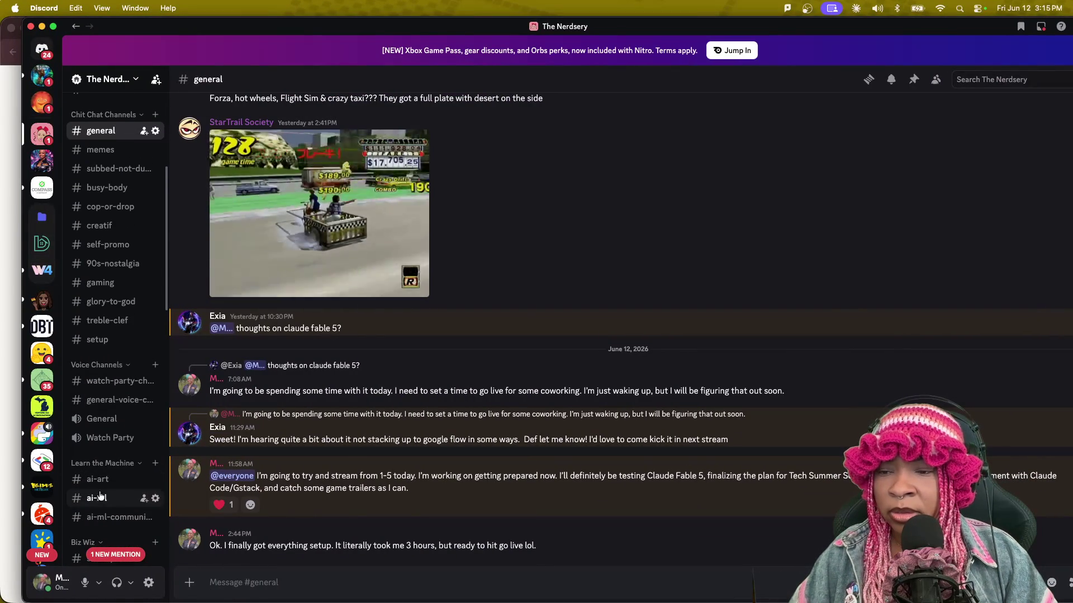
left_click(98, 500)
scroll(346, 380, "up", 10)
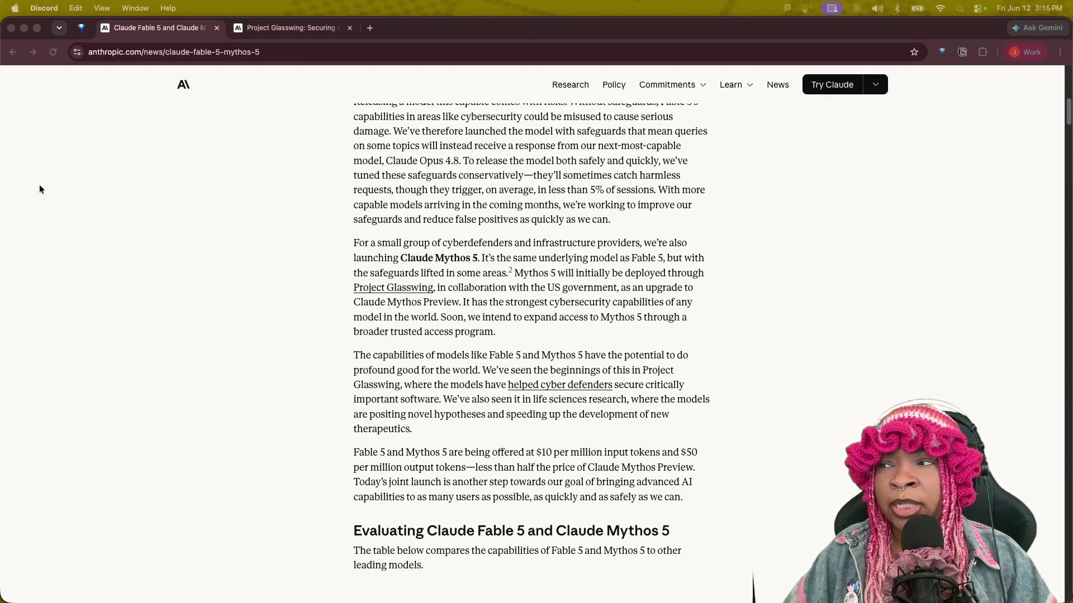
Back in Chrome, scroll through the Fable 5 article's demo videos, then return to the Project Glasswing tab.
left_click(294, 282)
scroll(300, 397, "down", 15)
scroll(299, 399, "down", 20)
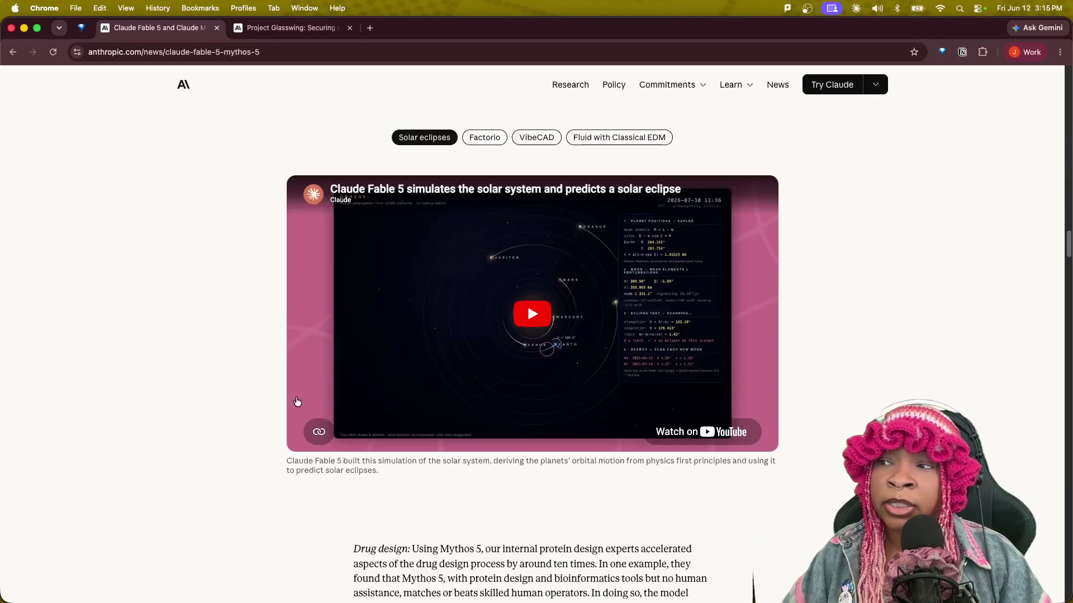
scroll(293, 401, "up", 10)
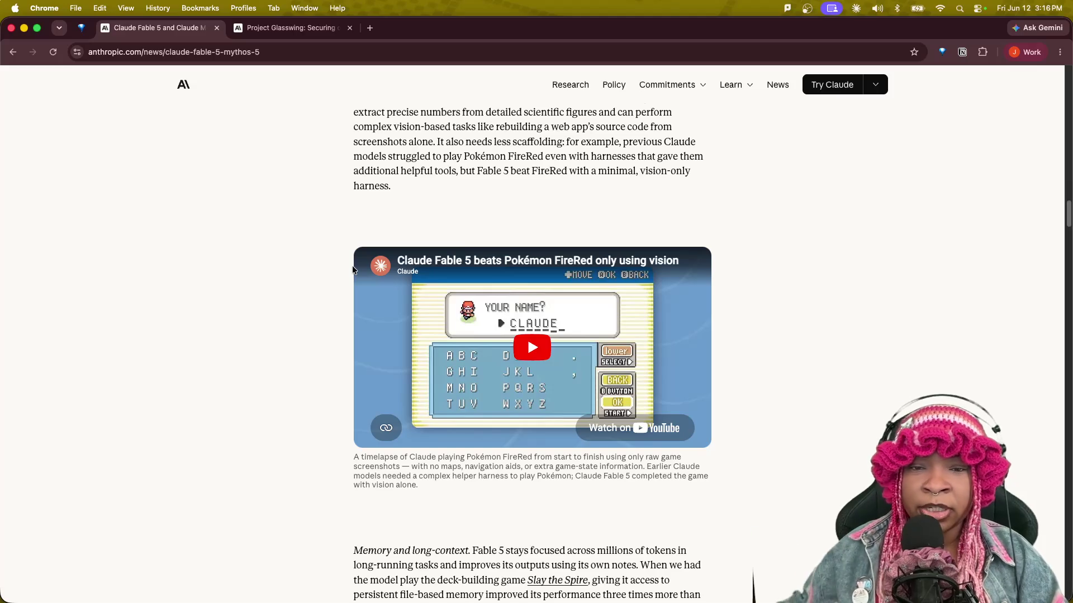
scroll(352, 266, "down", 9)
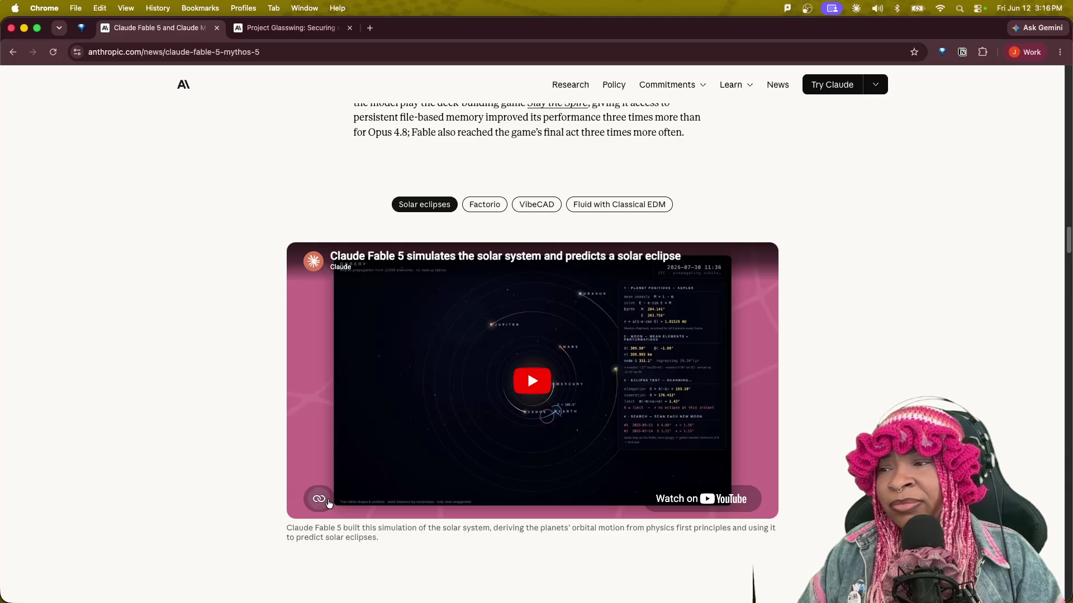
left_click(290, 28)
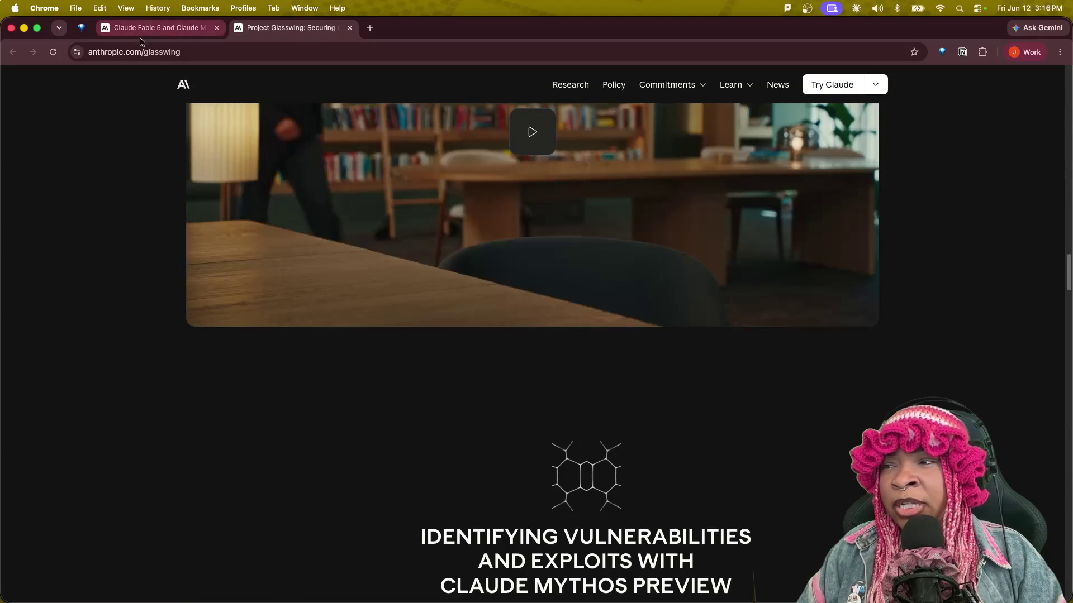
Scroll through the anthropic.com/glasswing page, past its introductory video, down to the Plans section.
scroll(750, 441, "down", 20)
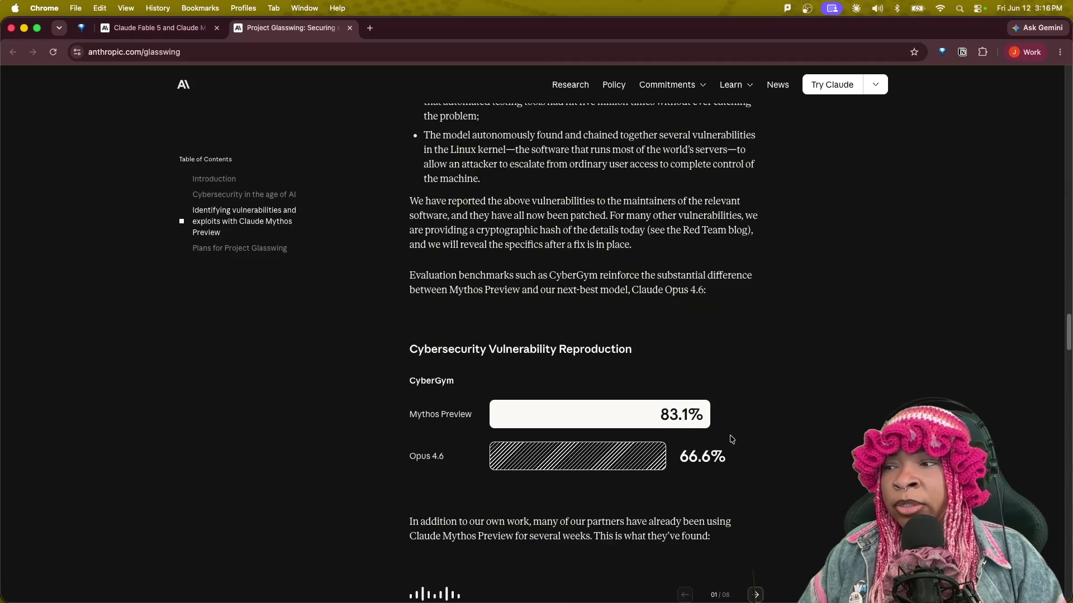
scroll(730, 441, "down", 3)
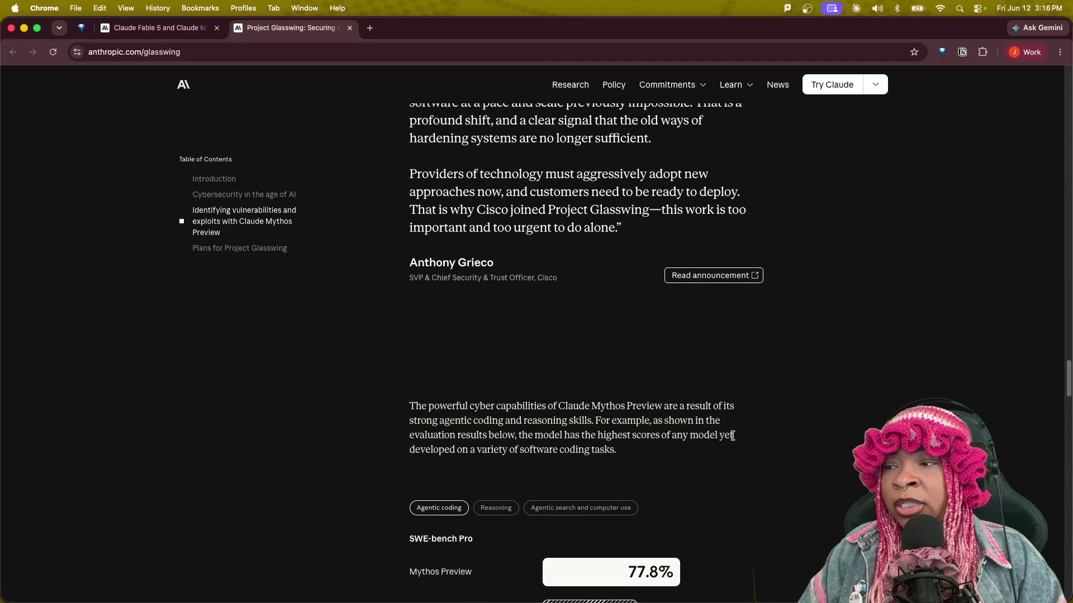
scroll(731, 436, "down", 5)
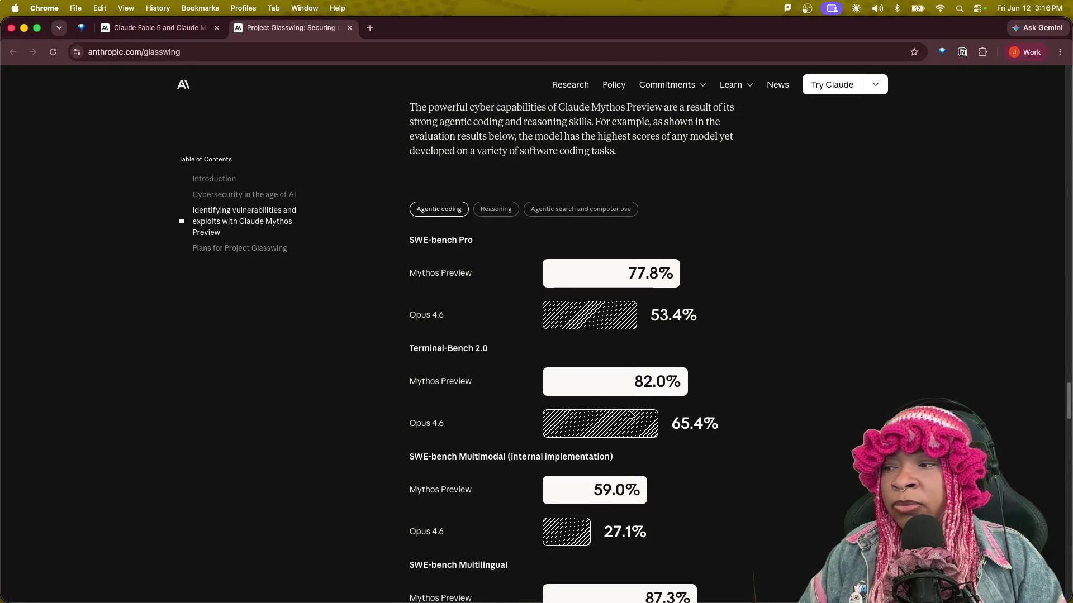
scroll(619, 472, "down", 20)
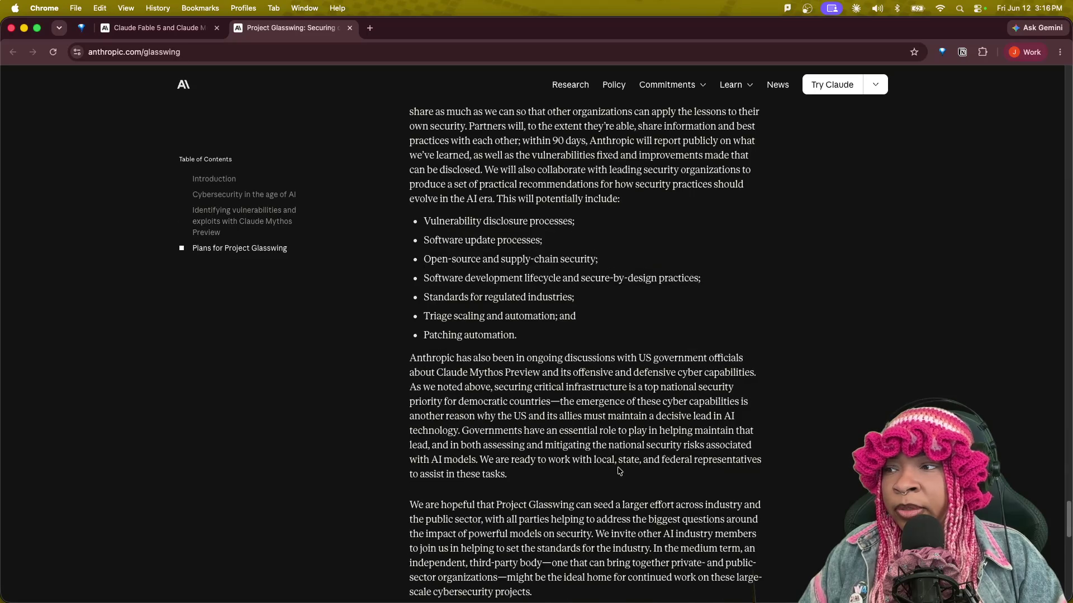
scroll(619, 466, "down", 3)
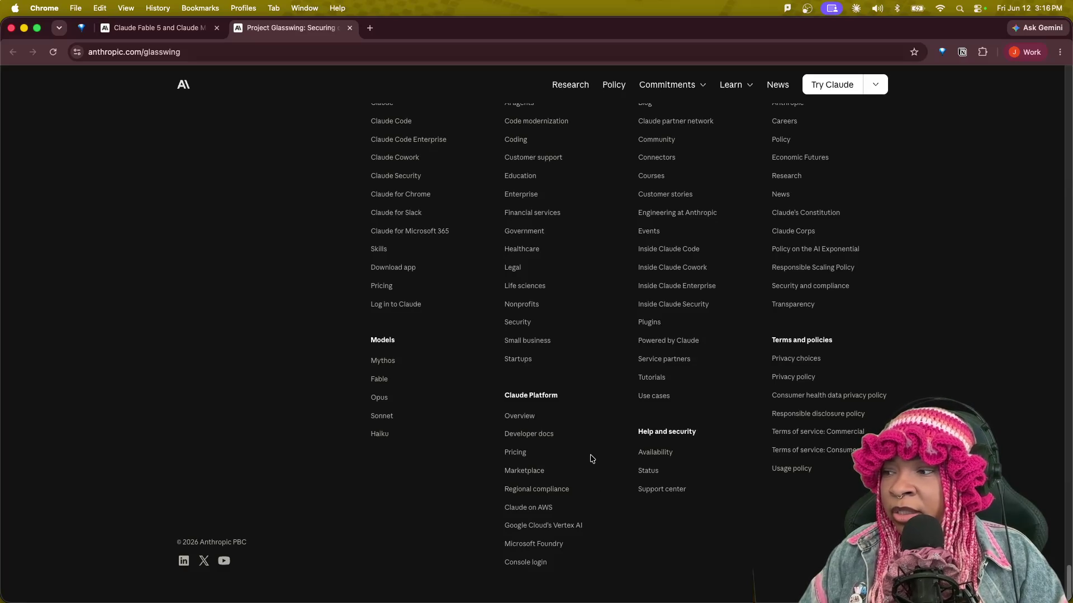
scroll(592, 459, "up", 5)
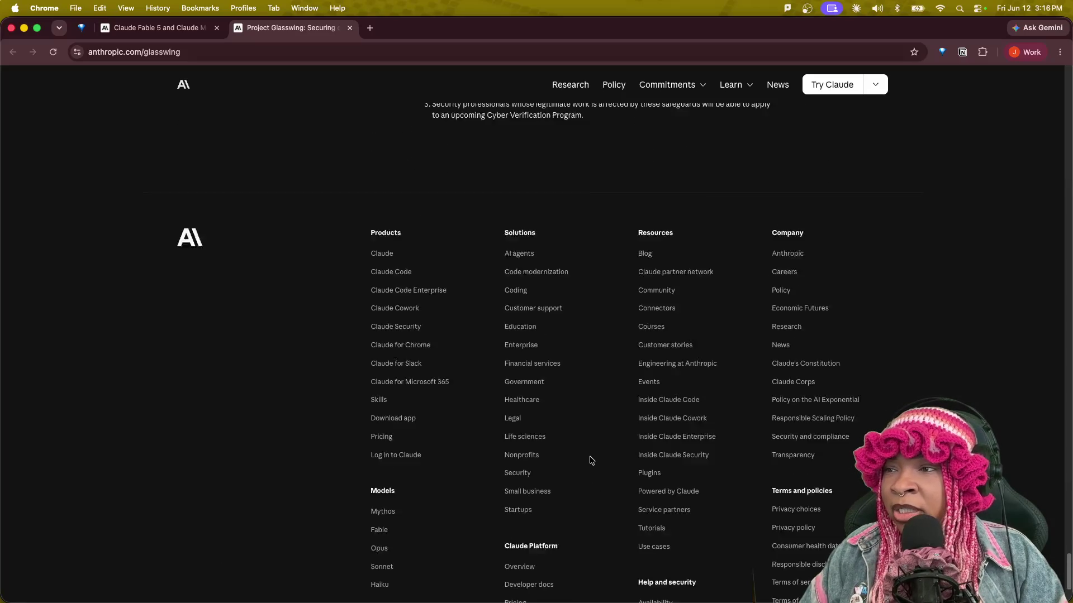
scroll(590, 460, "down", 3)
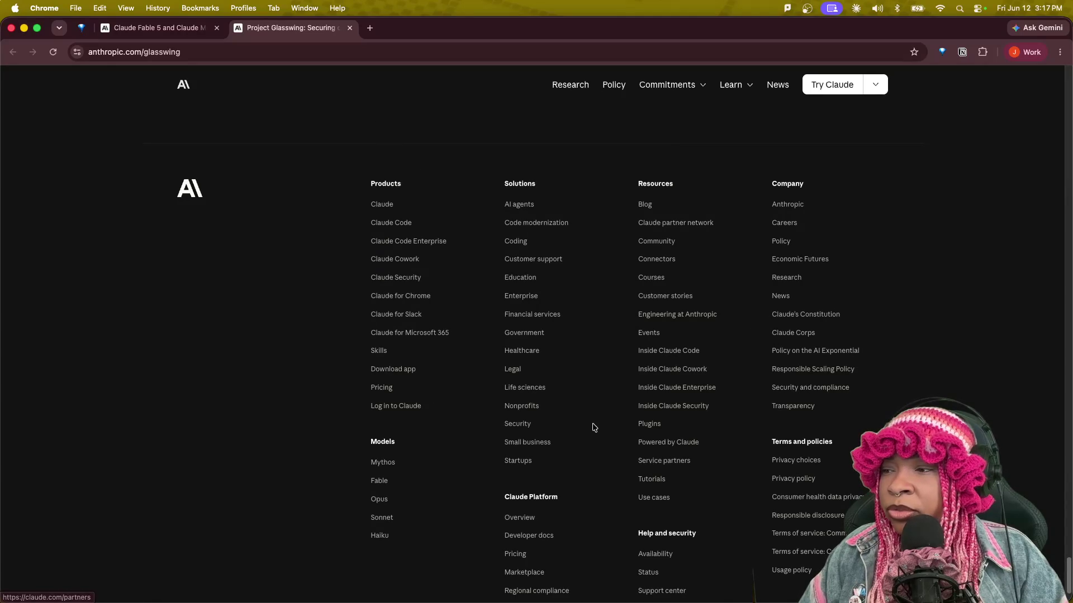
scroll(595, 431, "down", 3)
scroll(595, 434, "up", 20)
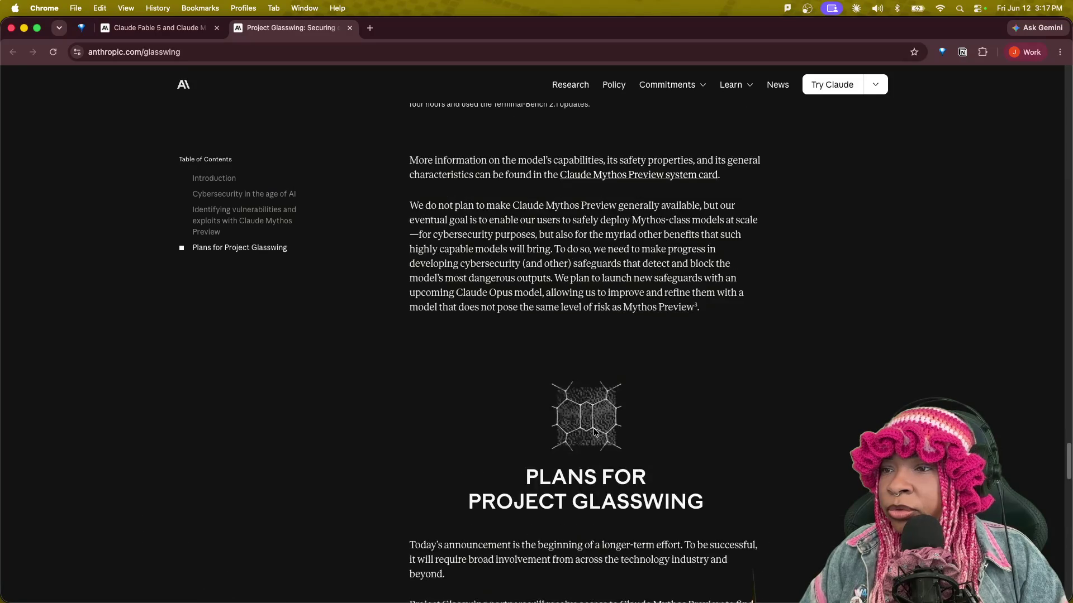
scroll(607, 405, "up", 7)
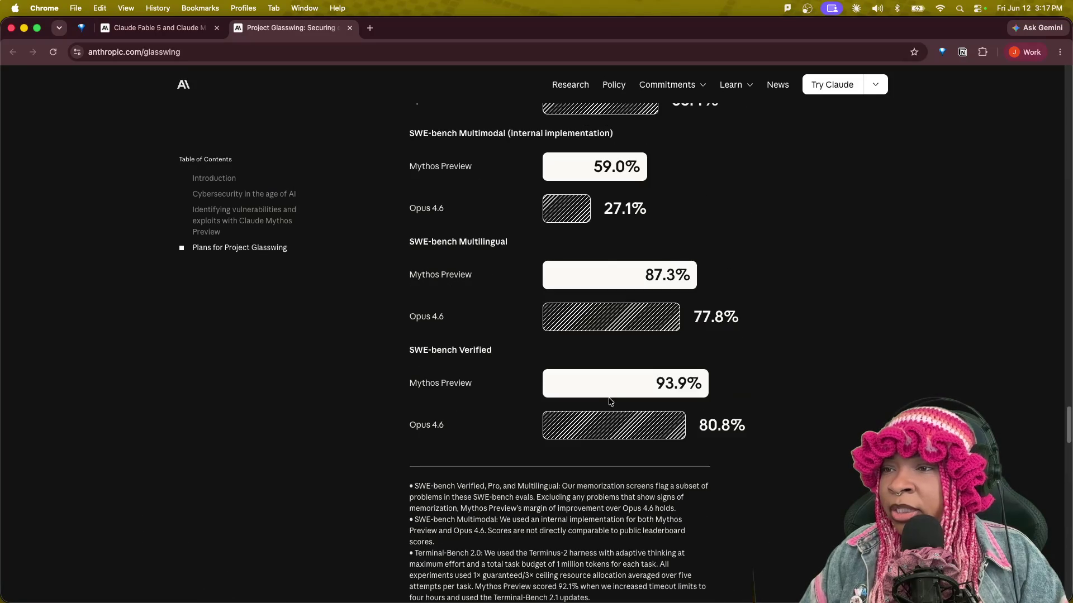
scroll(612, 400, "up", 20)
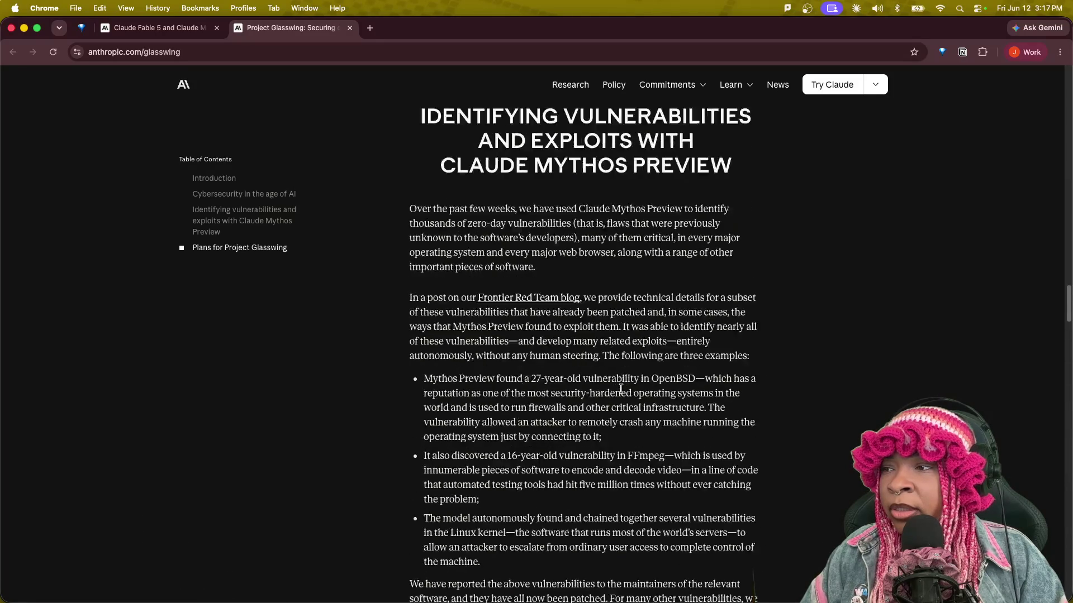
scroll(622, 385, "up", 20)
scroll(621, 384, "down", 8)
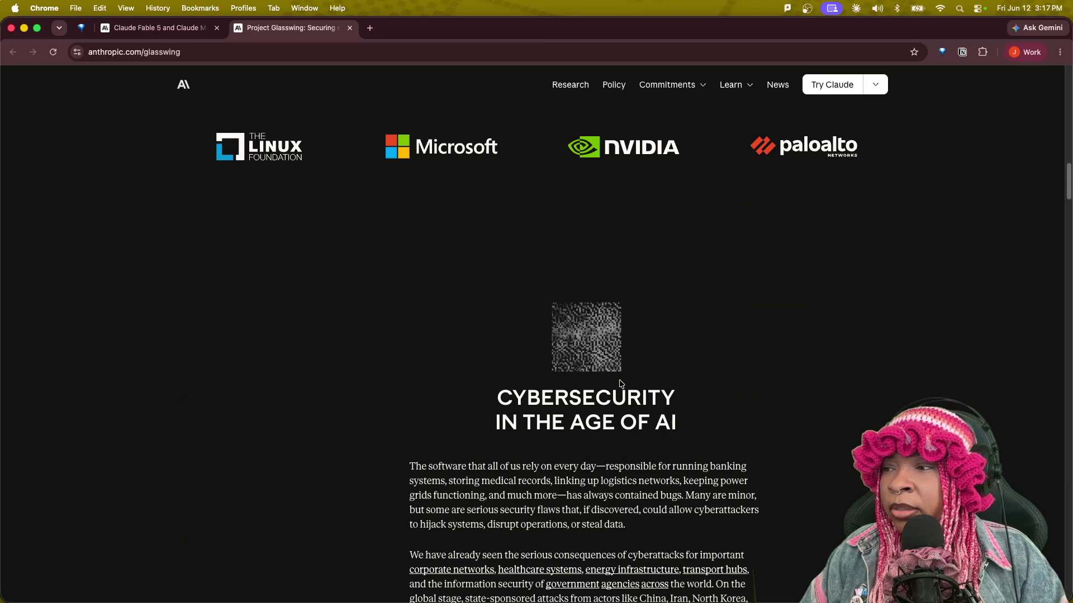
scroll(626, 384, "down", 10)
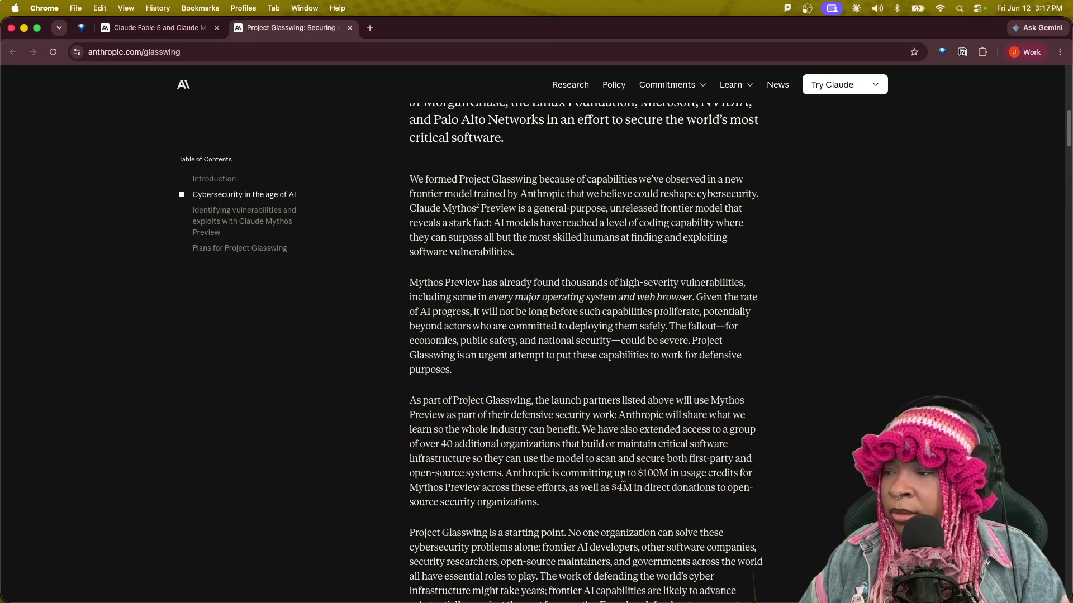
scroll(501, 337, "down", 12)
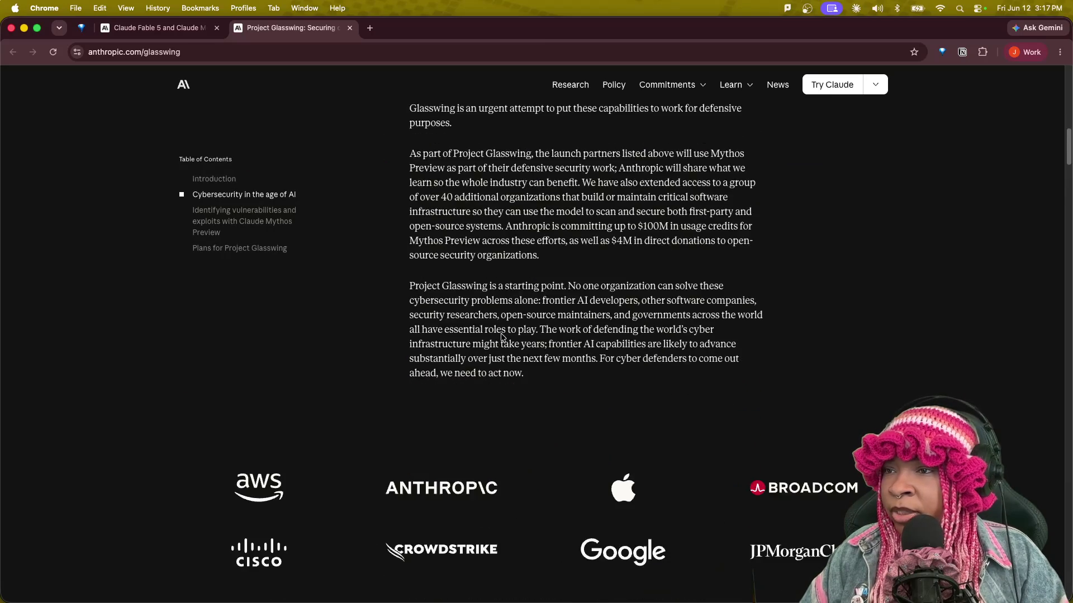
scroll(509, 341, "down", 5)
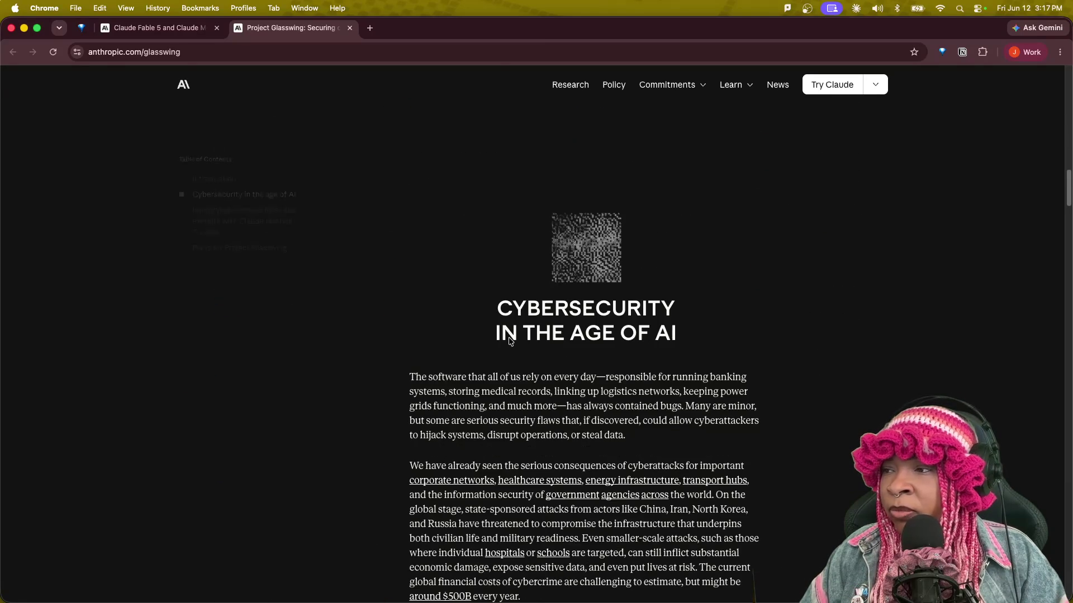
scroll(509, 341, "down", 2)
scroll(560, 353, "down", 3)
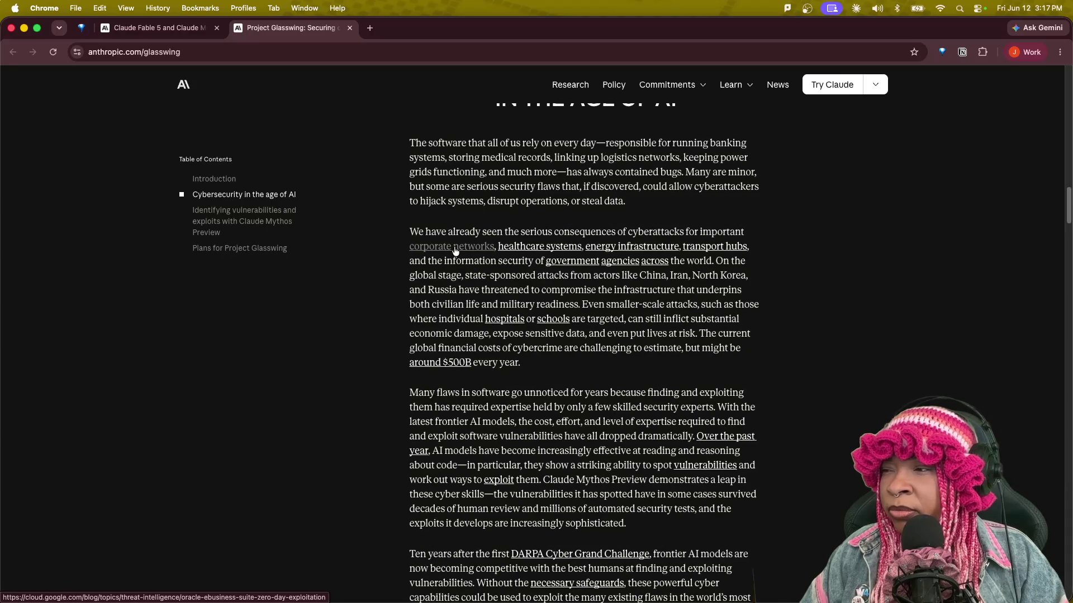
scroll(559, 455, "down", 2)
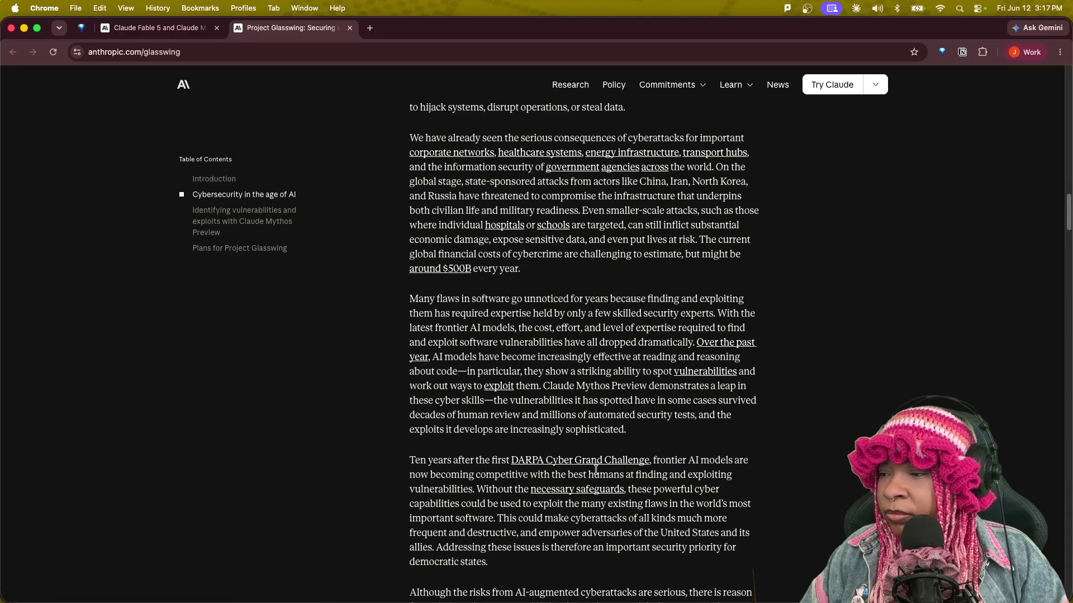
scroll(598, 469, "down", 7)
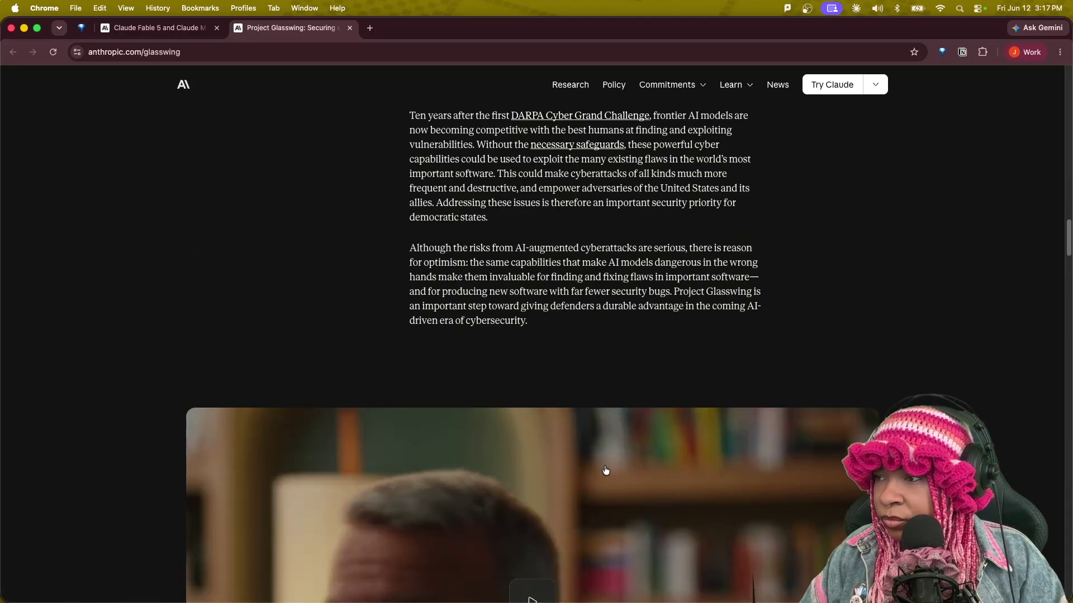
scroll(603, 467, "down", 15)
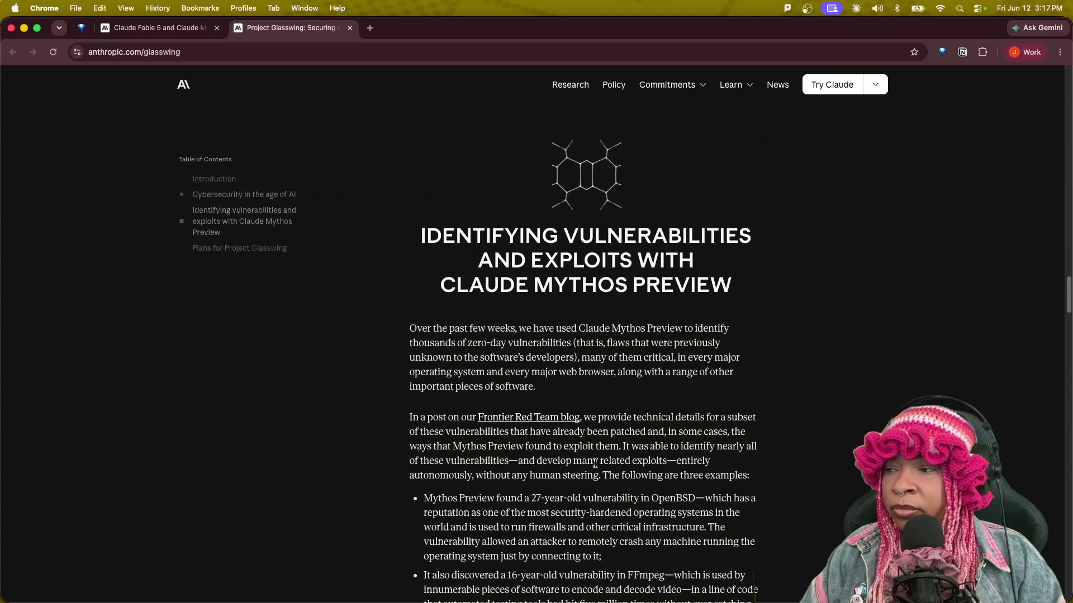
scroll(607, 475, "down", 2)
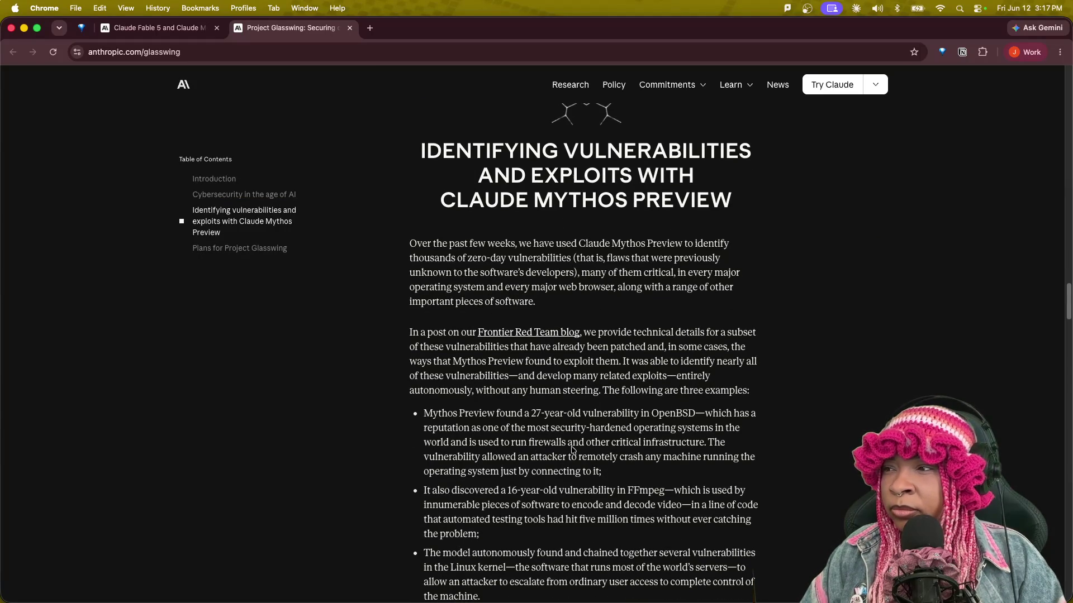
scroll(575, 458, "down", 20)
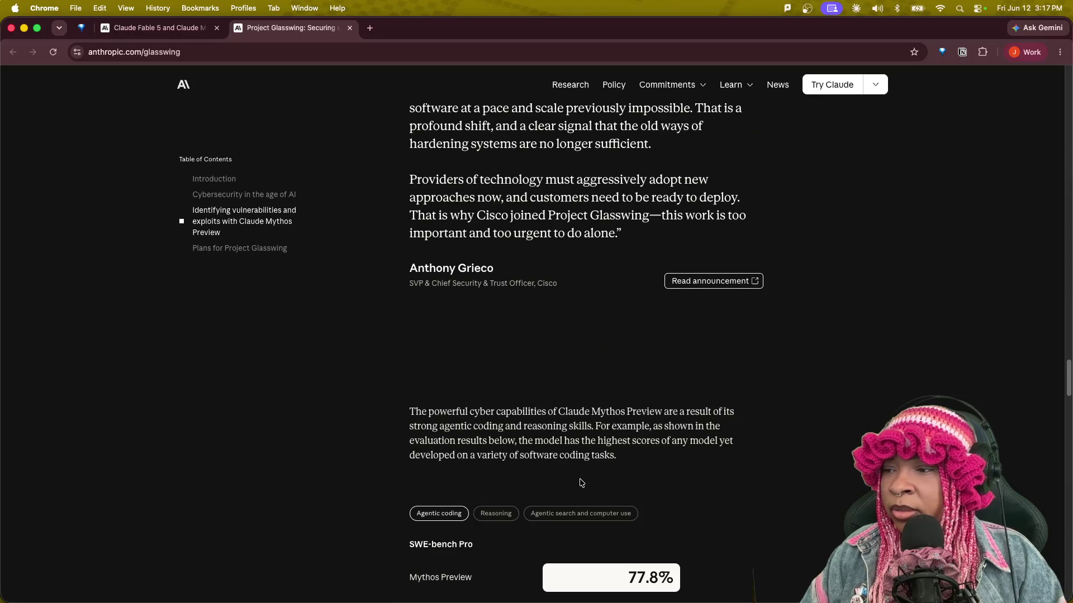
scroll(581, 482, "down", 20)
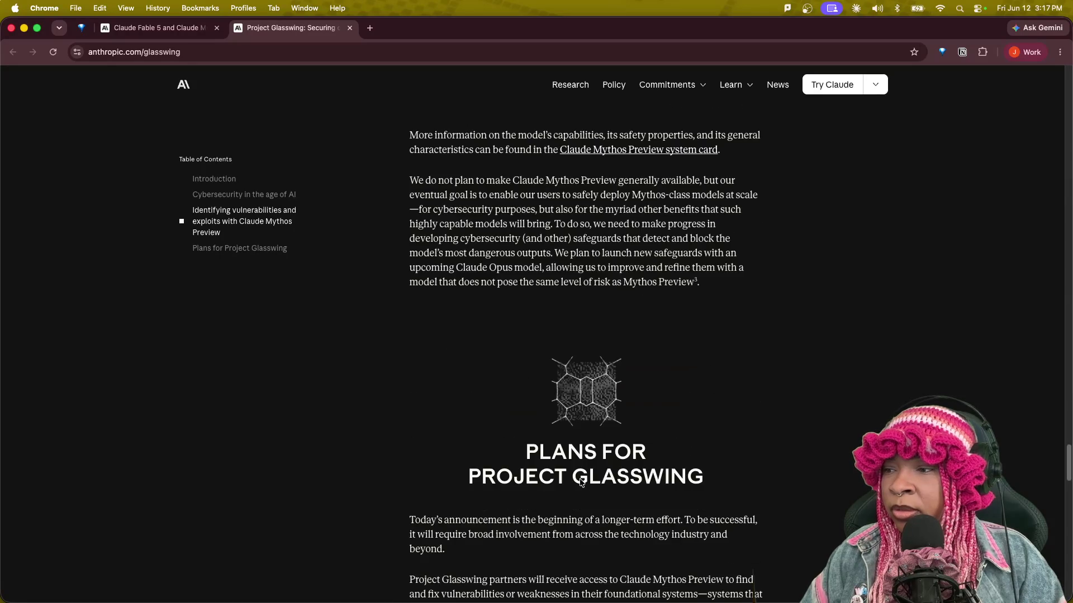
scroll(579, 479, "up", 4)
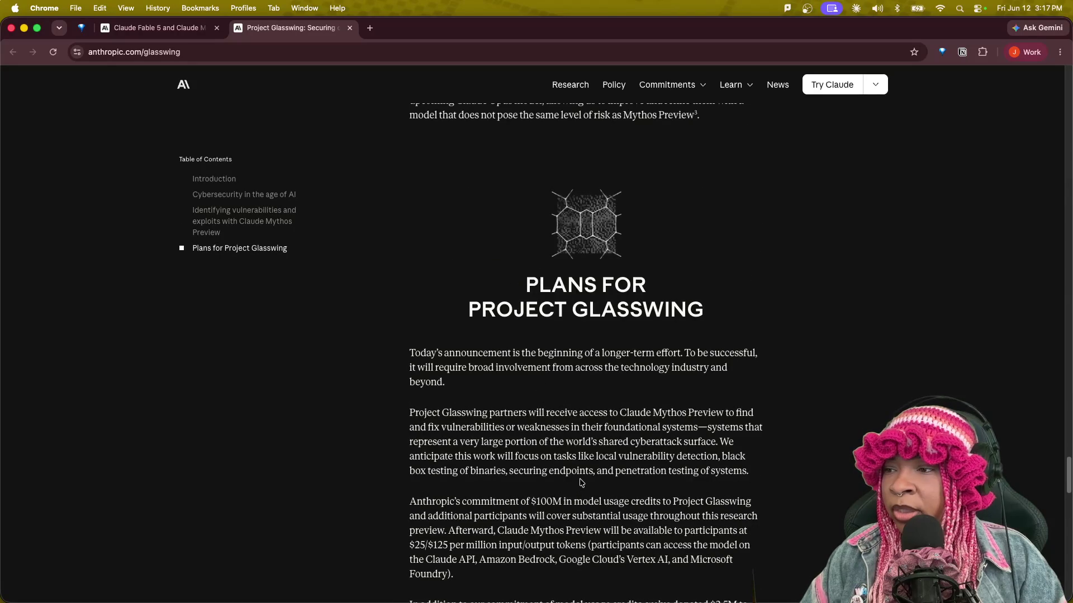
Highlight the Plans section's opening sentence, finish reading it, and open a fresh browser tab.
mouse_move(590, 353)
left_mouse_down()
mouse_move(676, 369)
mouse_move(672, 398)
left_mouse_up()
scroll(619, 481, "down", 3)
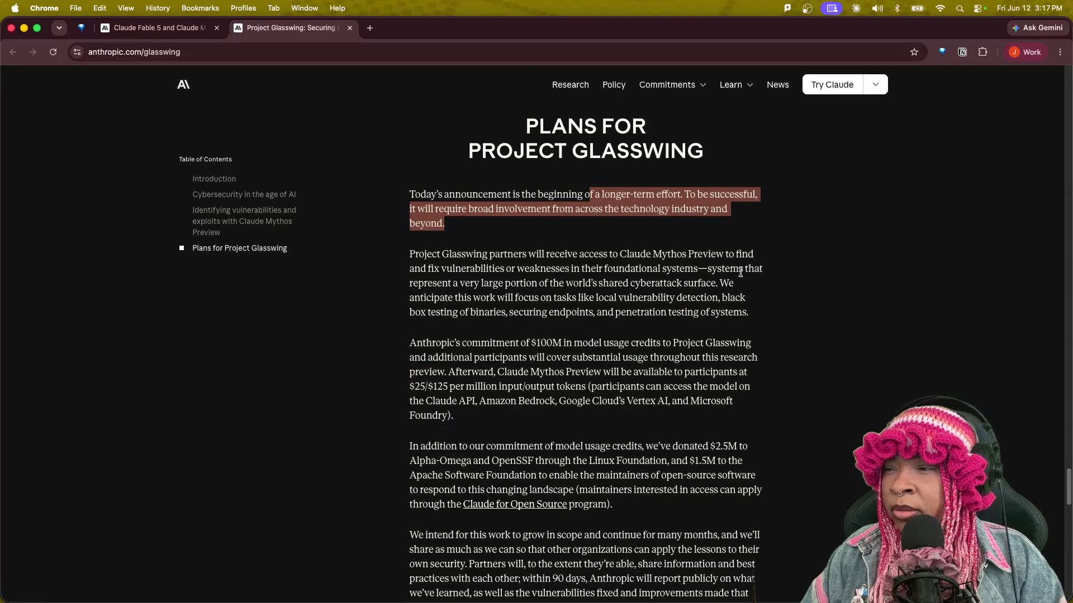
scroll(574, 430, "down", 15)
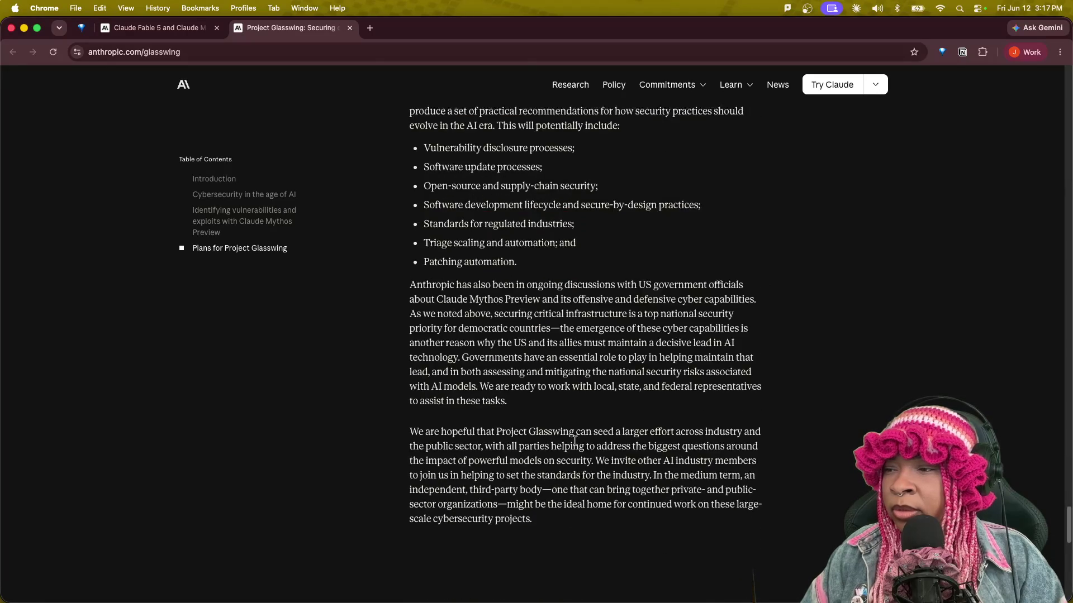
scroll(576, 444, "up", 20)
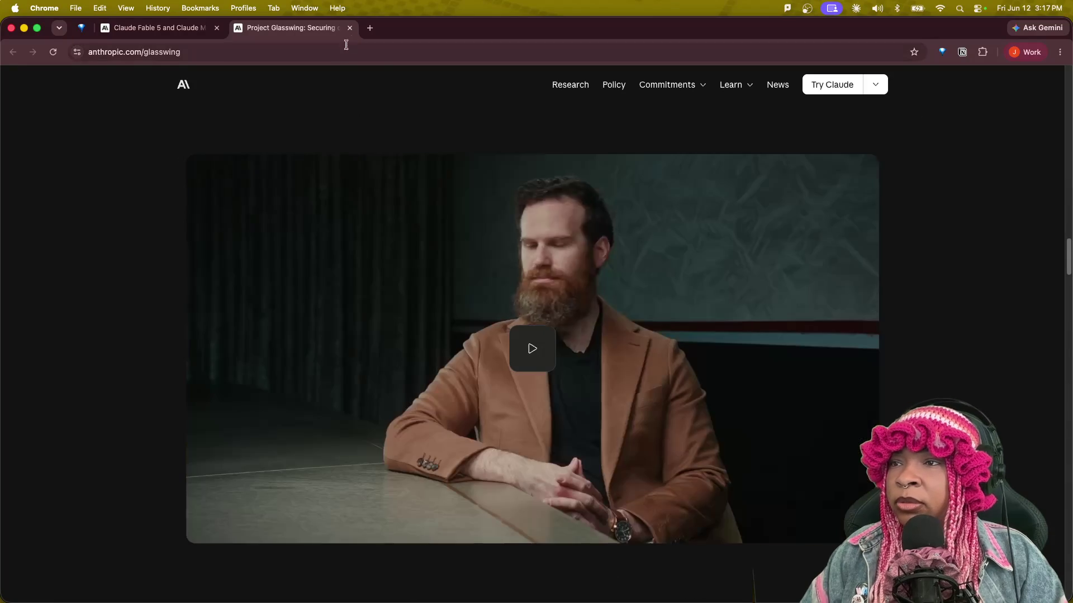
left_click(370, 28)
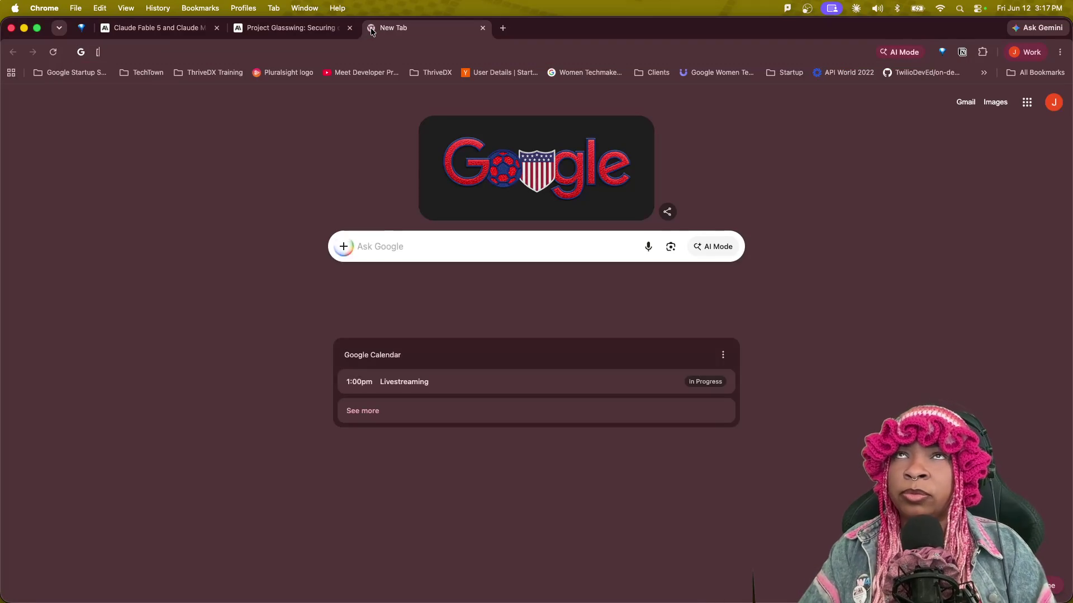
Search Google for 'companies with access to mythos' from the new tab.
type("[")
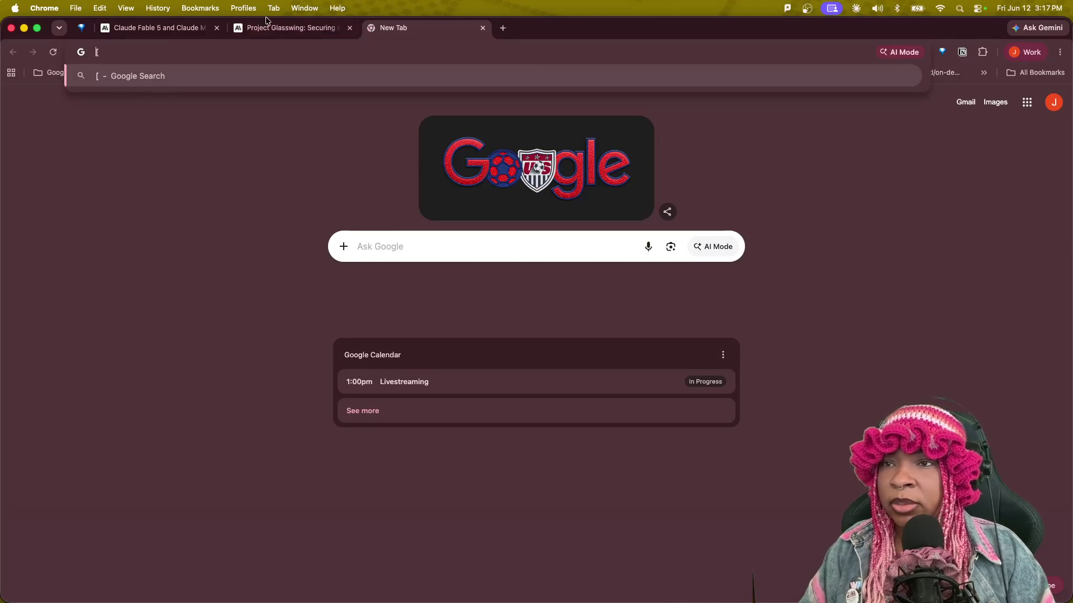
key("BackSpace")
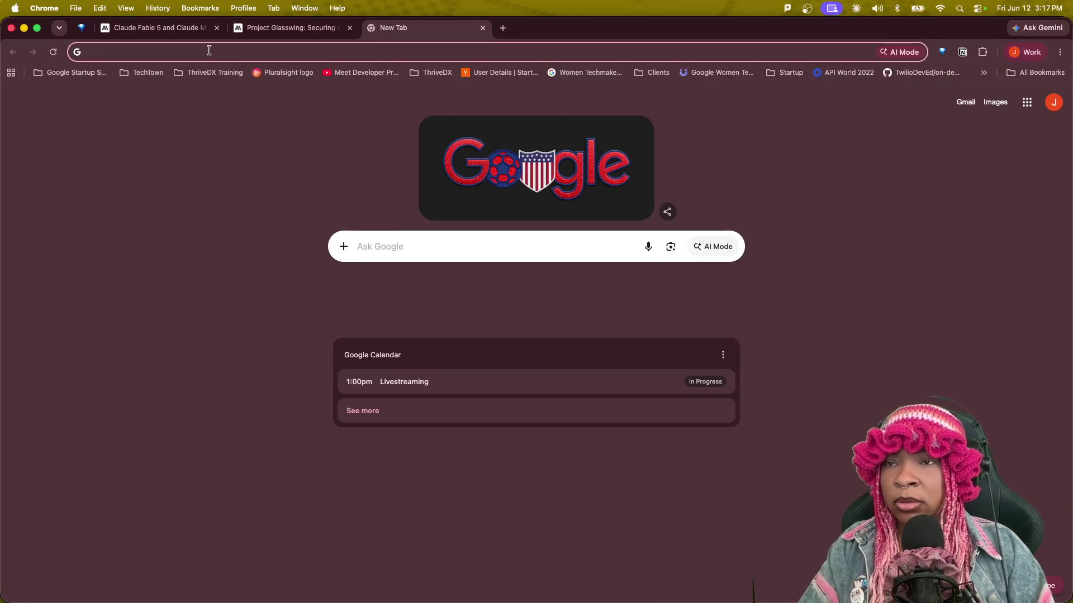
type("proje")
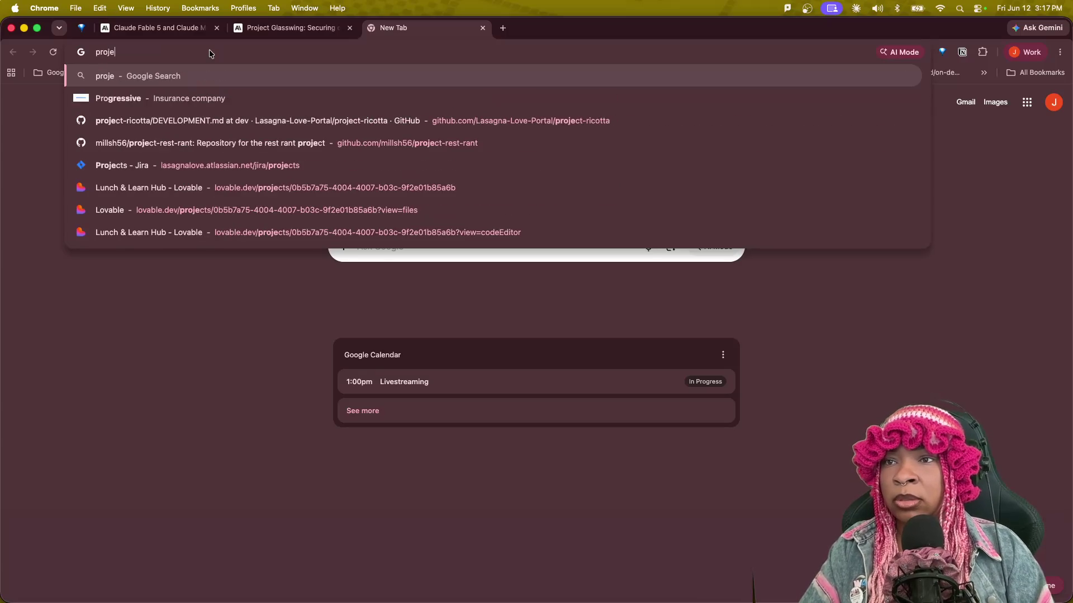
key("BackSpace")
key("BackSpace")
key("BackSpace")
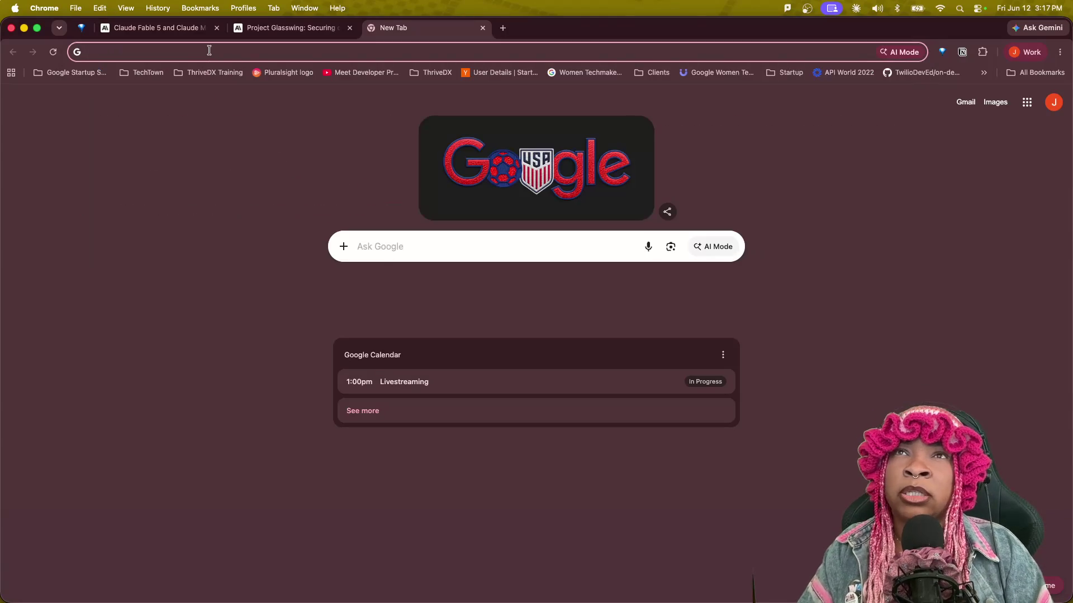
type("mythos preview")
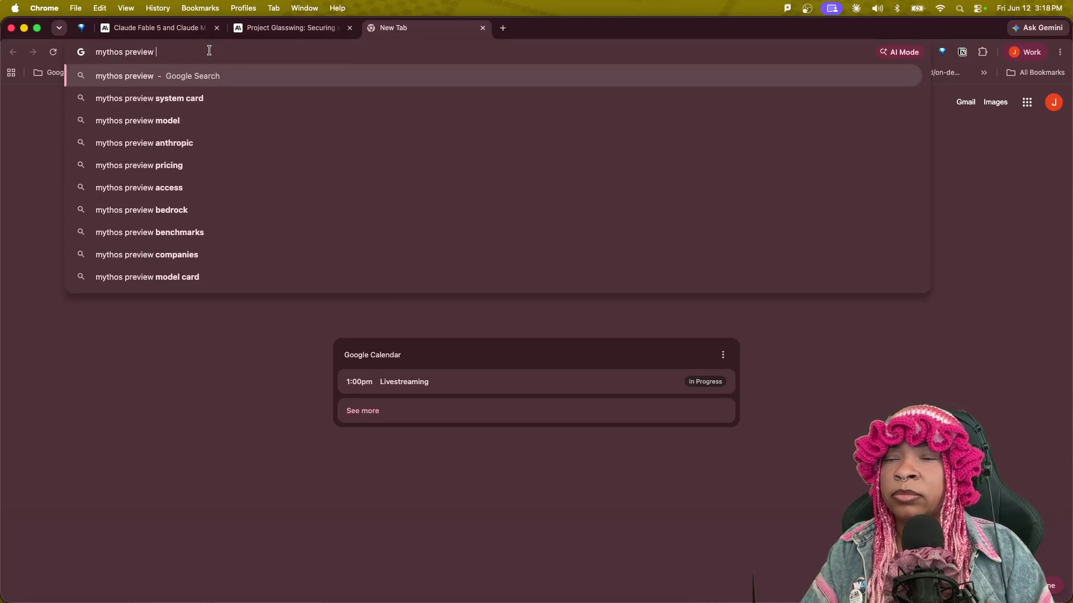
type(" com")
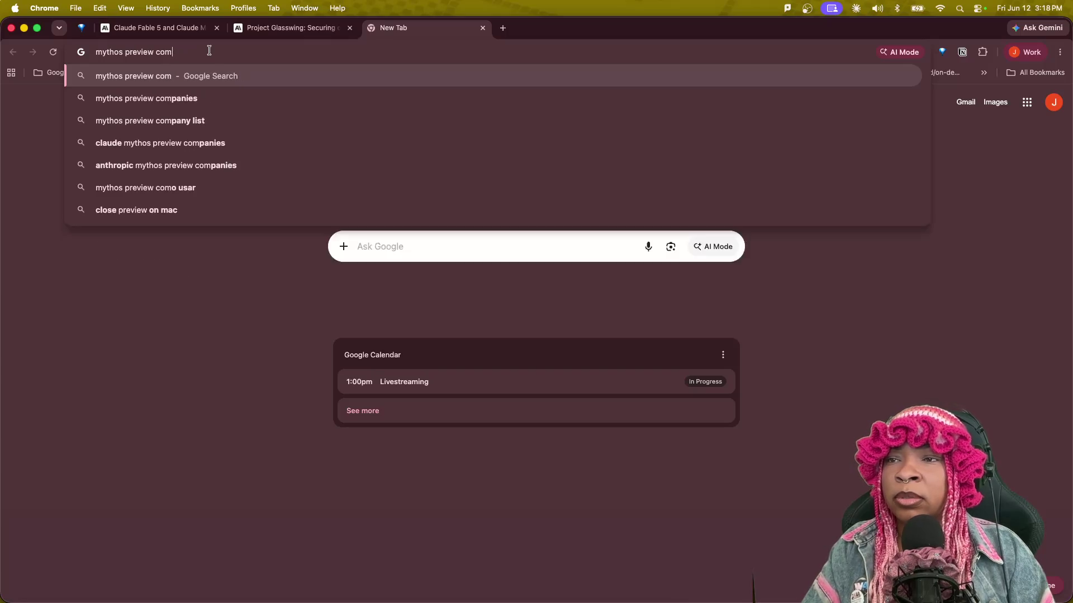
type("panies w")
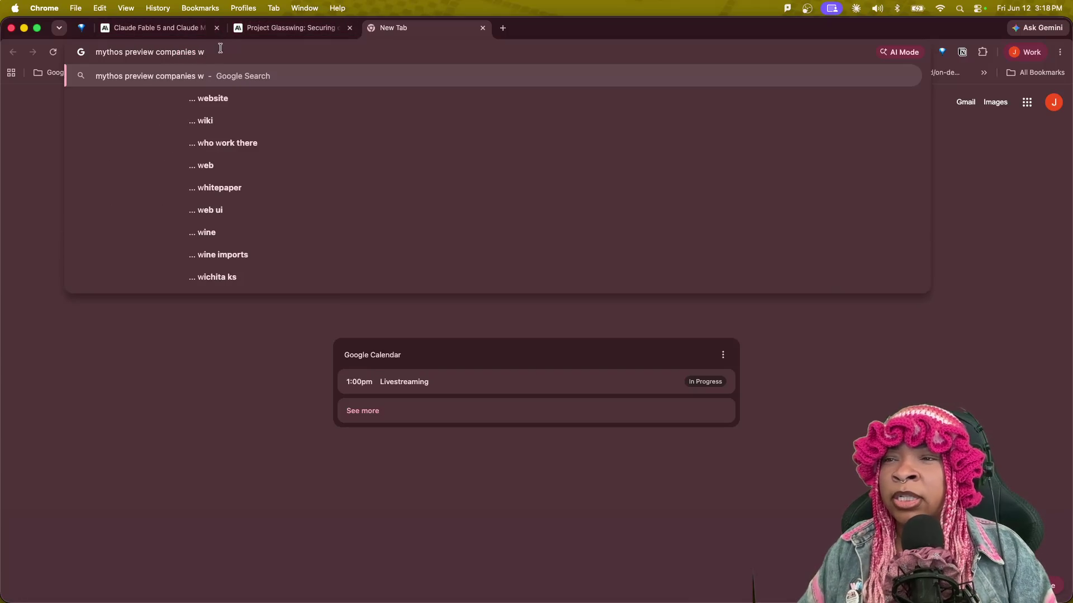
key("super+a")
type("companies ")
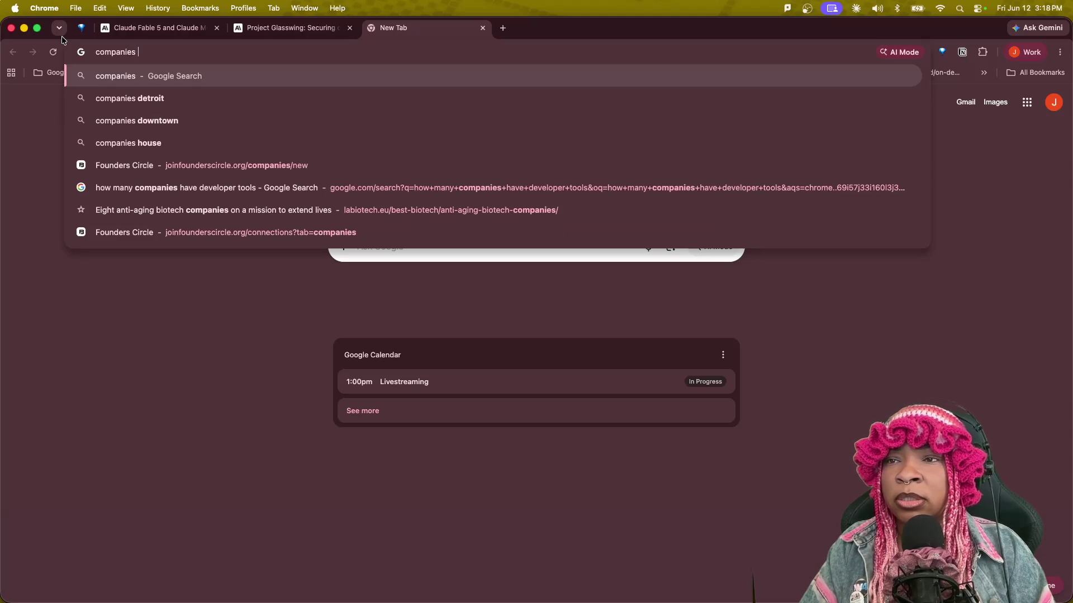
type("with access to")
key("Return")
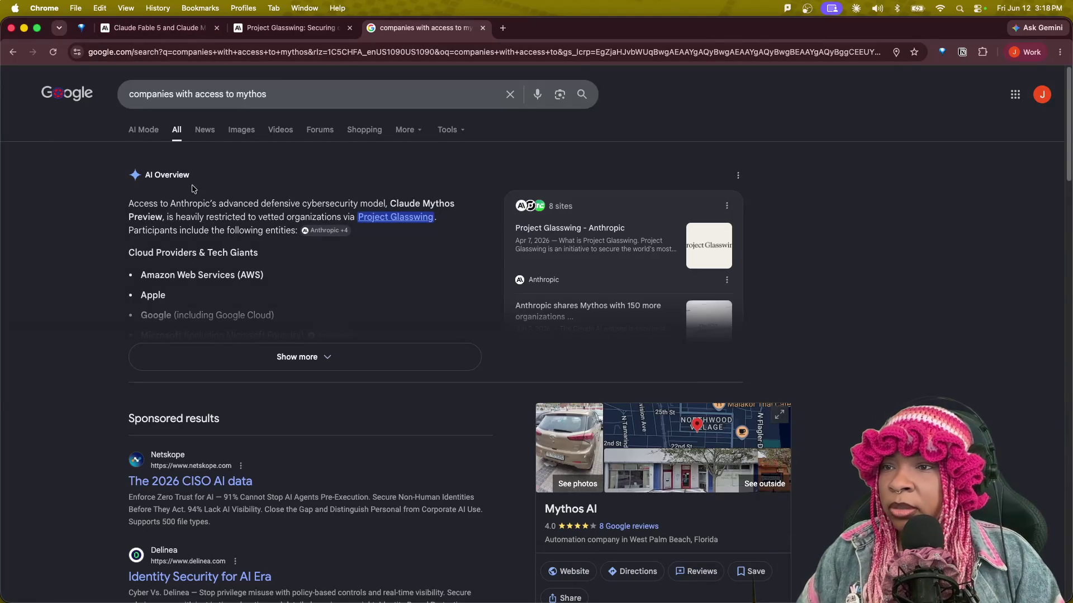
Expand the full AI Overview on Mythos access and start a follow-up question, 'I want to know if they'.
left_click_drag(130, 205, 369, 219)
left_click(86, 246)
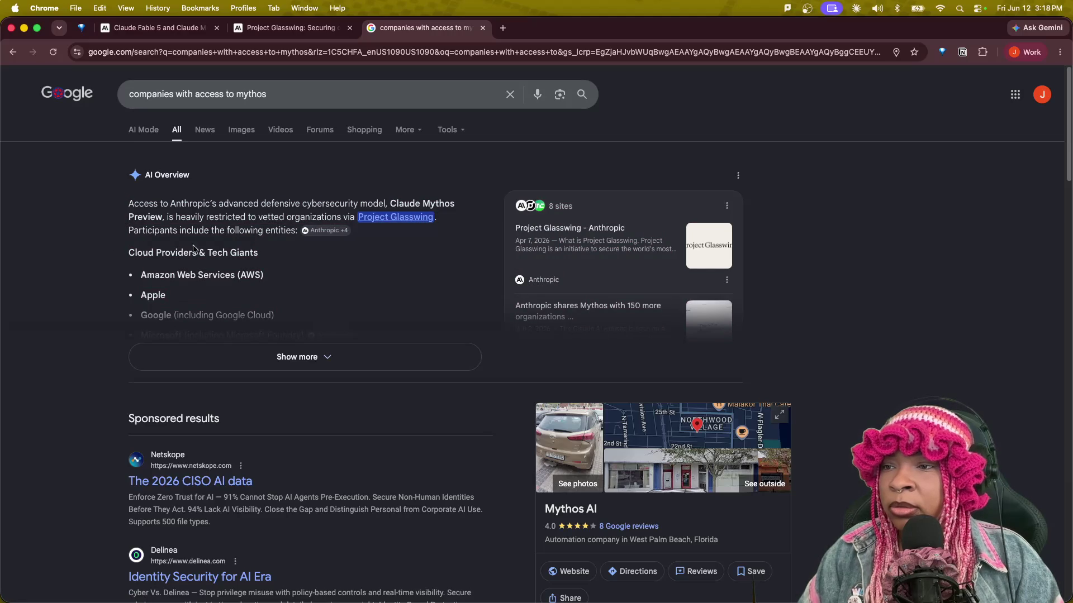
left_click(297, 356)
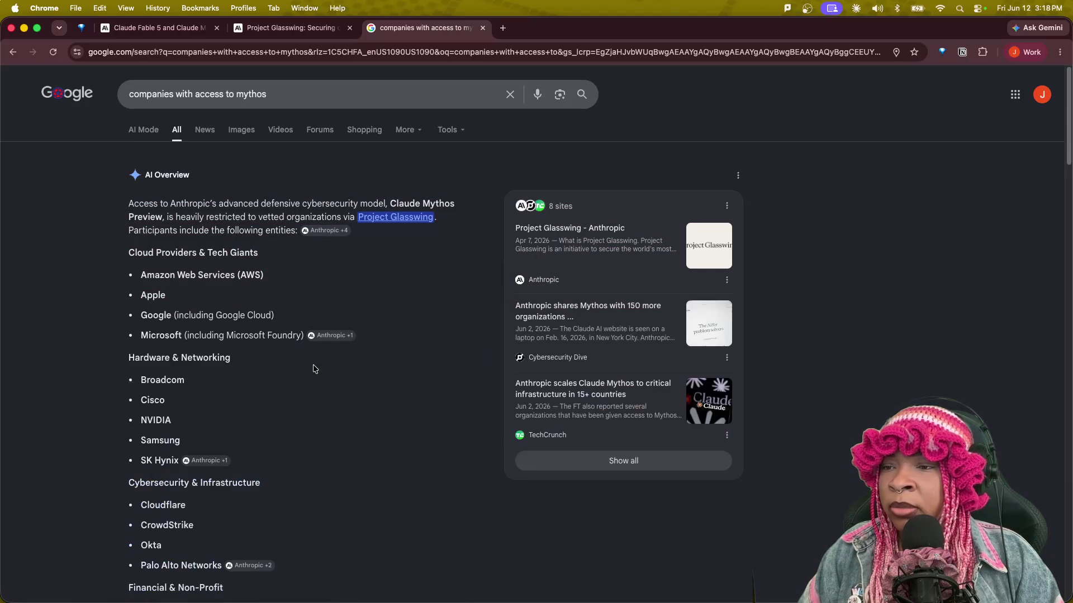
scroll(243, 414, "down", 6)
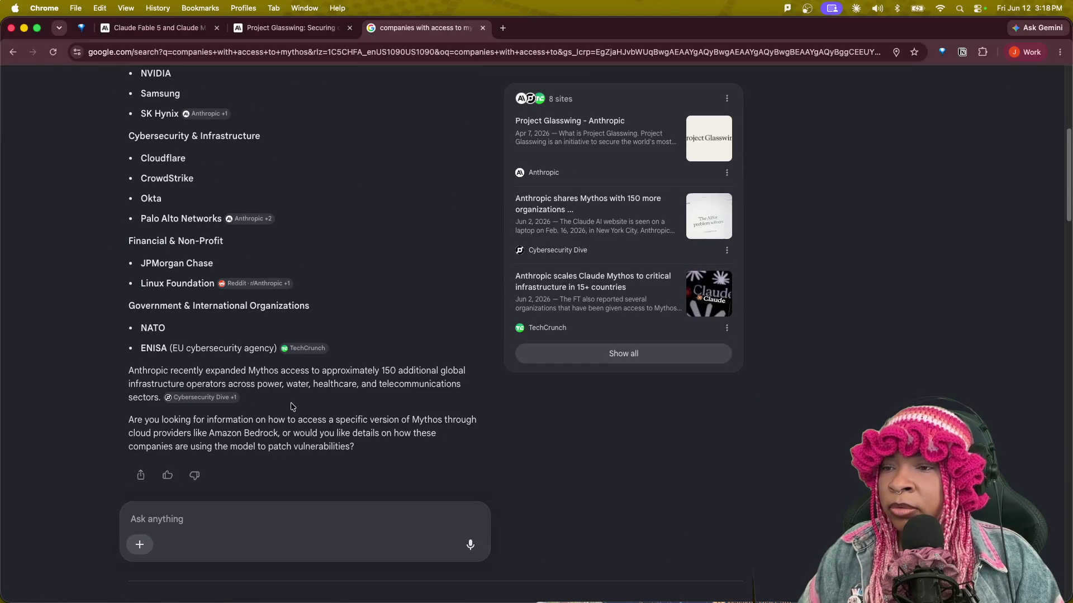
mouse_move(205, 371)
left_mouse_down()
mouse_move(478, 380)
mouse_move(467, 388)
left_mouse_up()
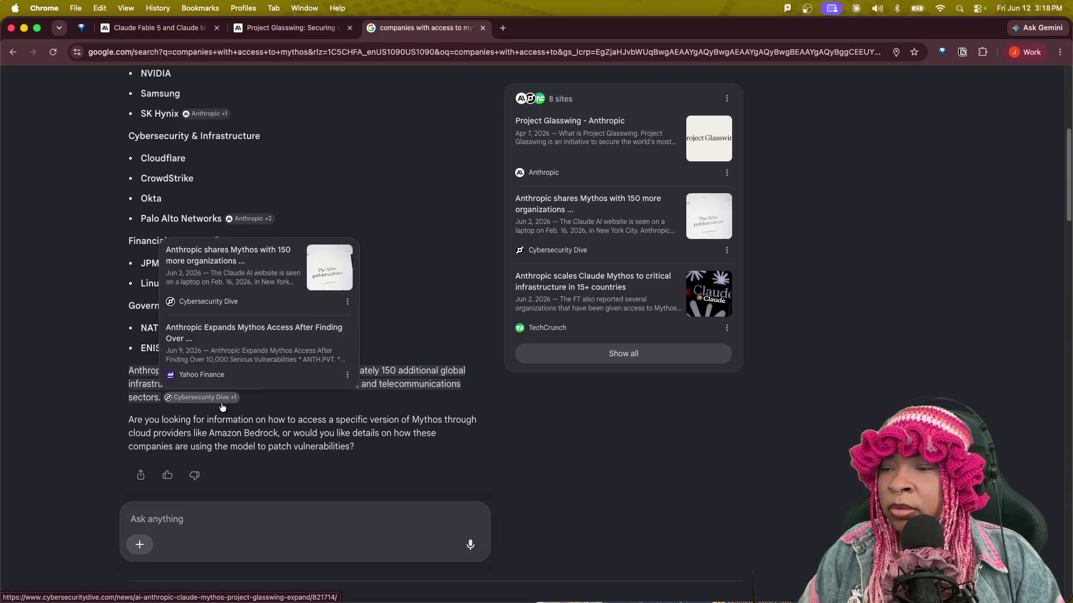
left_click(216, 530)
type("I want to")
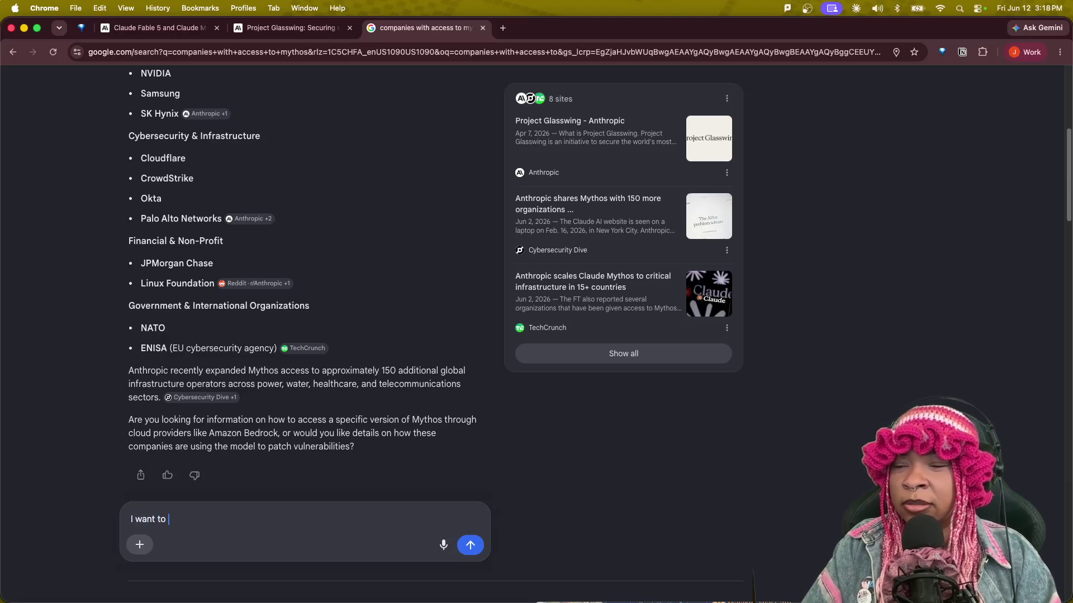
type(" know if they released the exact list of who all has access")
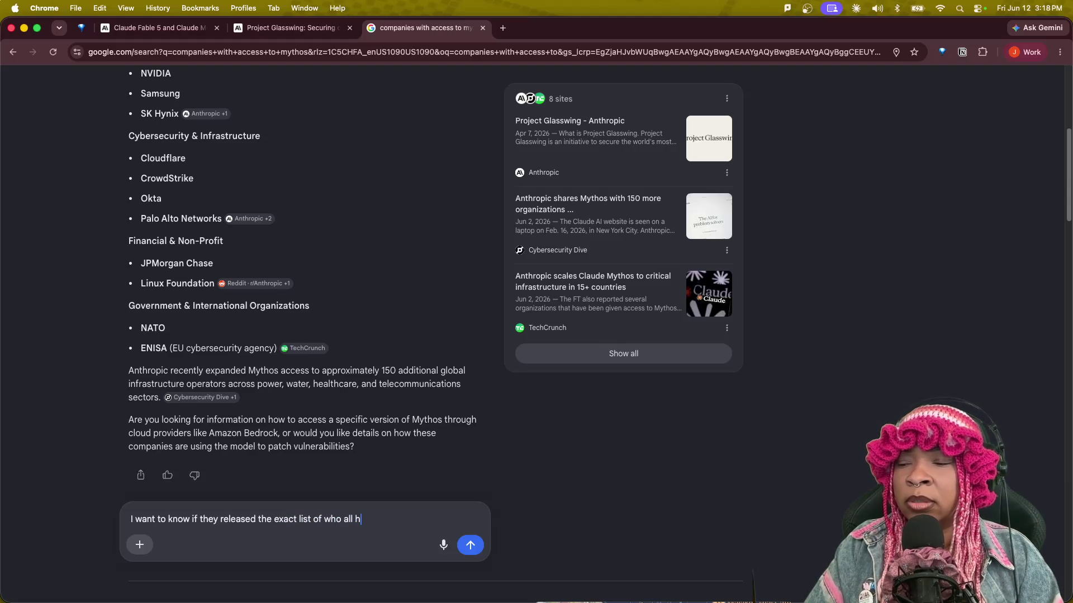
Submit the follow-up about an exact access list and scroll through the AI Mode answer.
key("Return")
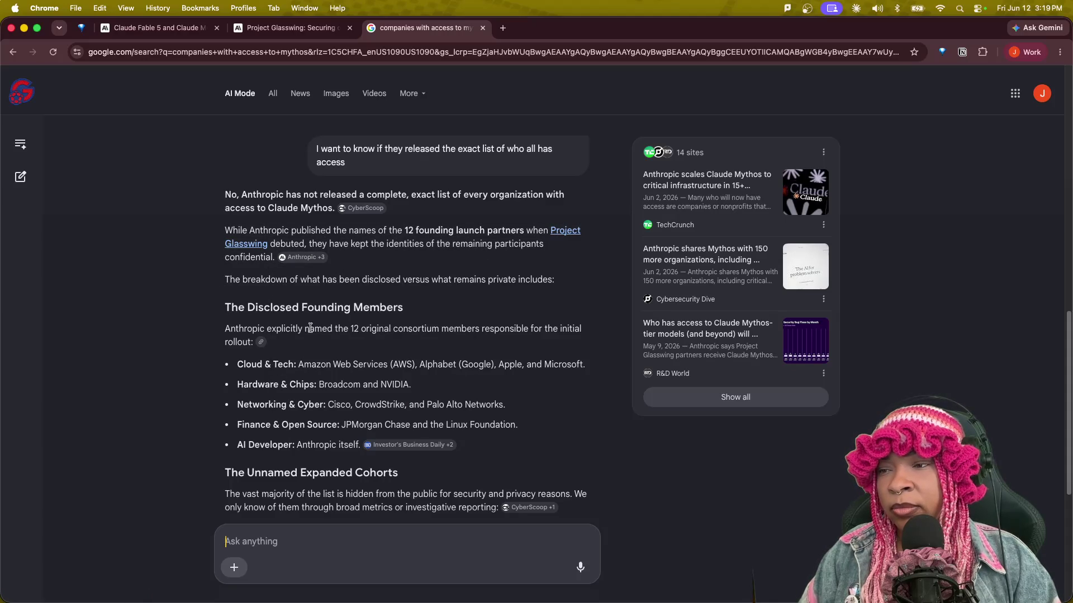
scroll(309, 399, "down", 1)
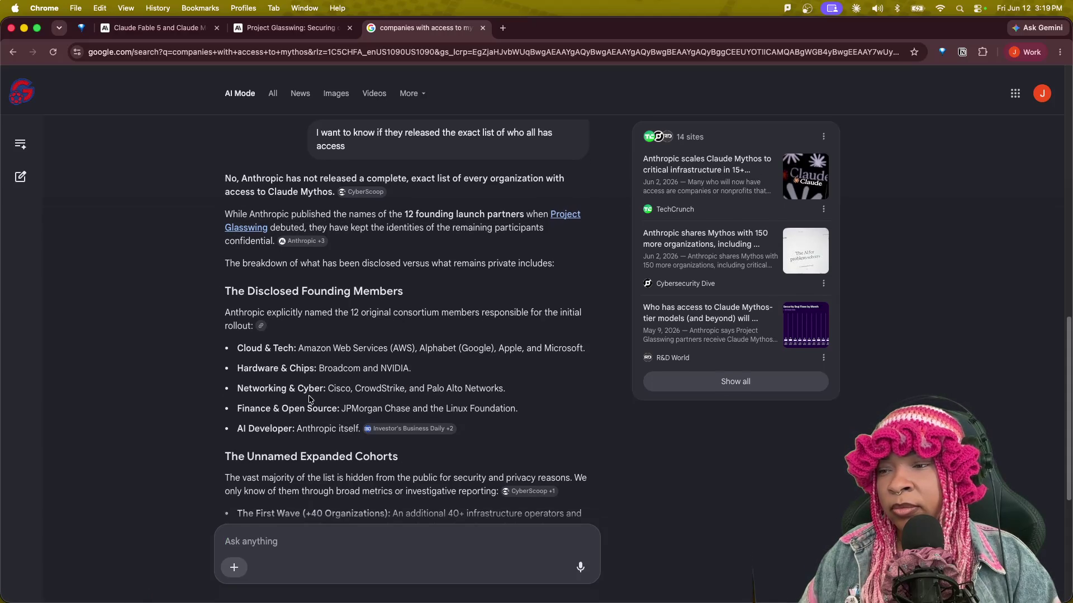
scroll(309, 400, "down", 5)
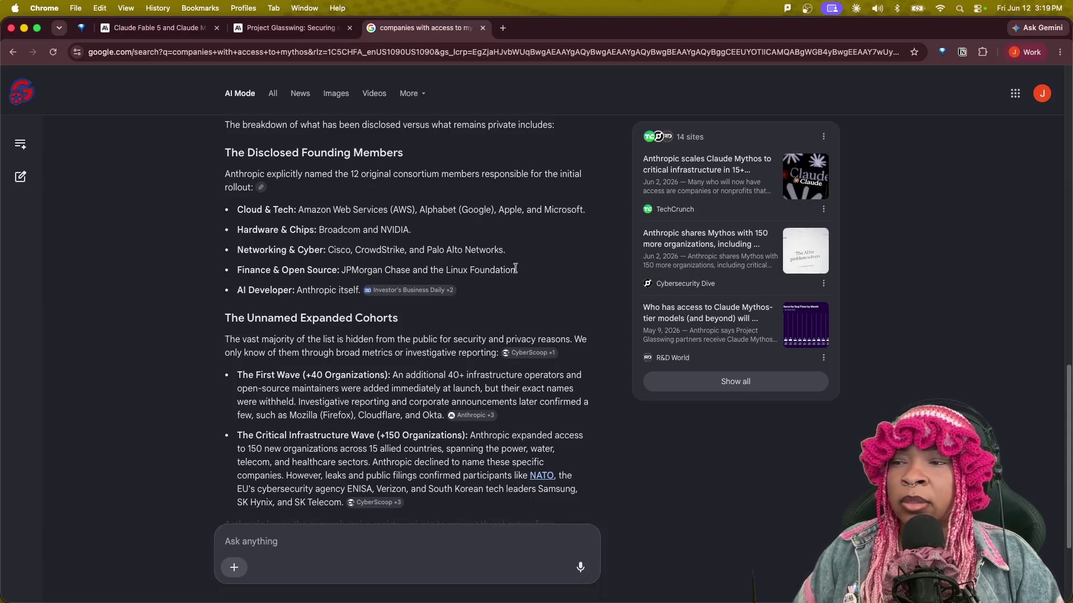
scroll(327, 385, "down", 3)
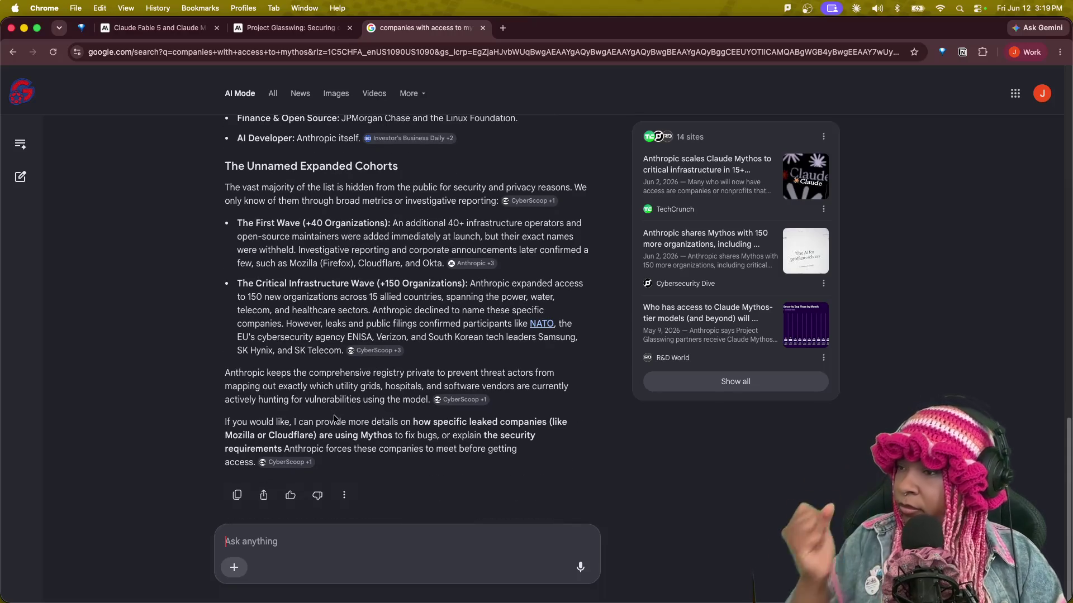
Highlight the First Wave details and the confirmed infrastructure-wave participants while reading.
type("f")
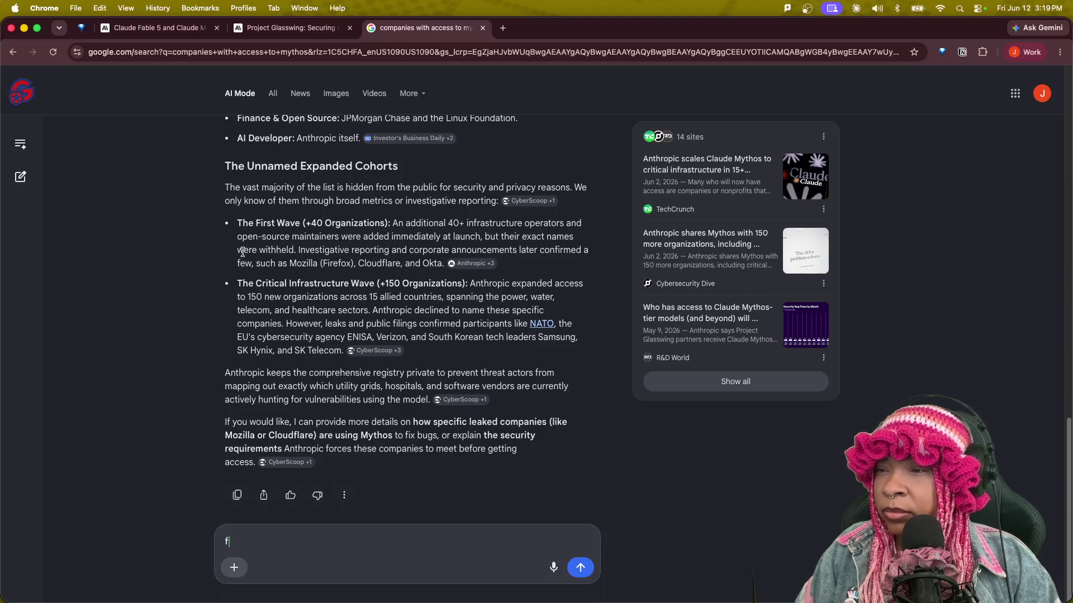
left_click_drag(297, 250, 596, 253)
left_click(320, 254)
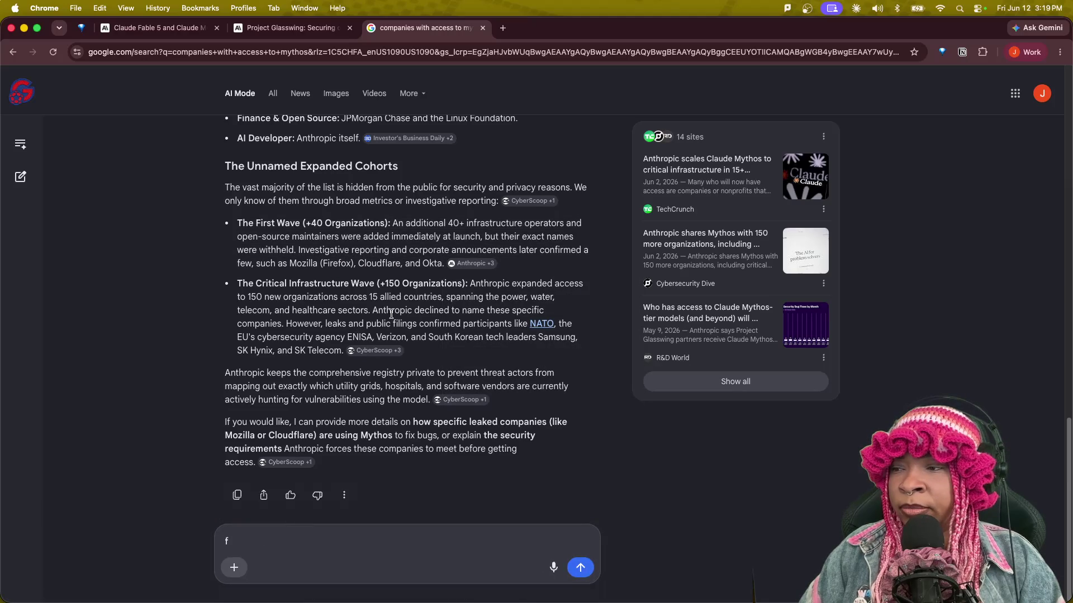
mouse_move(544, 331)
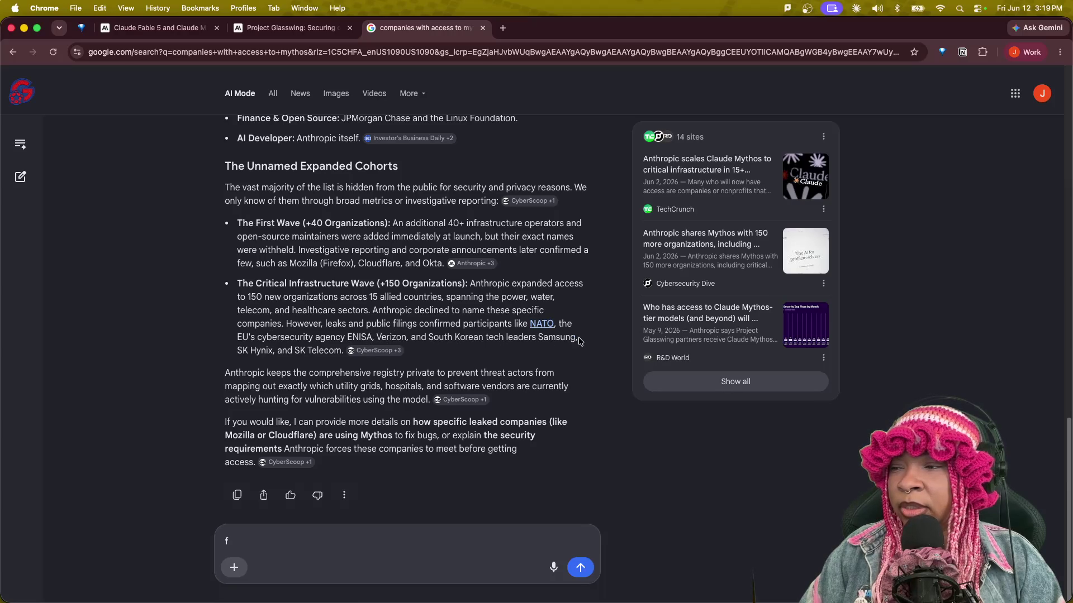
left_click_drag(568, 339, 313, 351)
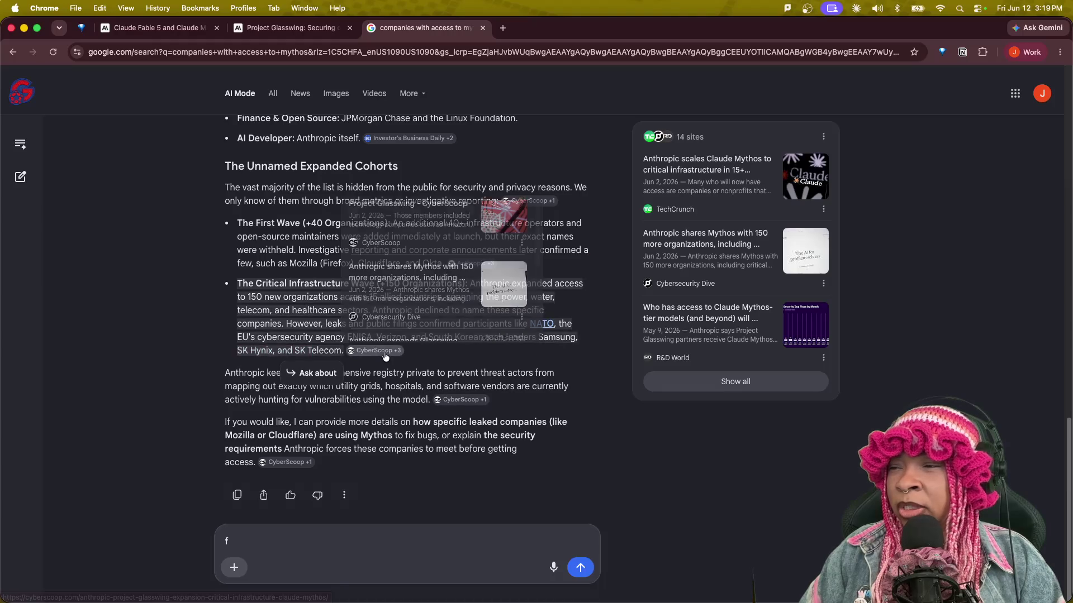
Open the CyberScoop source article, dismiss its covering ad, and scroll through it.
left_click(384, 352)
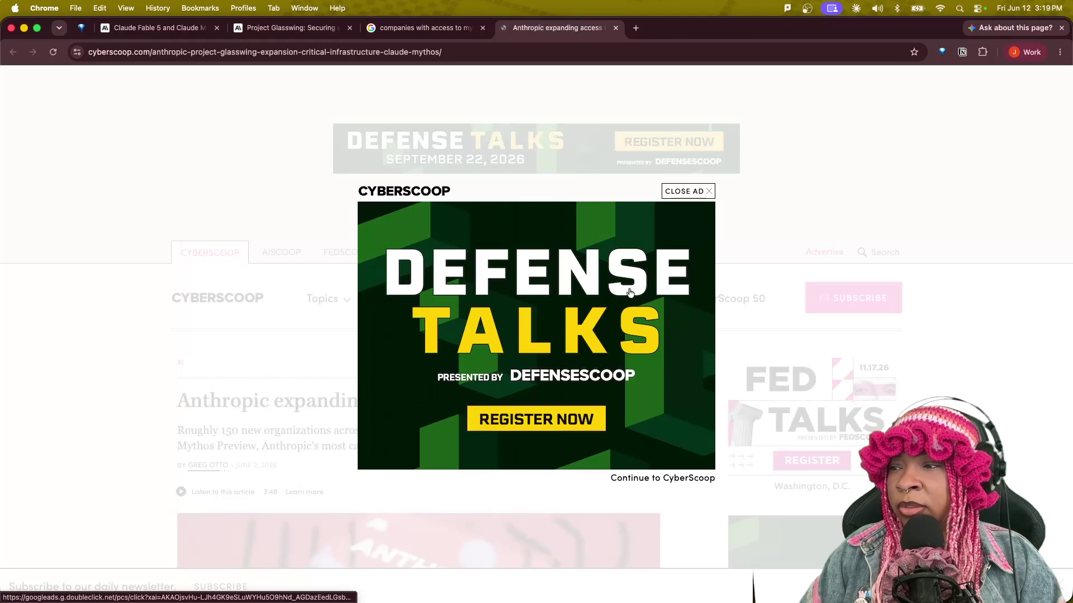
left_click(693, 192)
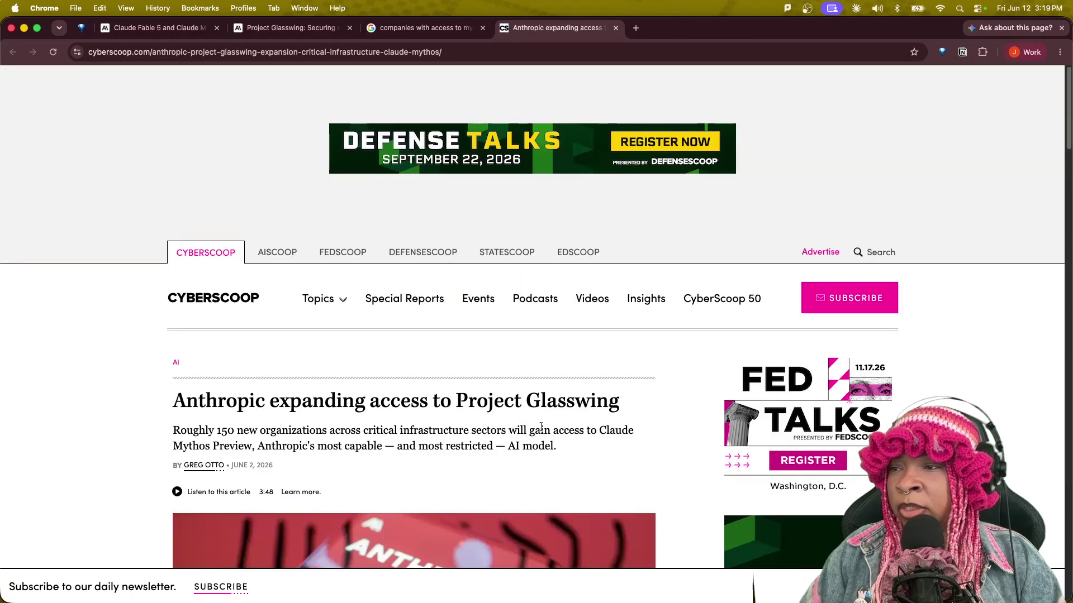
scroll(555, 428, "down", 1)
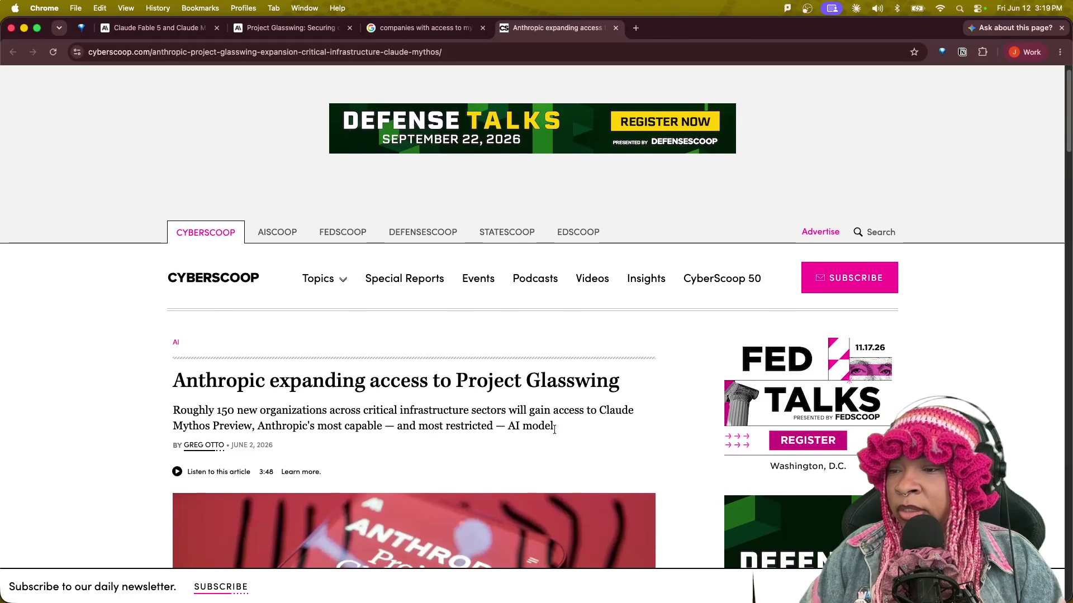
scroll(555, 429, "down", 10)
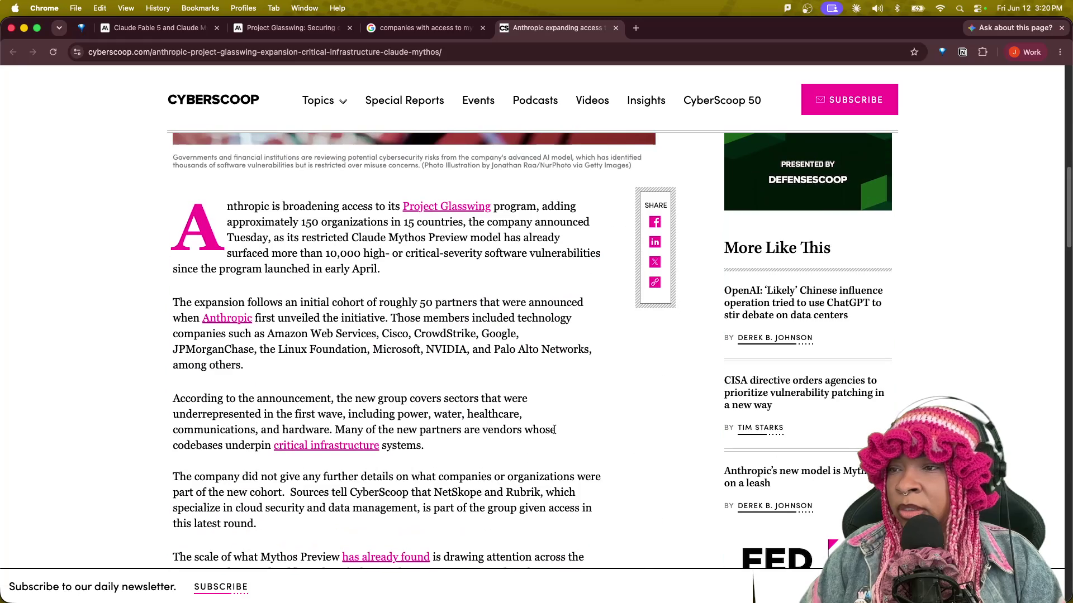
scroll(554, 429, "down", 10)
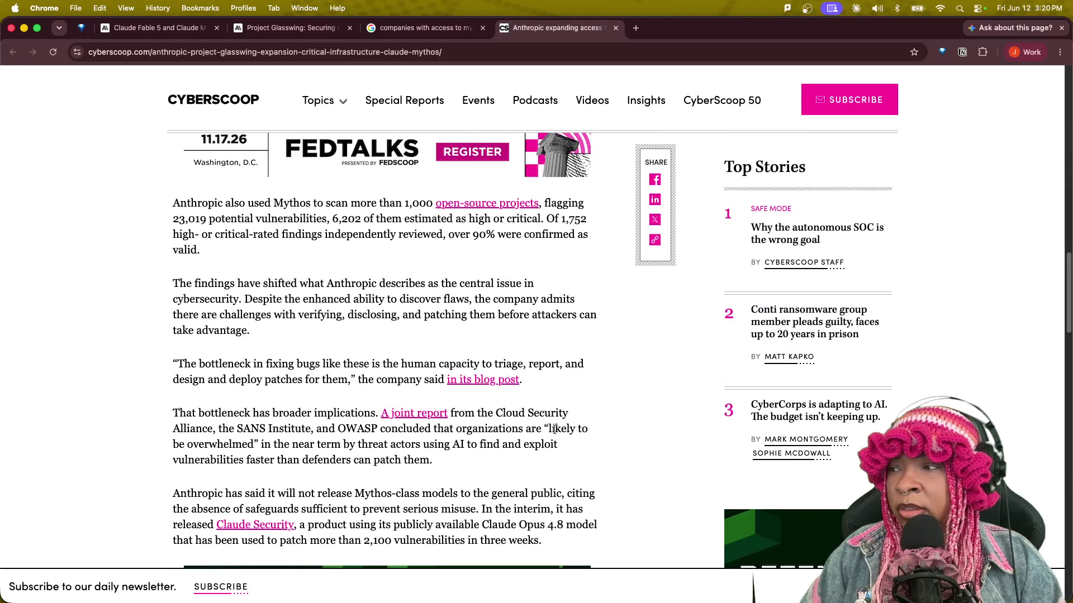
scroll(554, 429, "down", 10)
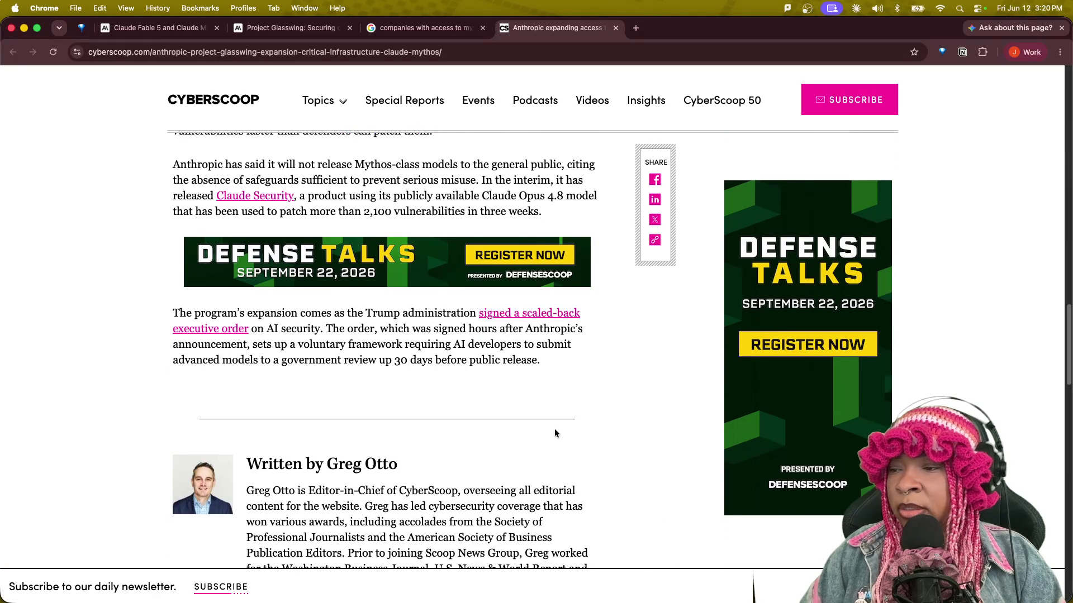
scroll(554, 433, "down", 2)
scroll(555, 433, "down", 2)
scroll(555, 433, "down", 3)
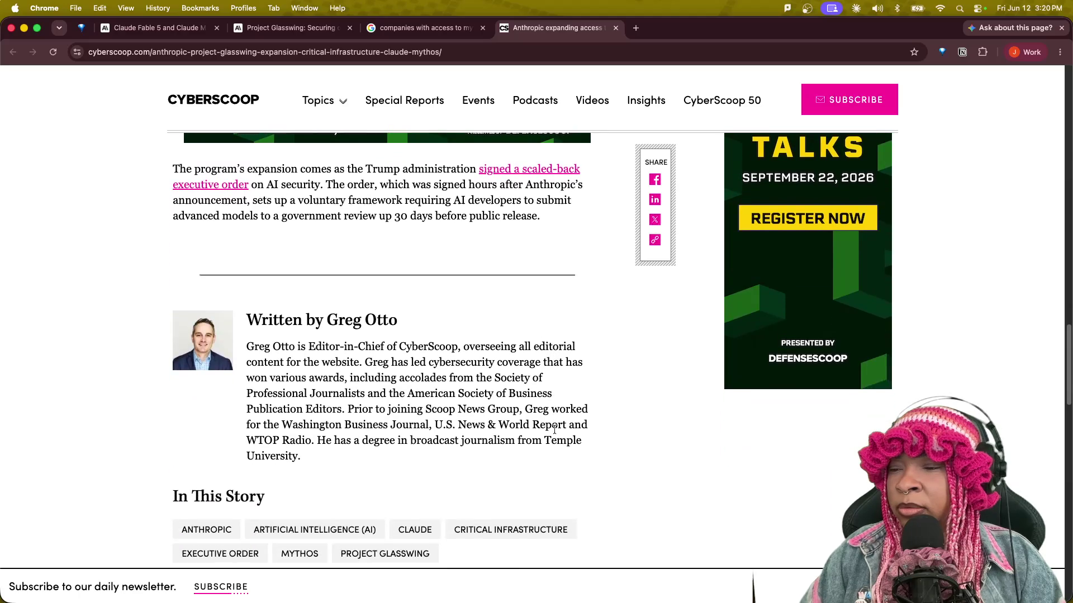
scroll(554, 431, "up", 10)
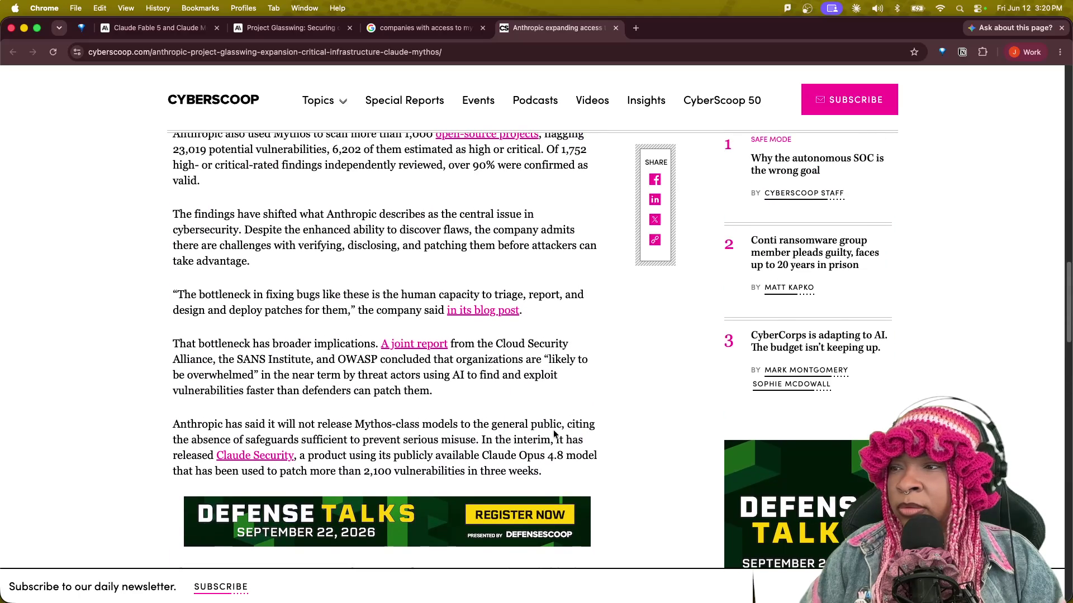
scroll(553, 430, "up", 3)
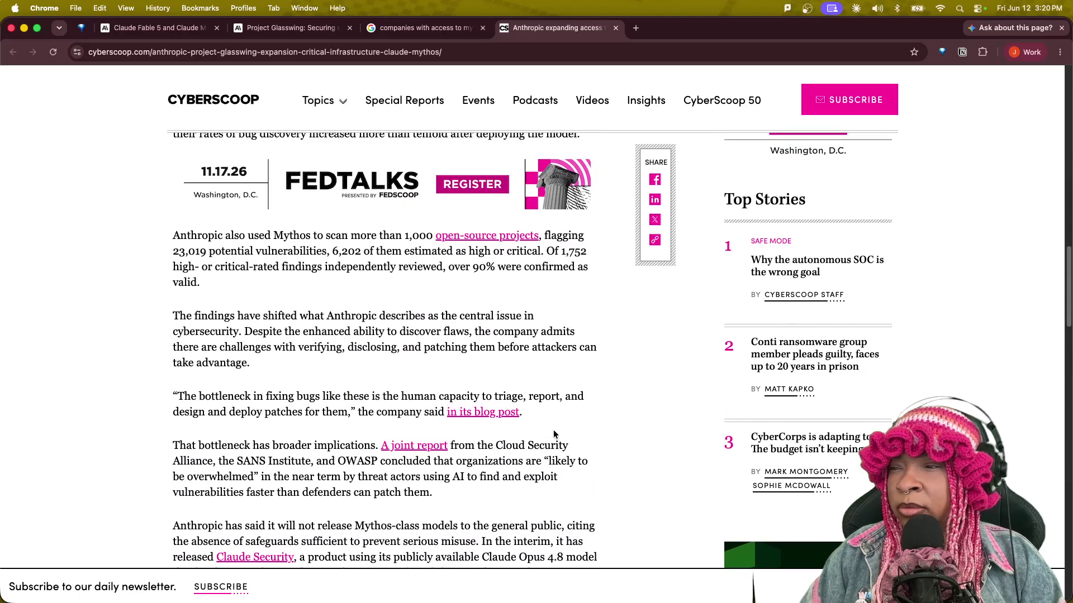
scroll(555, 434, "up", 8)
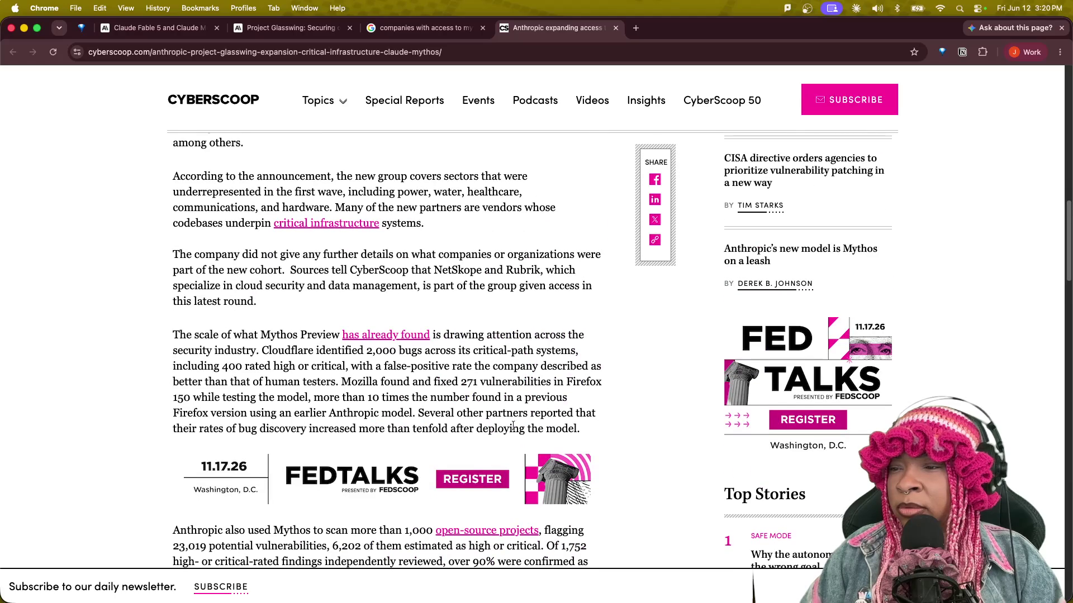
Highlight the passage about Mozilla's 271 Firefox vulnerabilities.
mouse_move(189, 380)
left_mouse_down()
mouse_move(577, 396)
mouse_move(585, 383)
left_mouse_up()
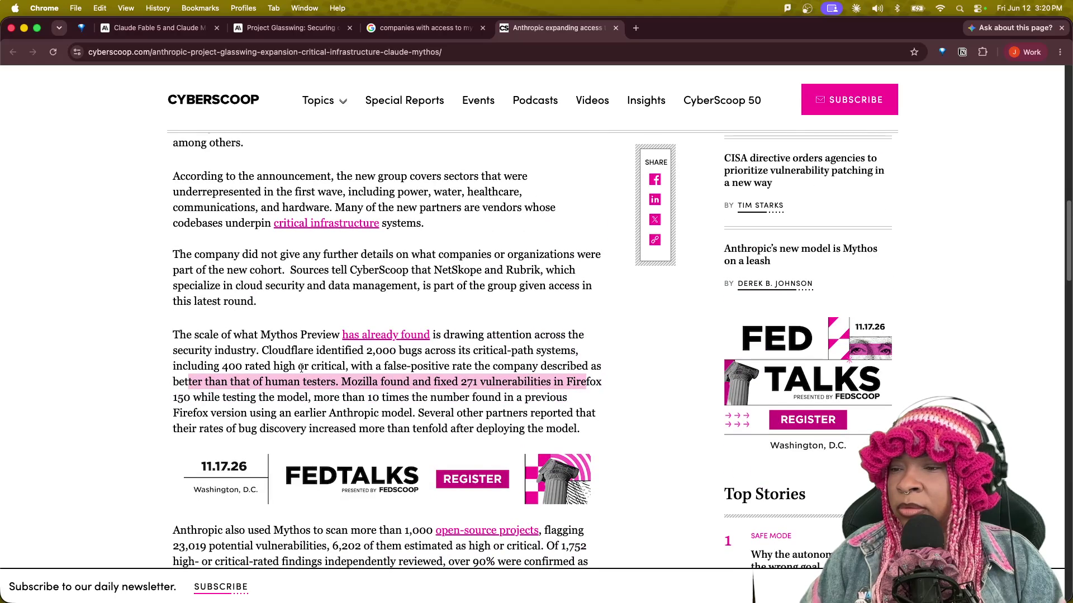
scroll(278, 345, "up", 4)
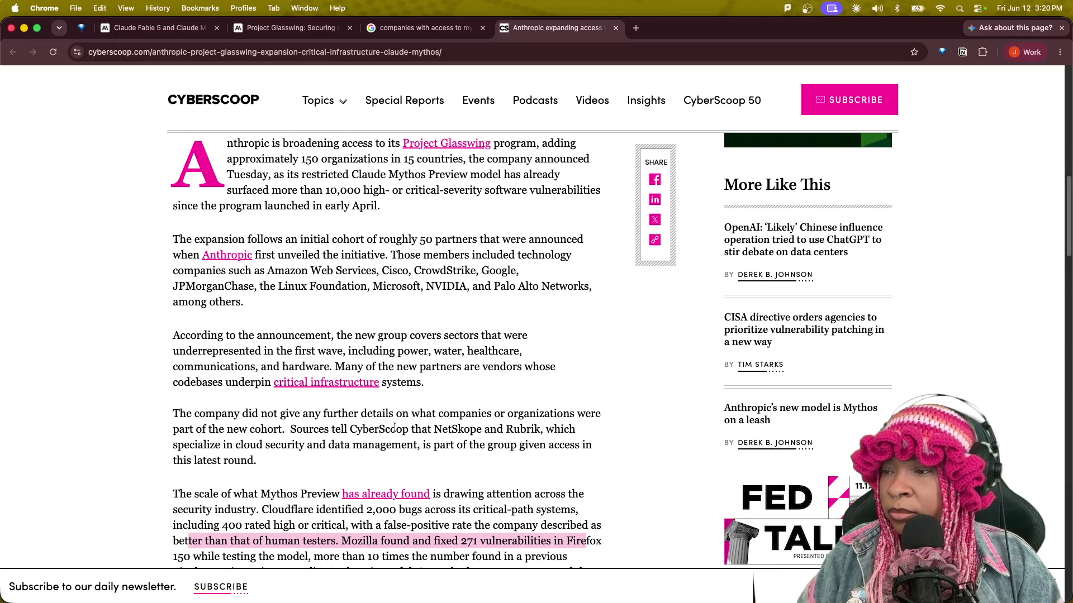
scroll(391, 425, "down", 1)
scroll(395, 428, "down", 2)
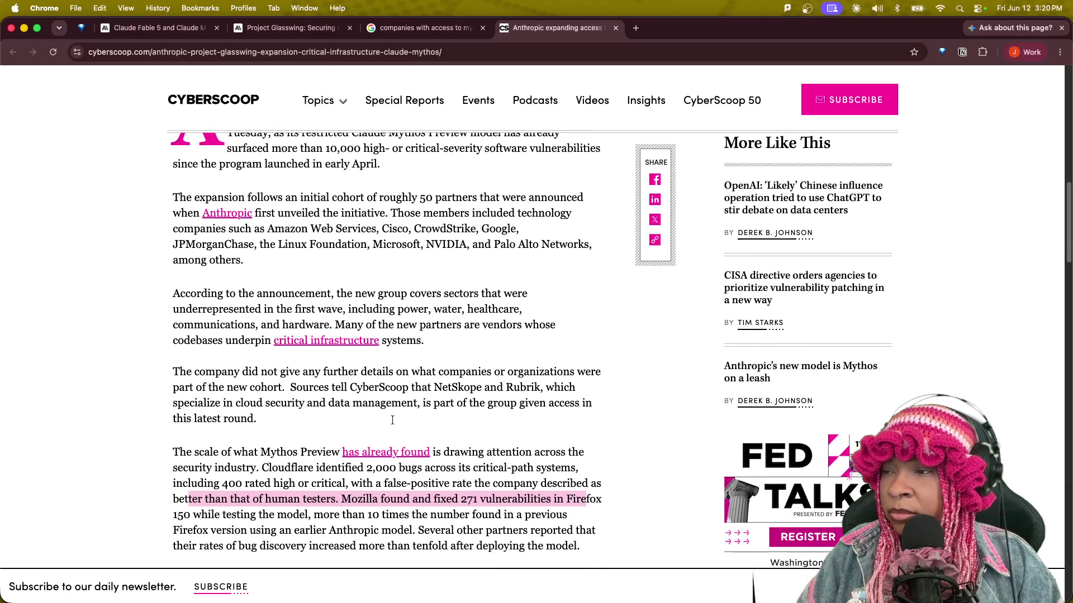
scroll(393, 419, "down", 1)
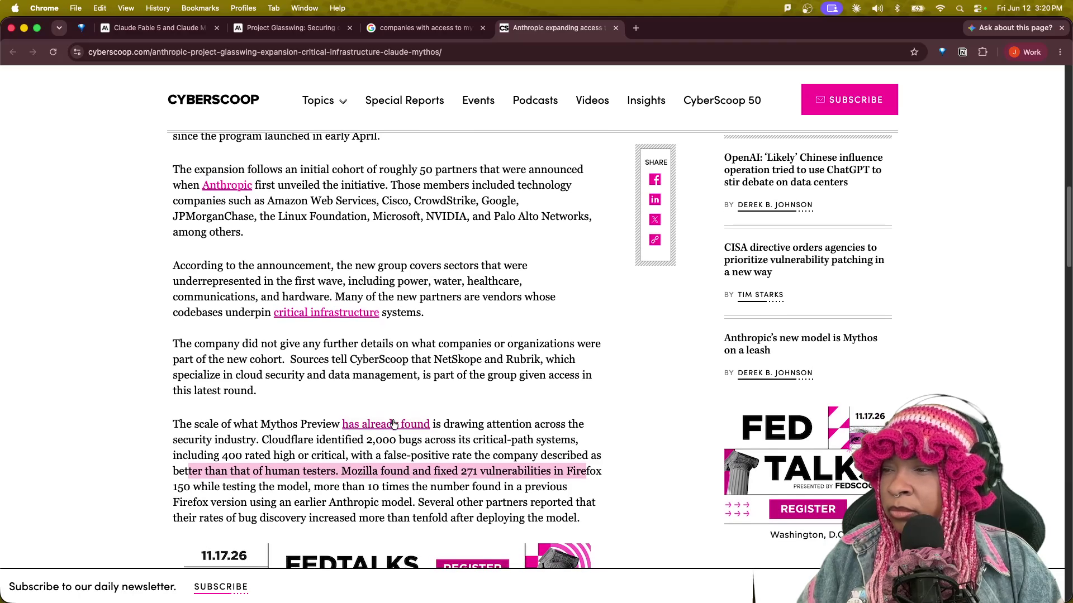
Highlight the sentence naming NetSkope and Rubrik, then read down to the author bio.
mouse_move(290, 361)
left_mouse_down()
mouse_move(572, 362)
mouse_move(508, 388)
left_mouse_up()
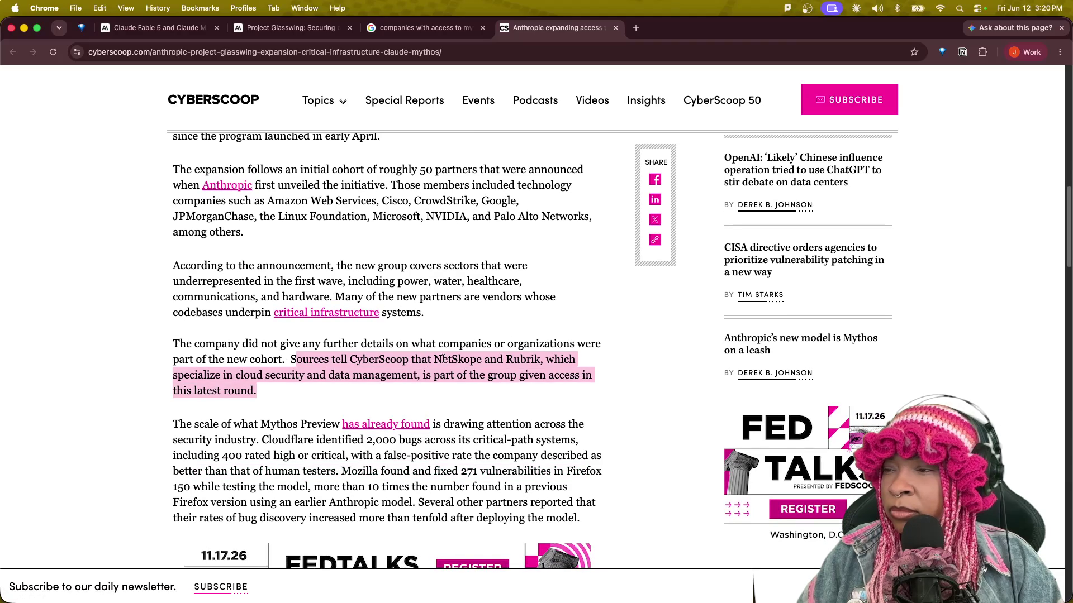
scroll(503, 463, "down", 3)
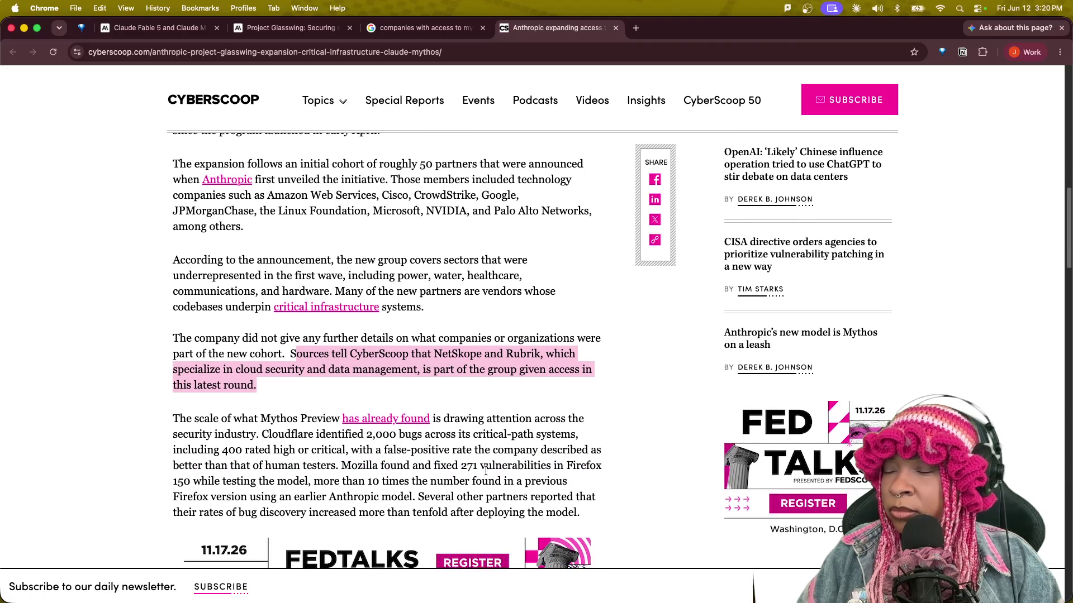
scroll(488, 460, "down", 10)
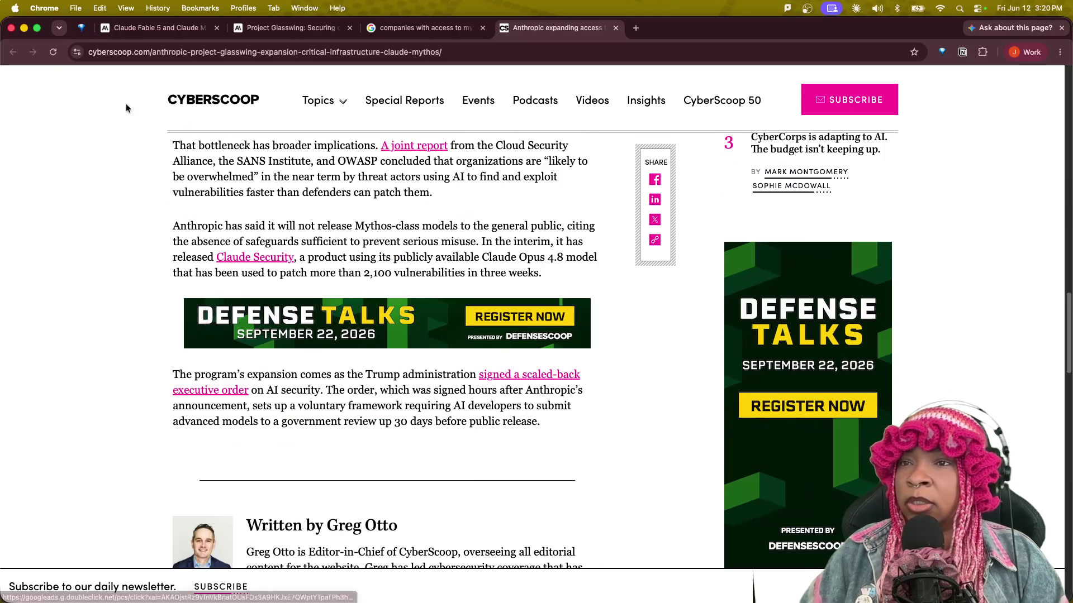
Close the CyberScoop, Google AI Mode and Project Glasswing tabs.
left_click(615, 27)
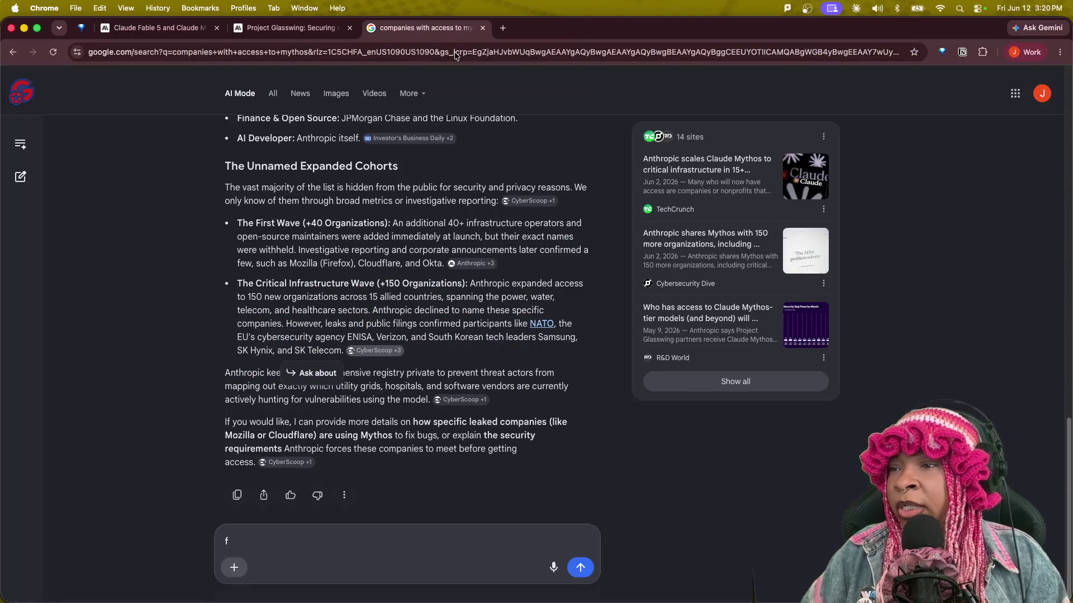
scroll(420, 316, "up", 5)
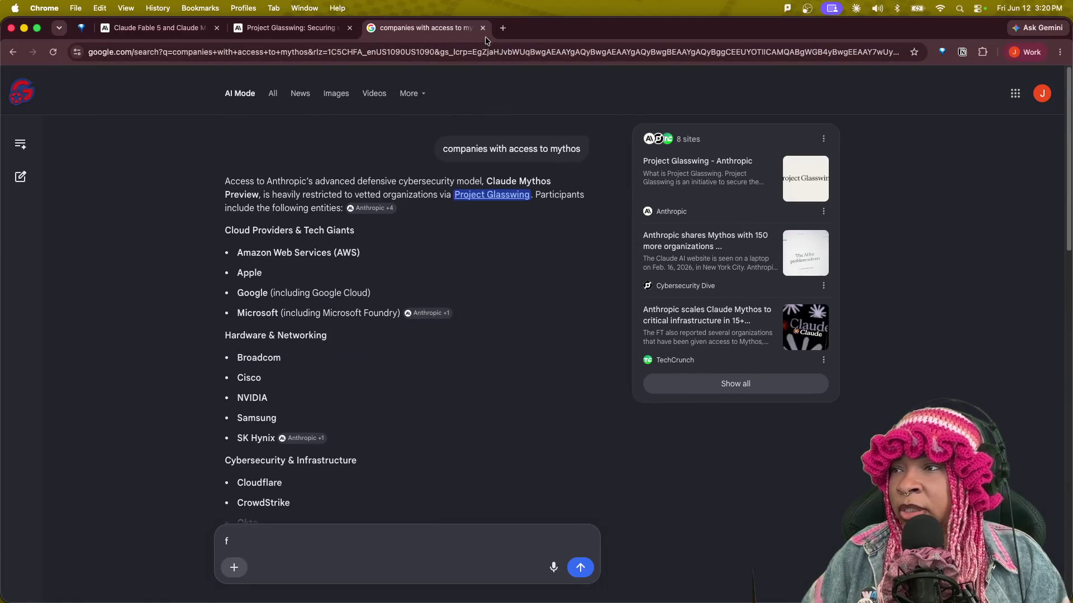
left_click(483, 27)
scroll(313, 256, "down", 15)
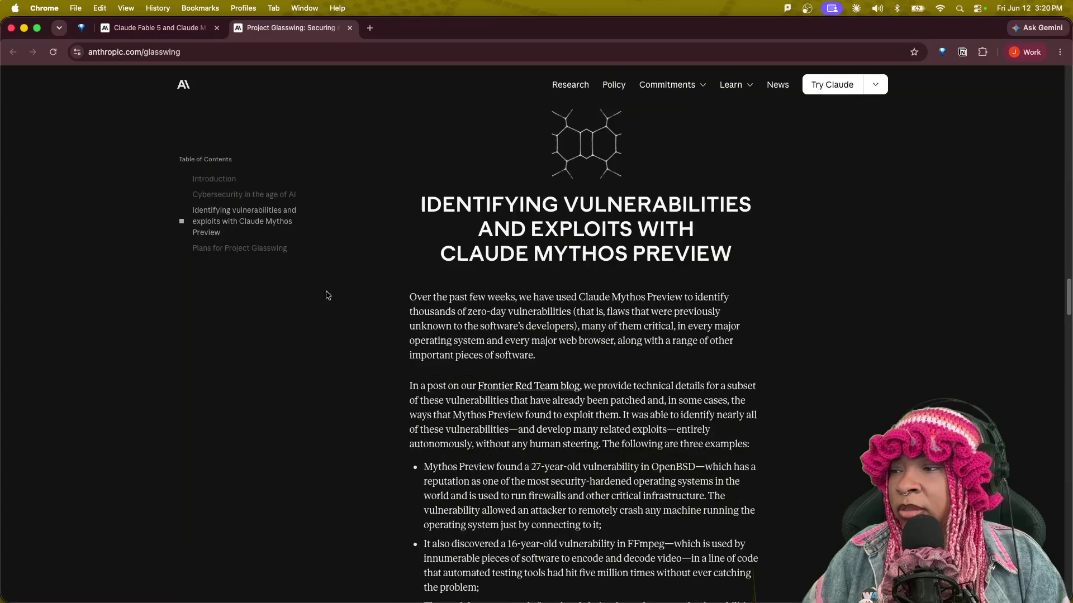
scroll(313, 256, "up", 12)
left_click(350, 28)
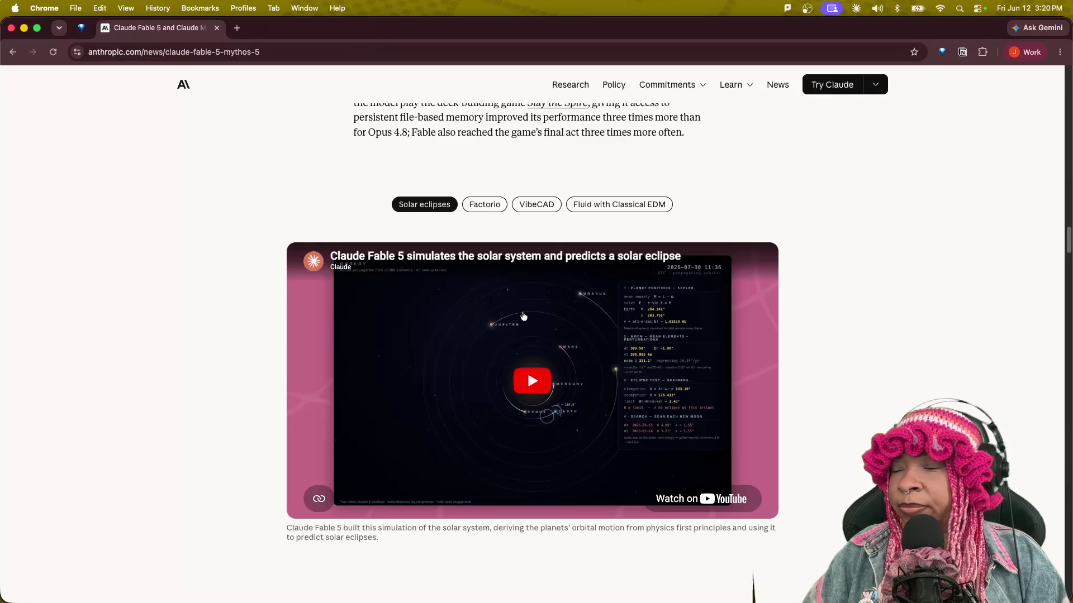
Scroll the remaining Fable 5 article to its benchmark comparison and show all windows.
scroll(651, 358, "up", 15)
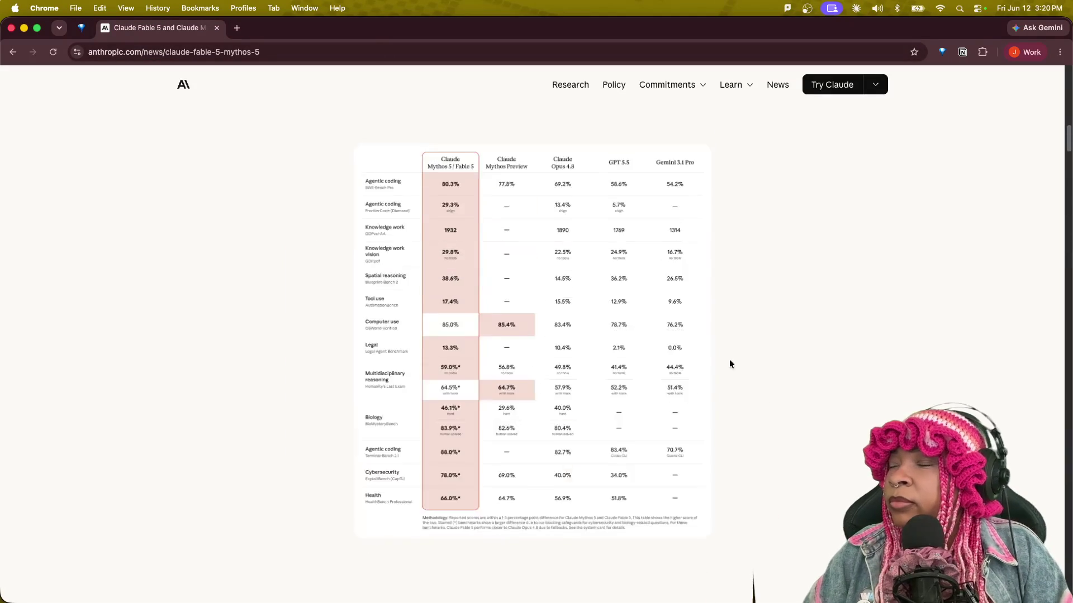
scroll(687, 333, "down", 8)
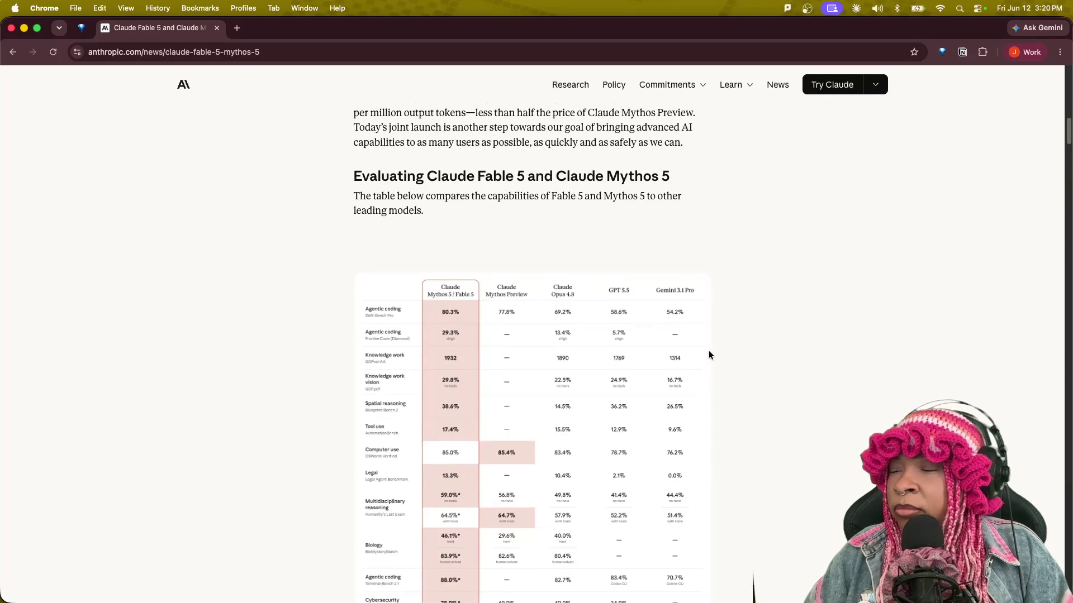
scroll(709, 351, "up", 1)
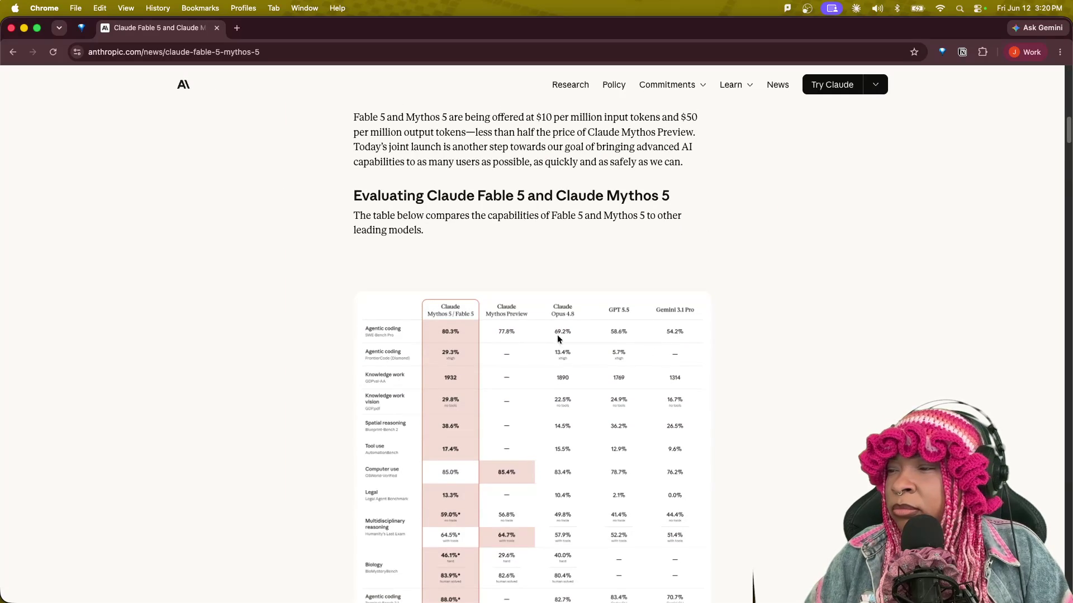
scroll(564, 366, "down", 3)
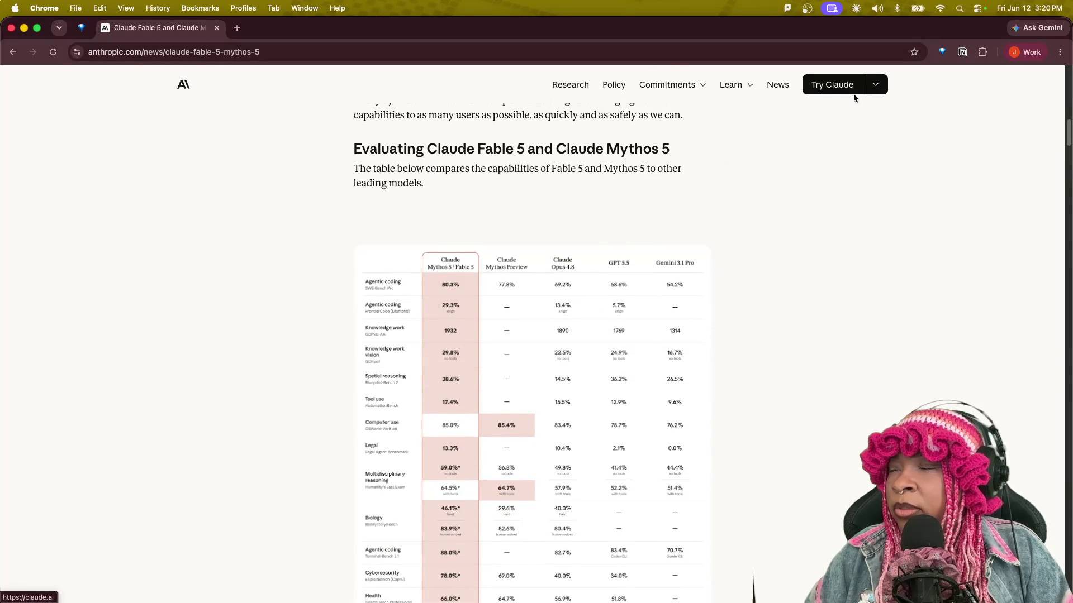
scroll(630, 255, "up", 10)
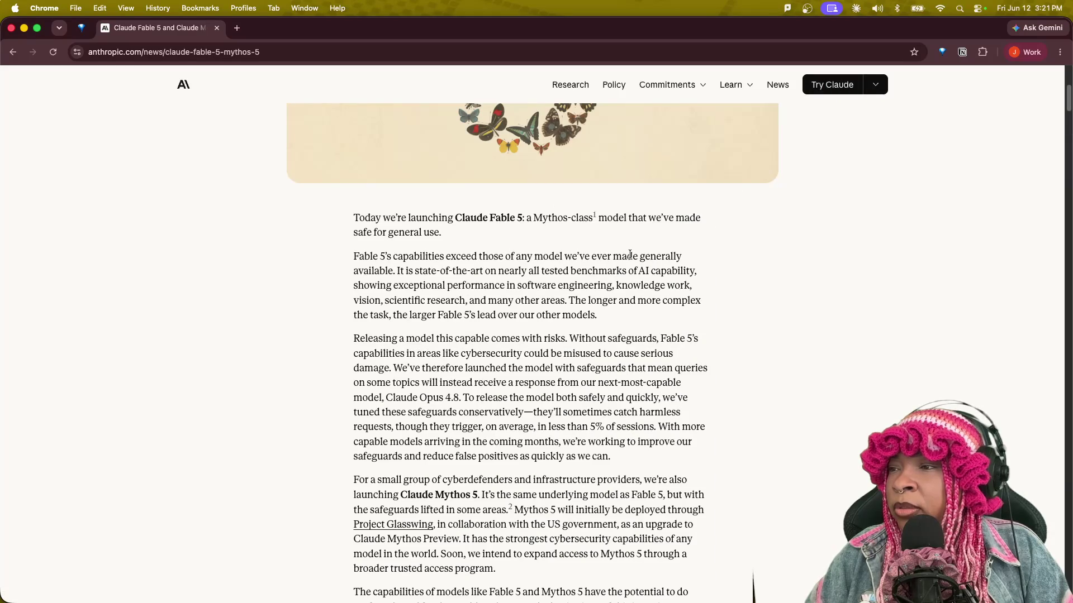
scroll(630, 255, "down", 5)
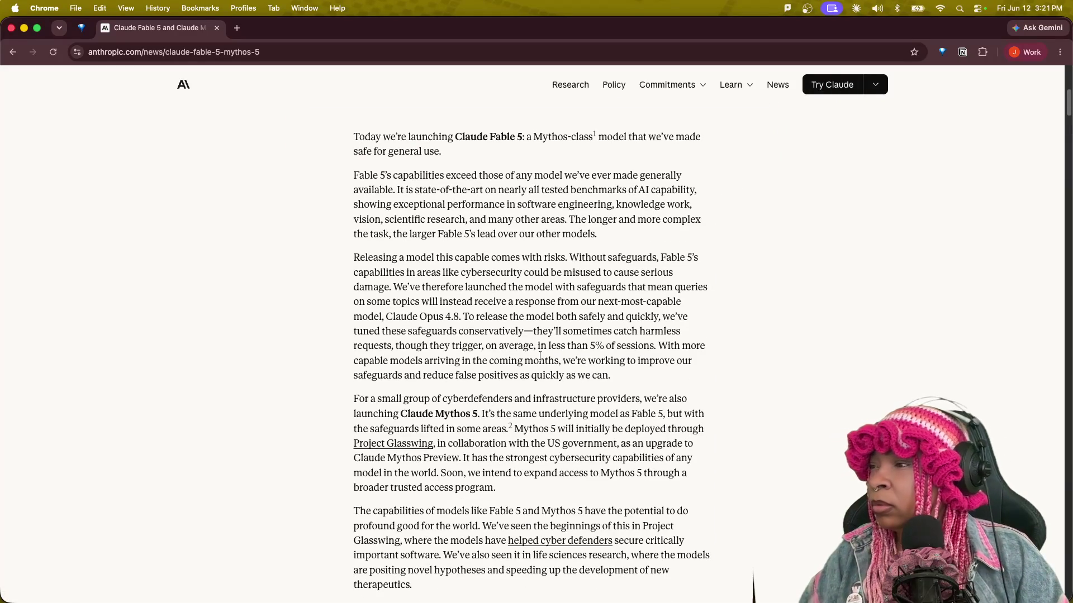
scroll(544, 458, "down", 8)
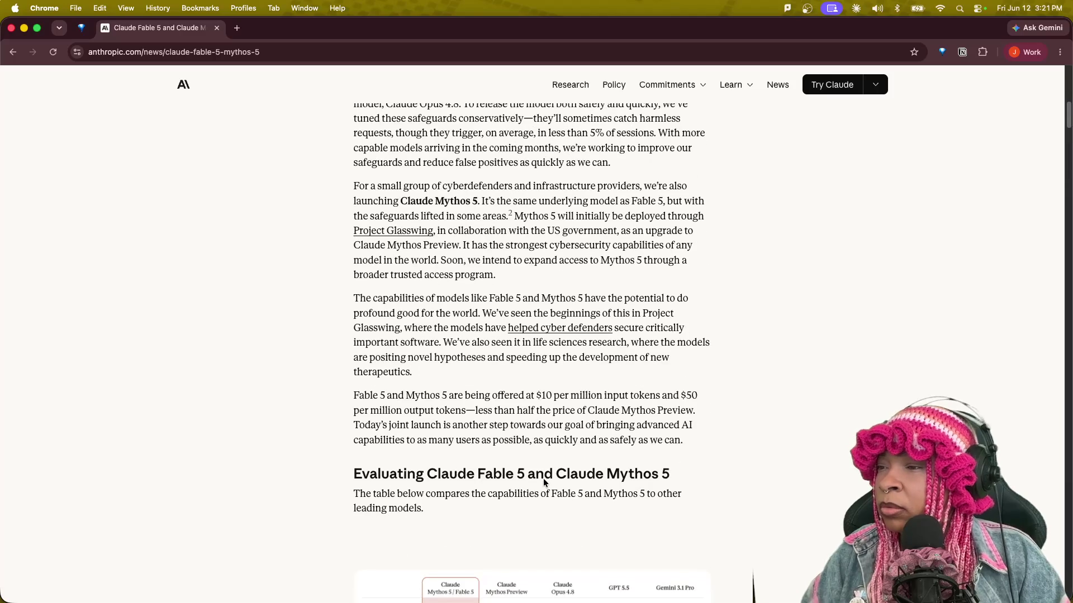
scroll(543, 478, "down", 3)
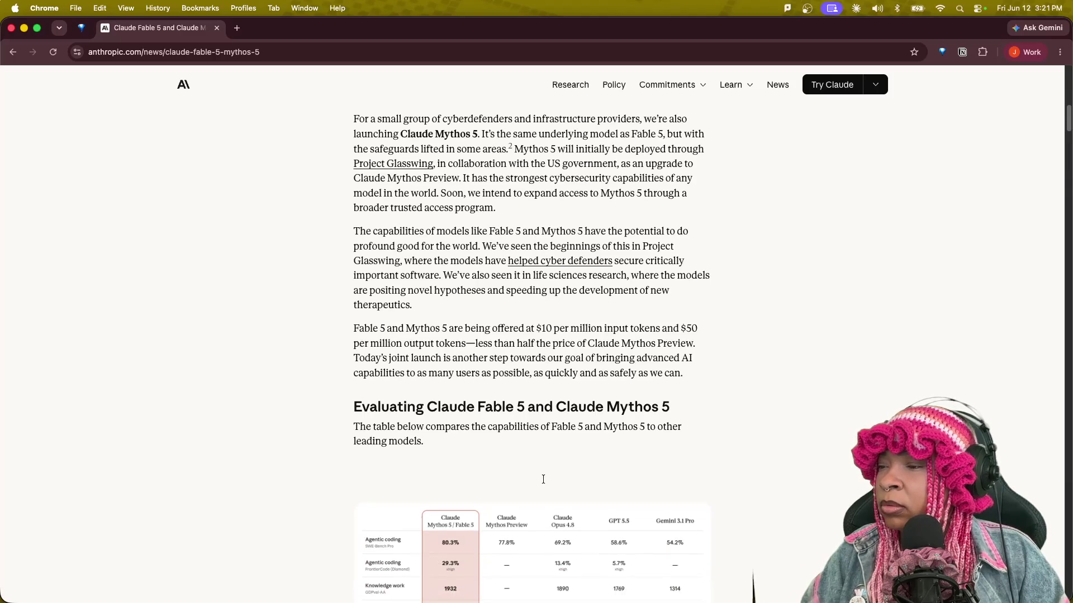
key("ctrl+Up")
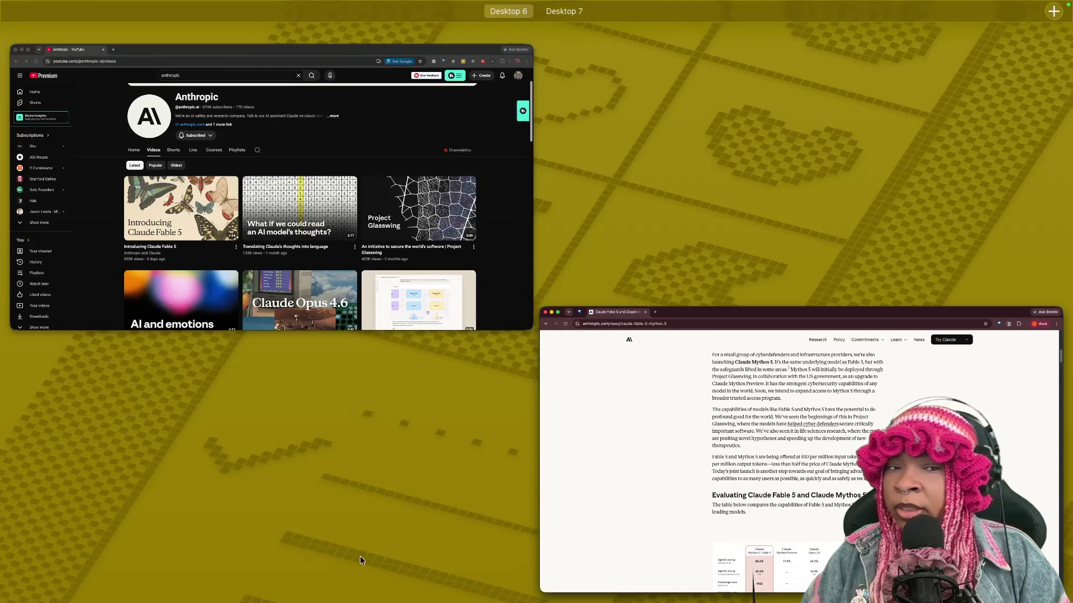
Bring the Anthropic article window forward, then switch to the Claude desktop app's Code home.
left_click(675, 494)
mouse_move(708, 591)
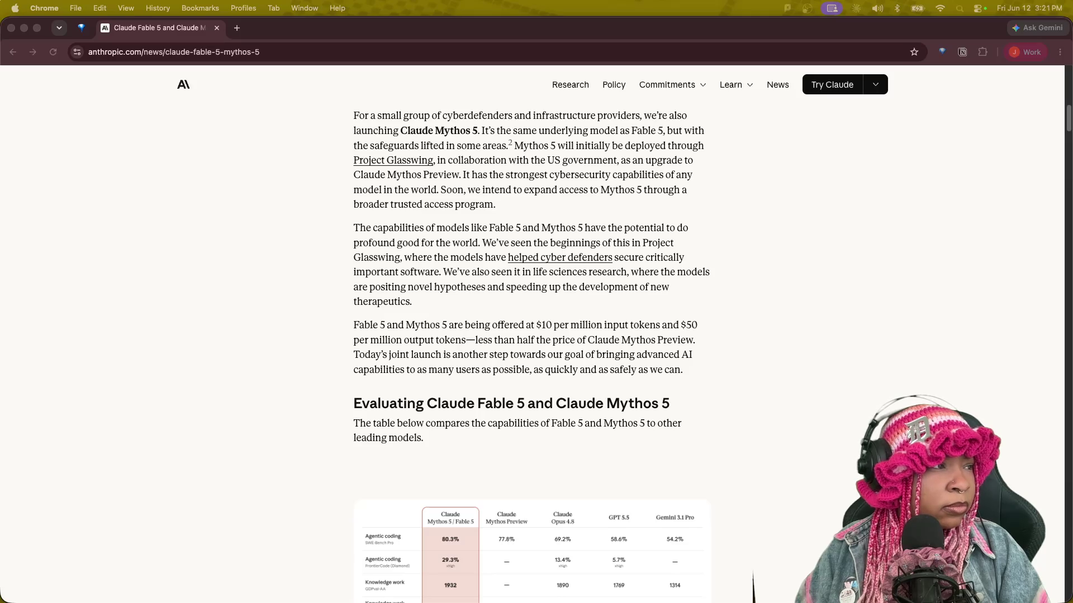
key("super+Tab")
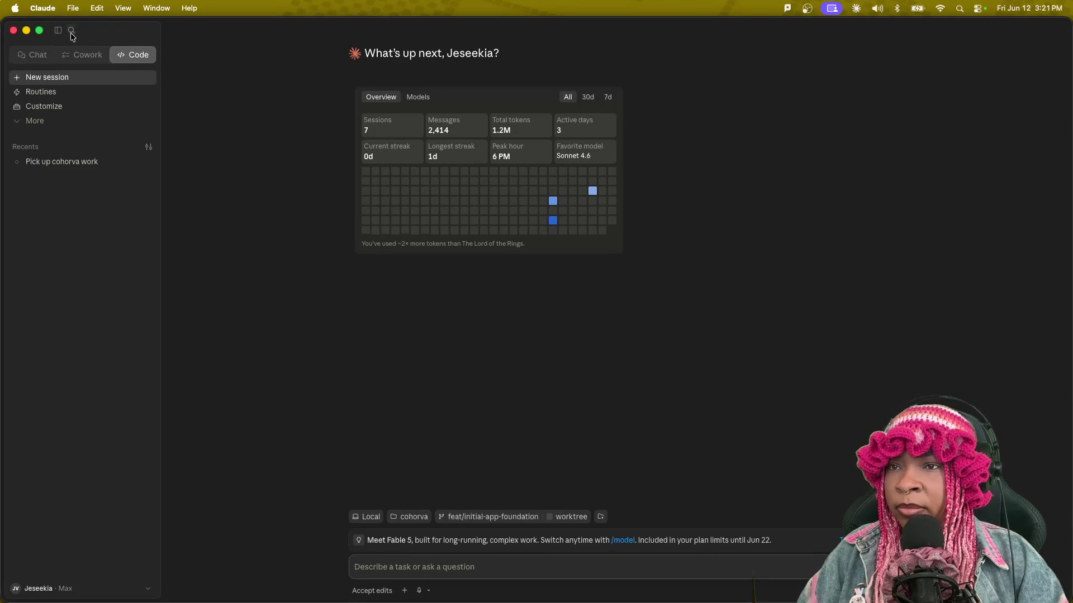
Start a fresh Claude chat with the recent-chats list hidden.
left_click(29, 56)
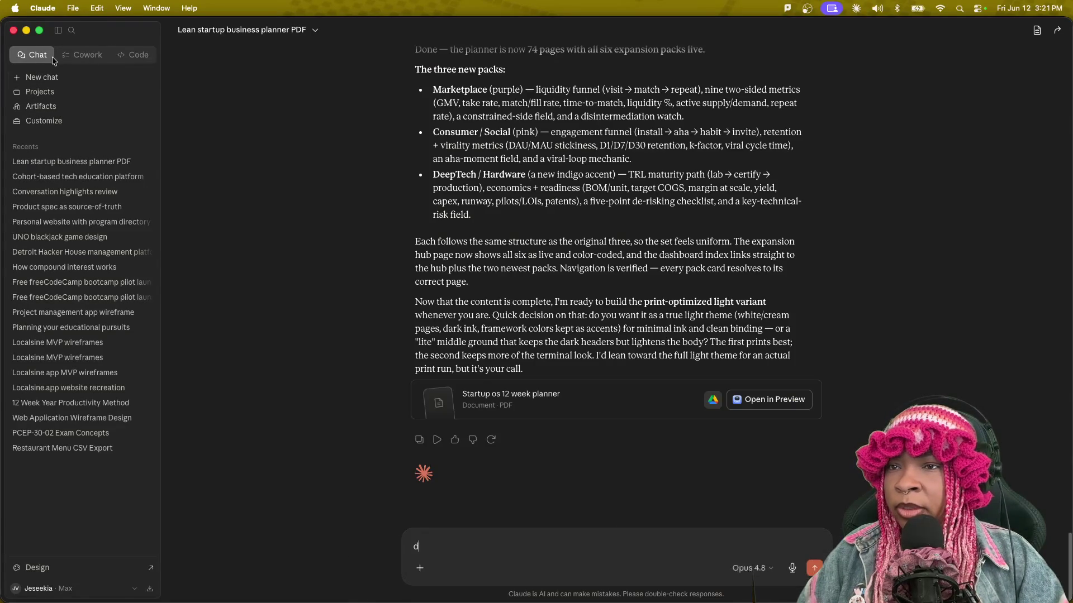
left_click(42, 76)
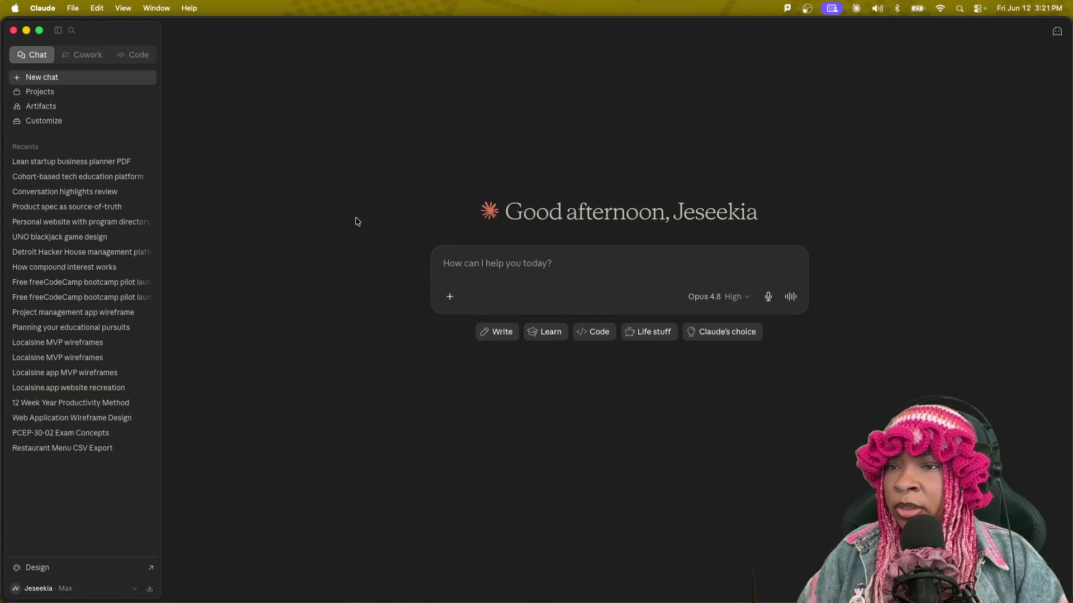
left_click(161, 50)
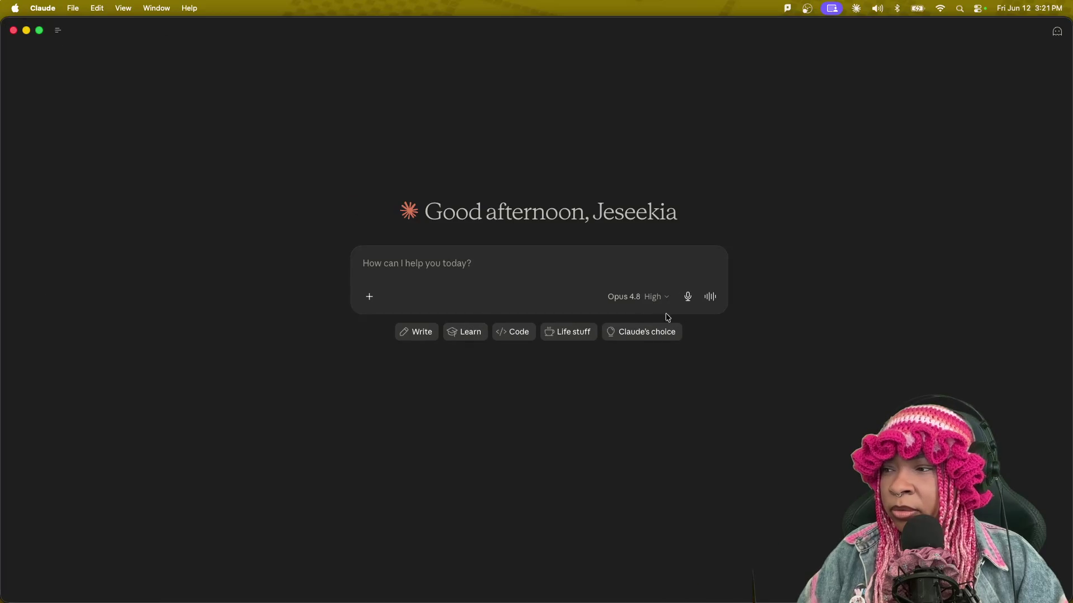
Switch the new chat's model from Opus 4.8 to Fable 5 and review its usage note.
left_click(648, 298)
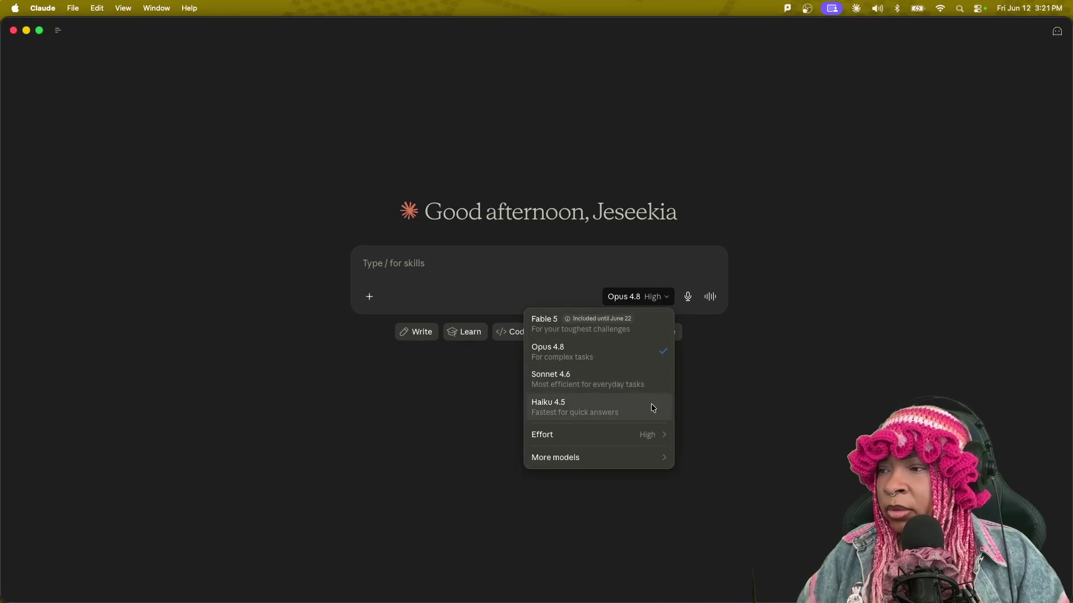
left_click(570, 320)
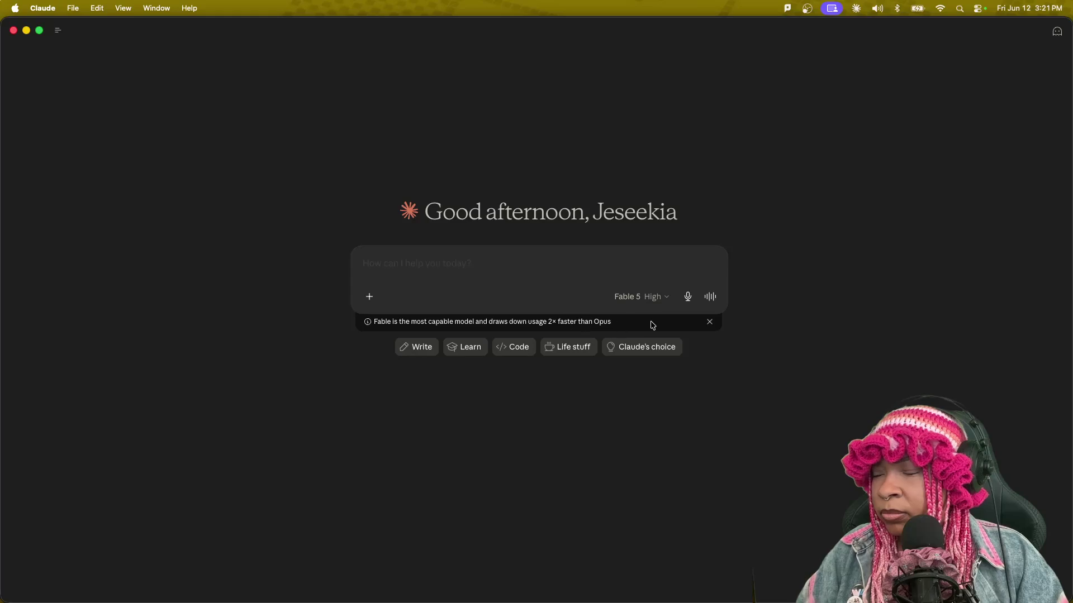
left_click(663, 298)
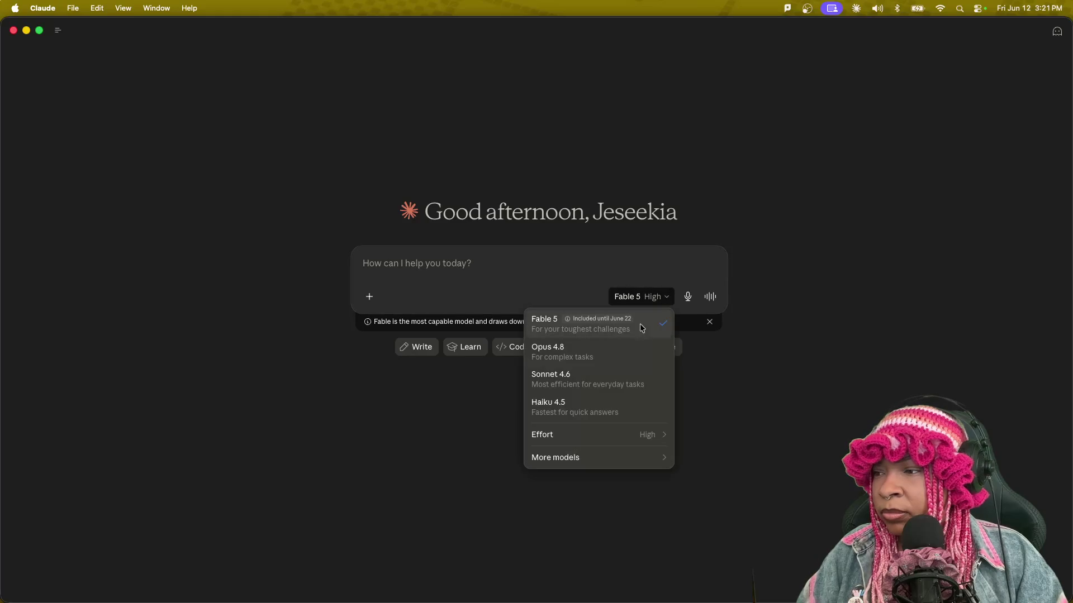
mouse_move(631, 328)
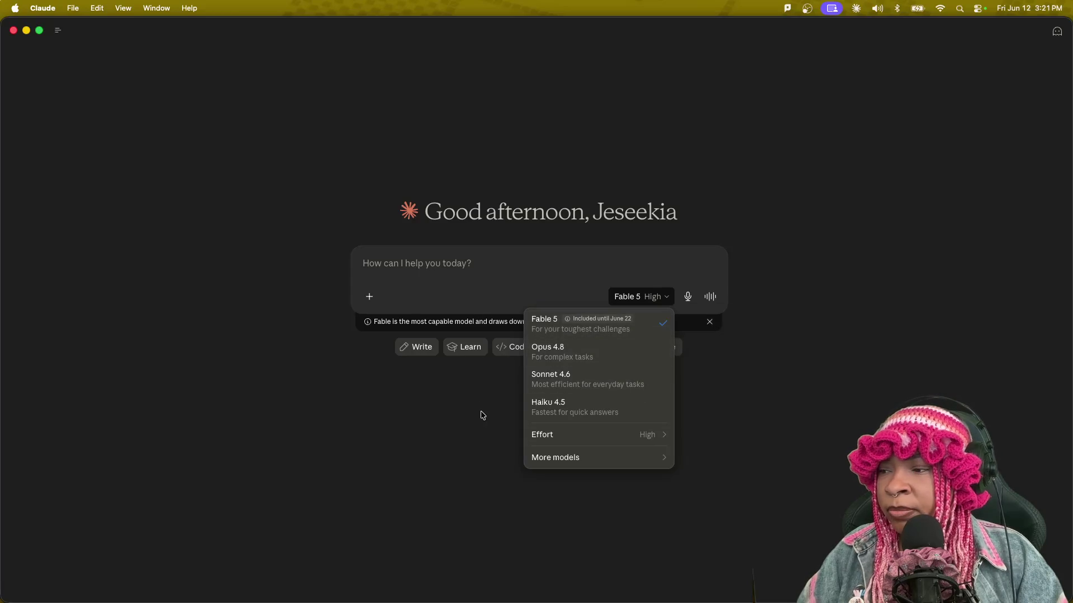
mouse_move(581, 435)
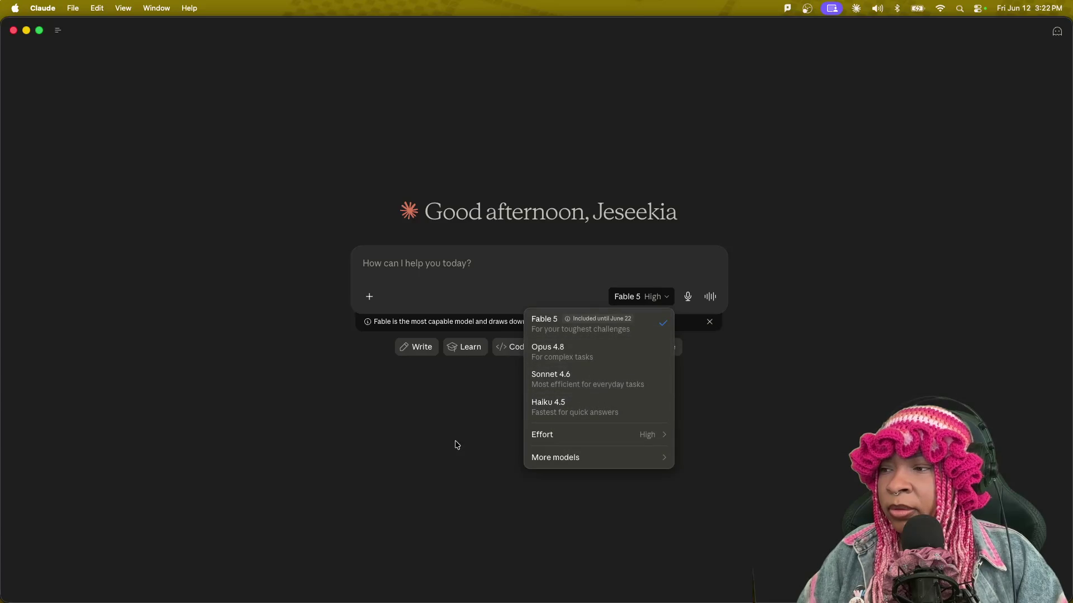
key("ctrl+Up")
Read the Fable 5 article, highlighting its cybersecurity-capabilities and Project Glasswing sentences.
left_click(503, 279)
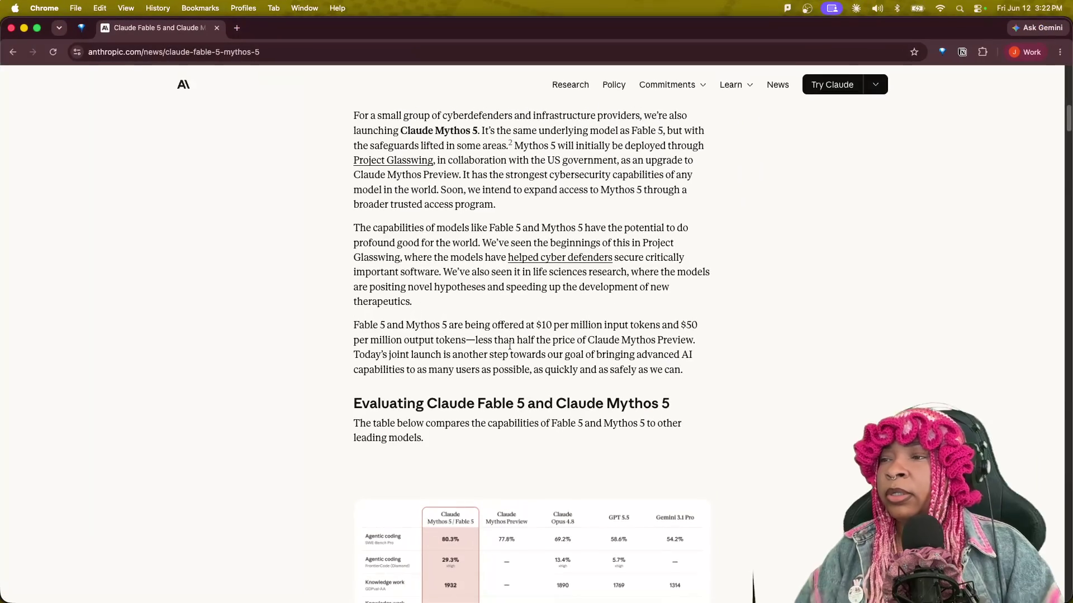
scroll(486, 358, "down", 6)
scroll(498, 395, "down", 1)
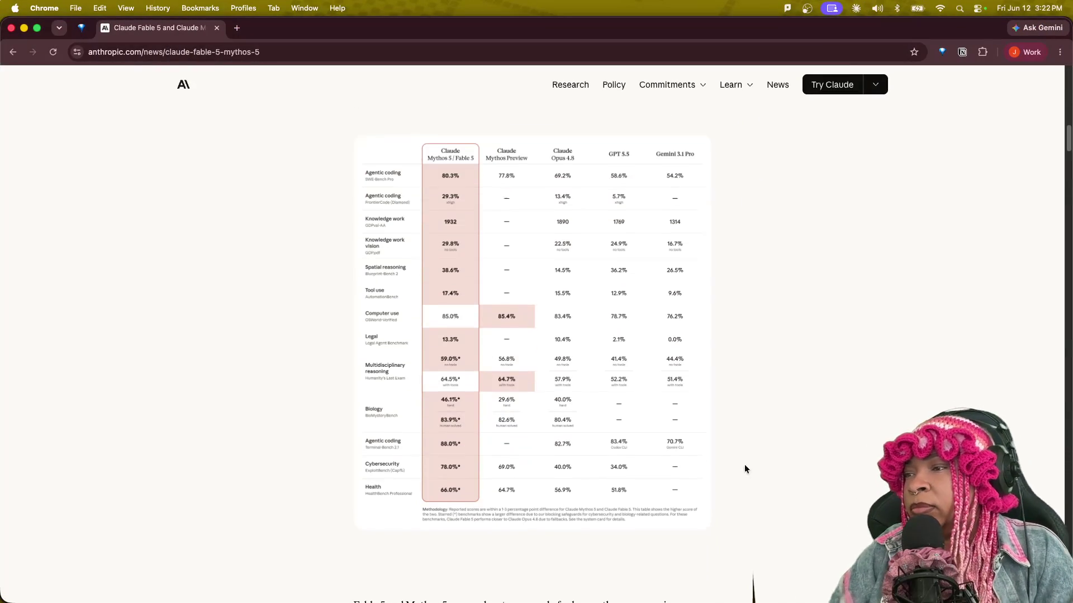
scroll(726, 458, "up", 20)
scroll(808, 498, "down", 12)
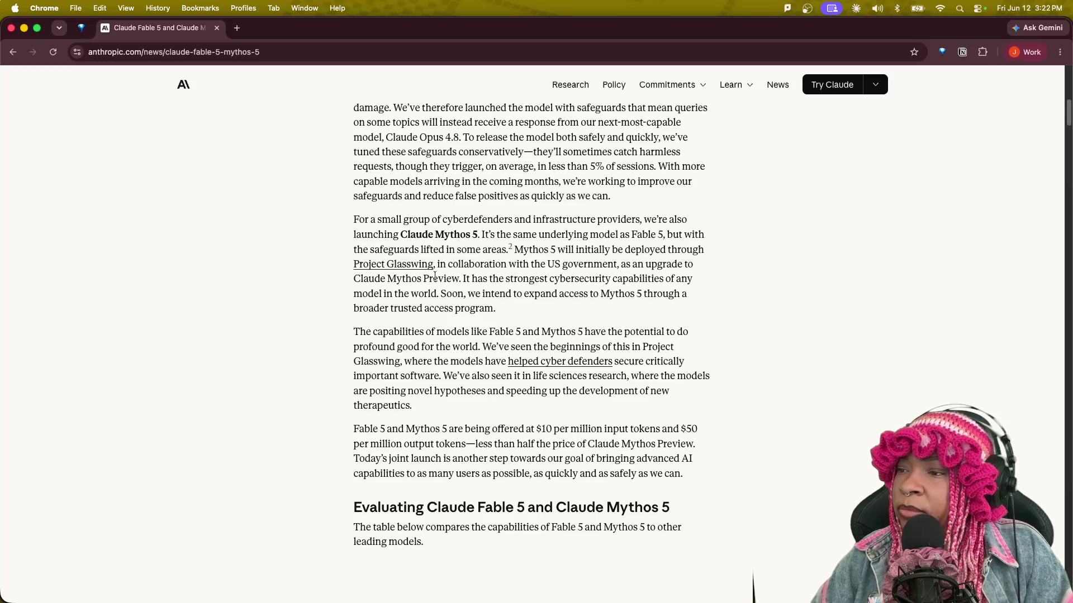
mouse_move(459, 278)
left_mouse_down()
mouse_move(698, 282)
mouse_move(702, 306)
left_mouse_up()
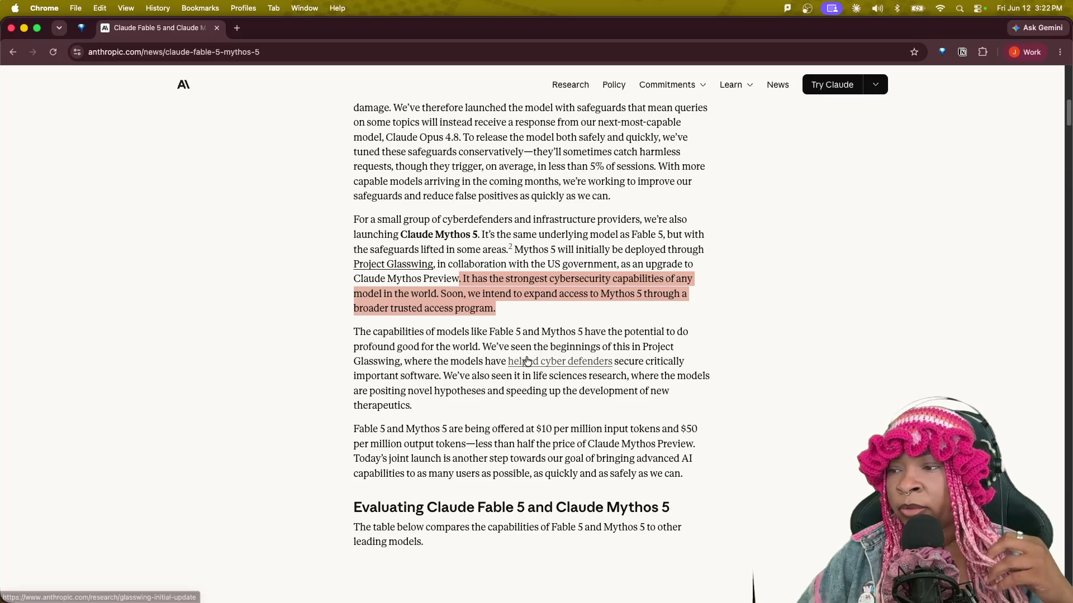
mouse_move(521, 347)
left_mouse_down()
mouse_move(687, 350)
mouse_move(687, 365)
left_mouse_up()
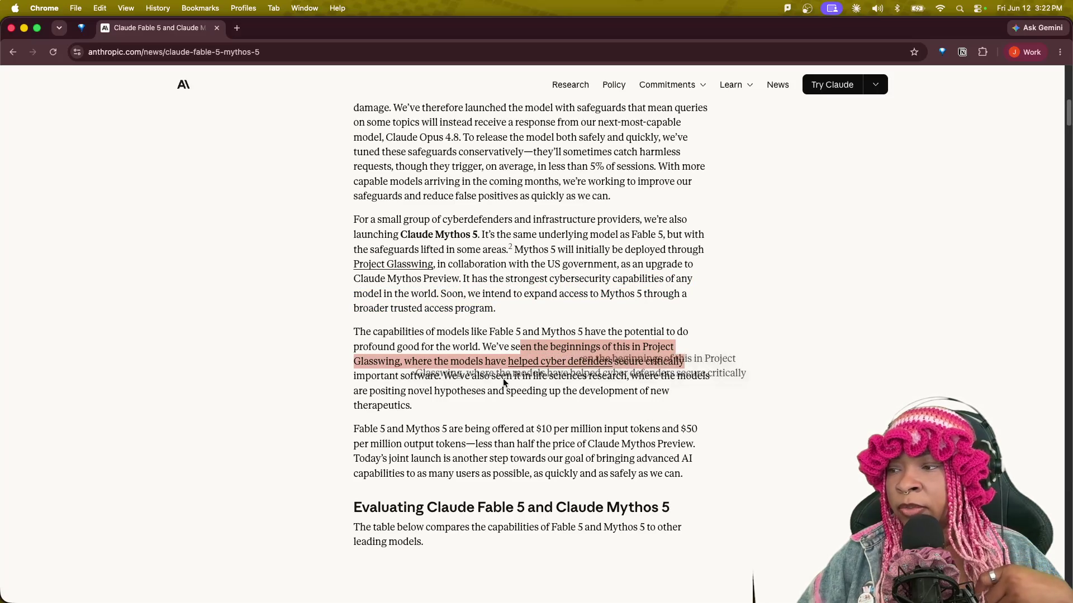
left_click(474, 373)
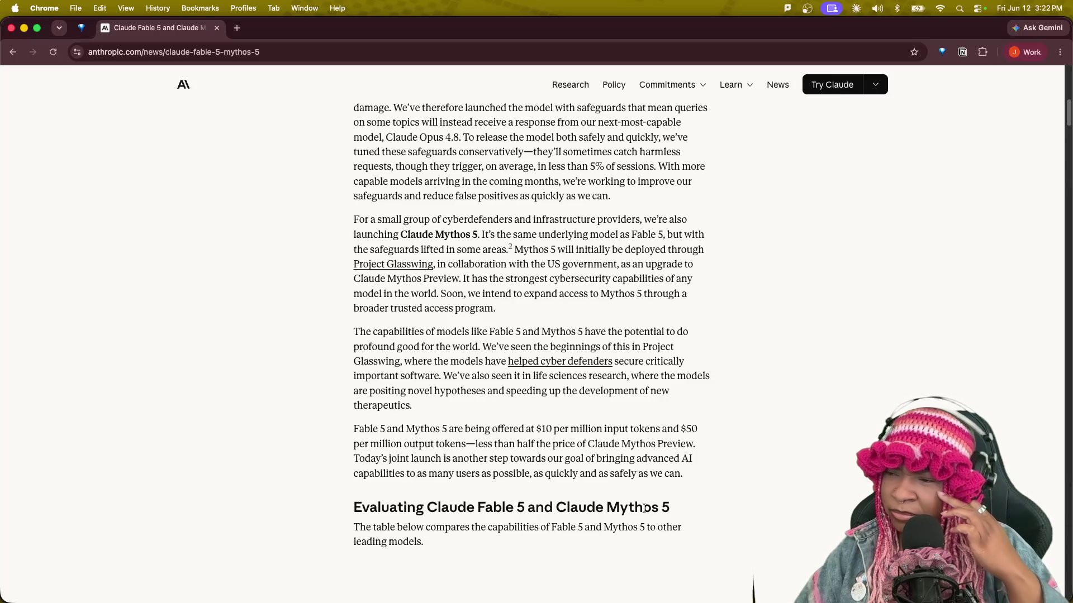
left_click_drag(370, 392, 406, 394)
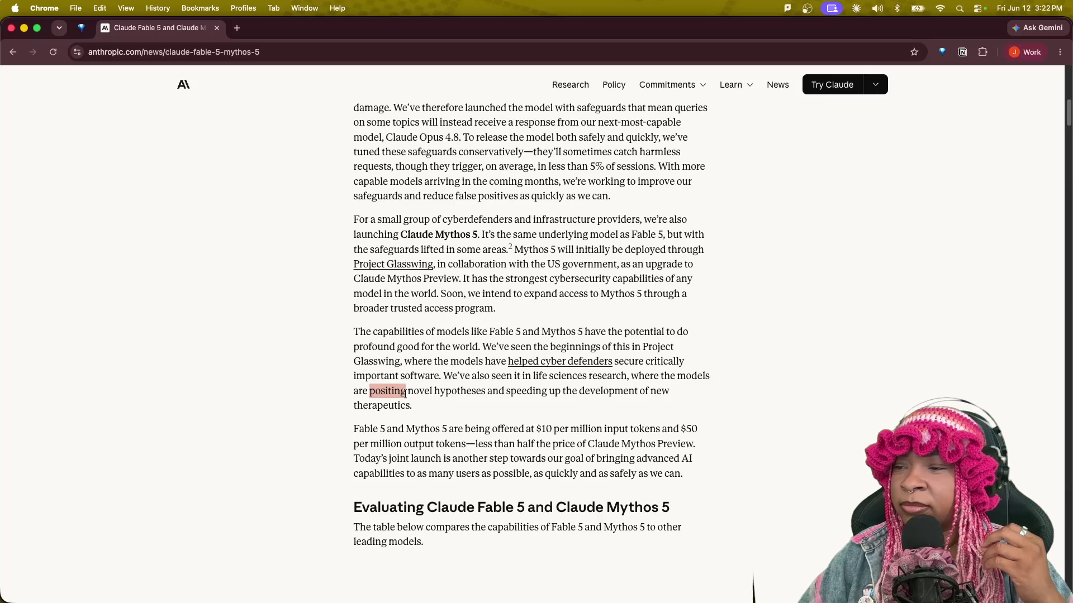
right_click(392, 391)
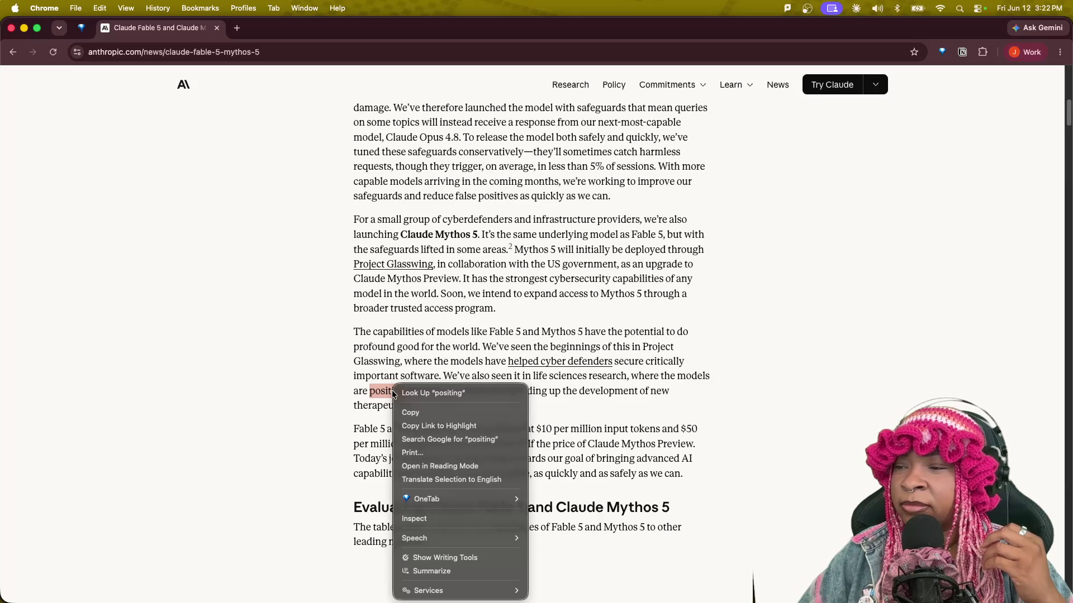
left_click(434, 394)
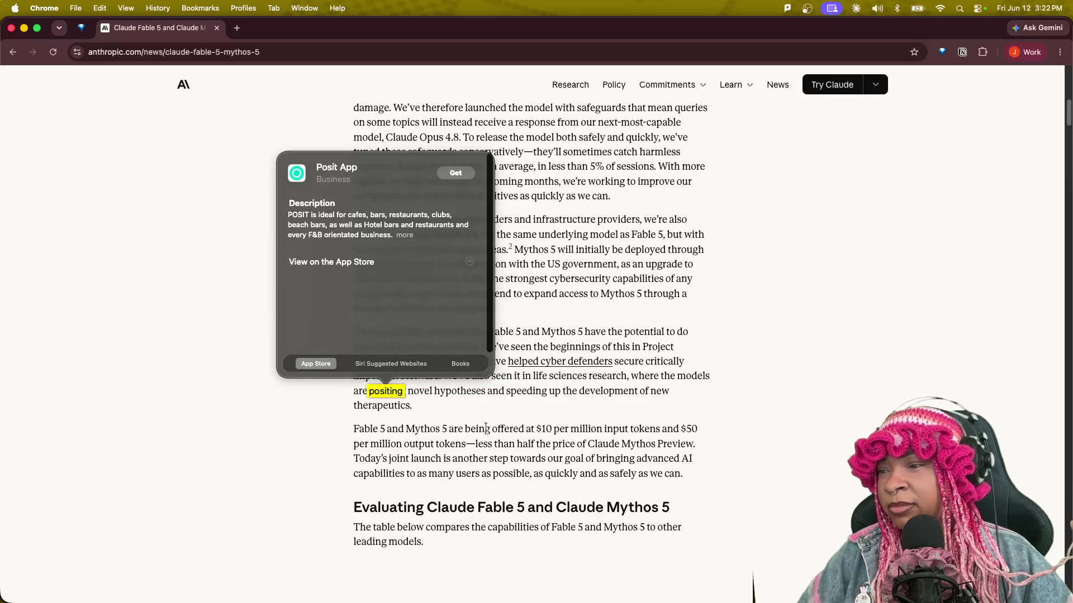
left_click(431, 412)
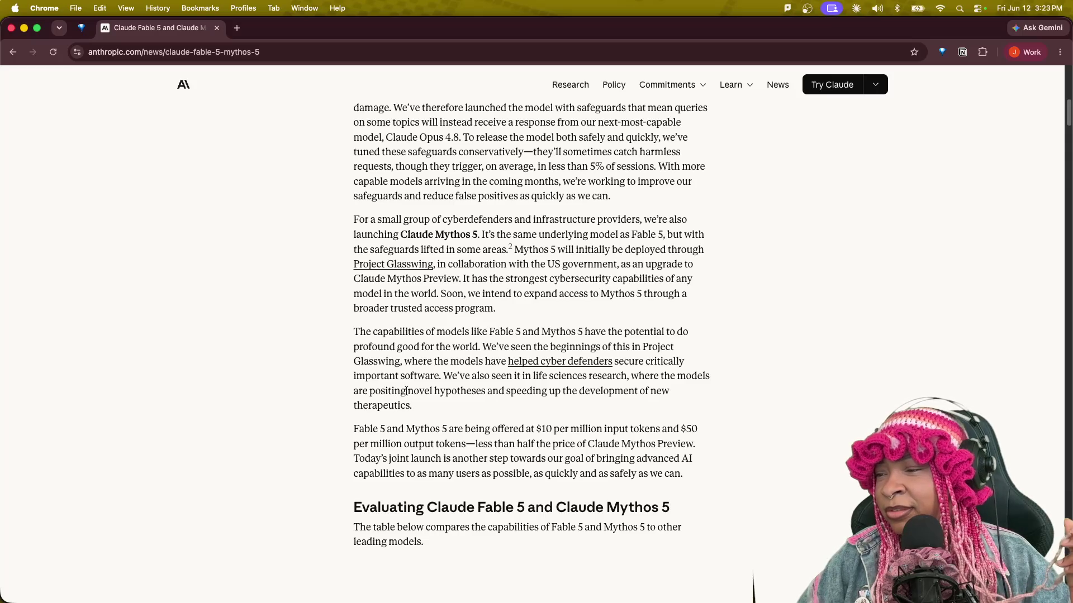
left_click_drag(388, 391, 371, 392)
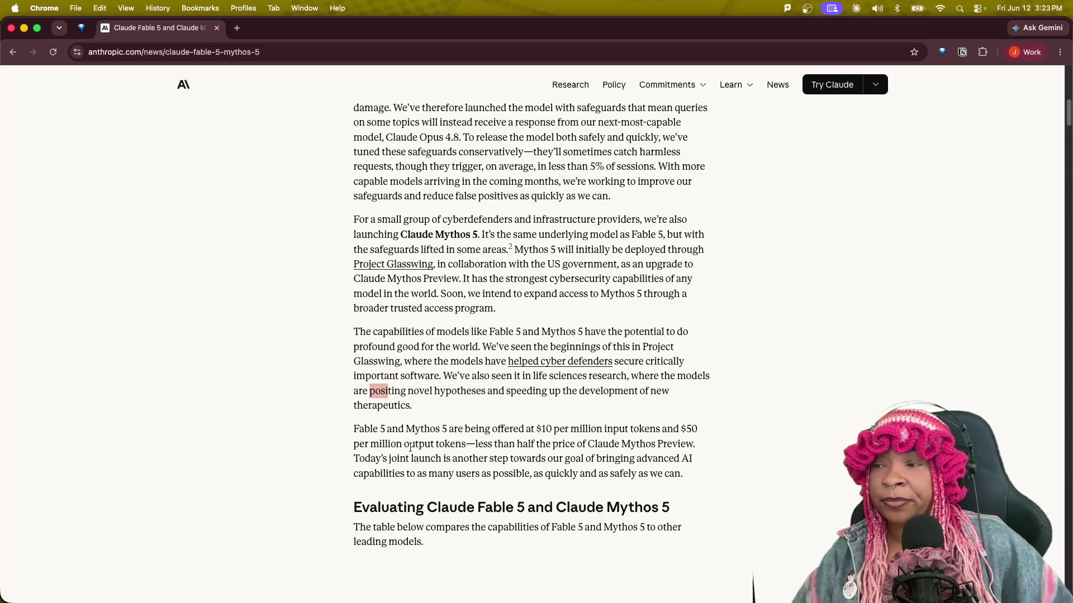
scroll(568, 472, "down", 3)
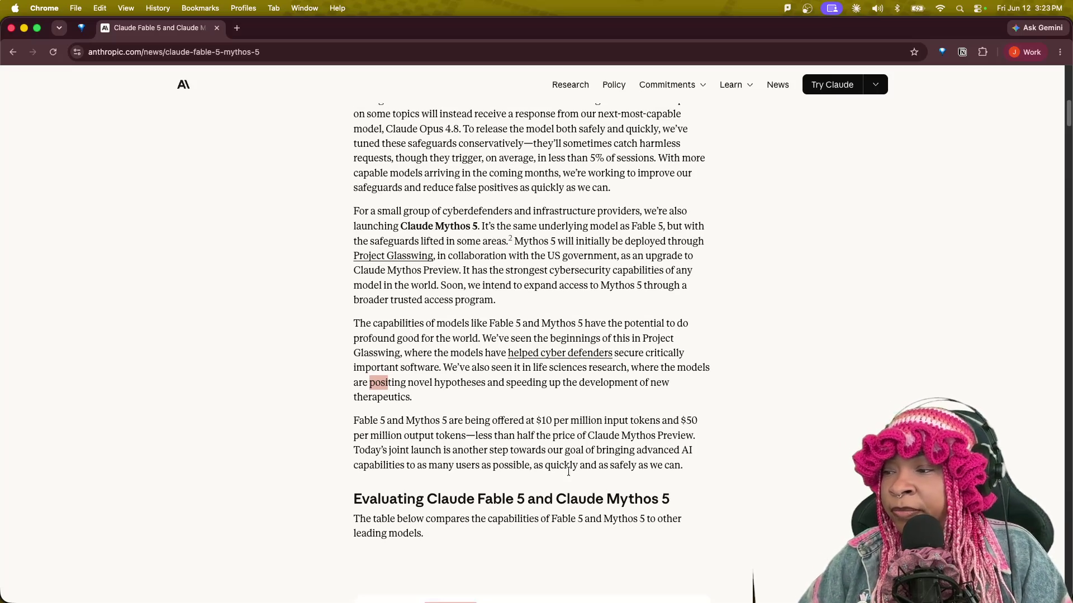
scroll(570, 471, "down", 1)
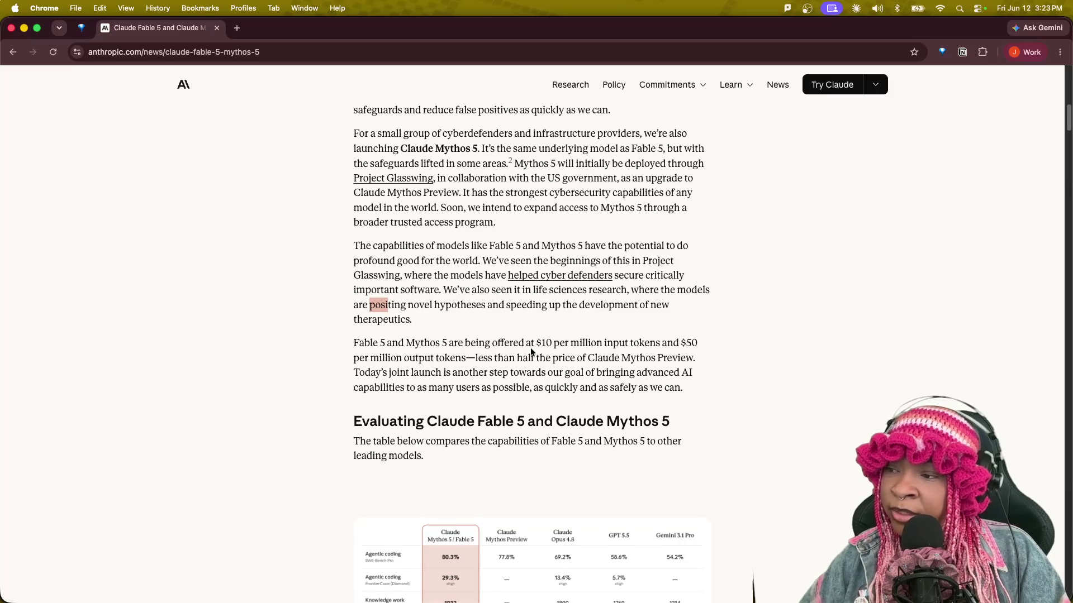
left_click_drag(540, 342, 618, 347)
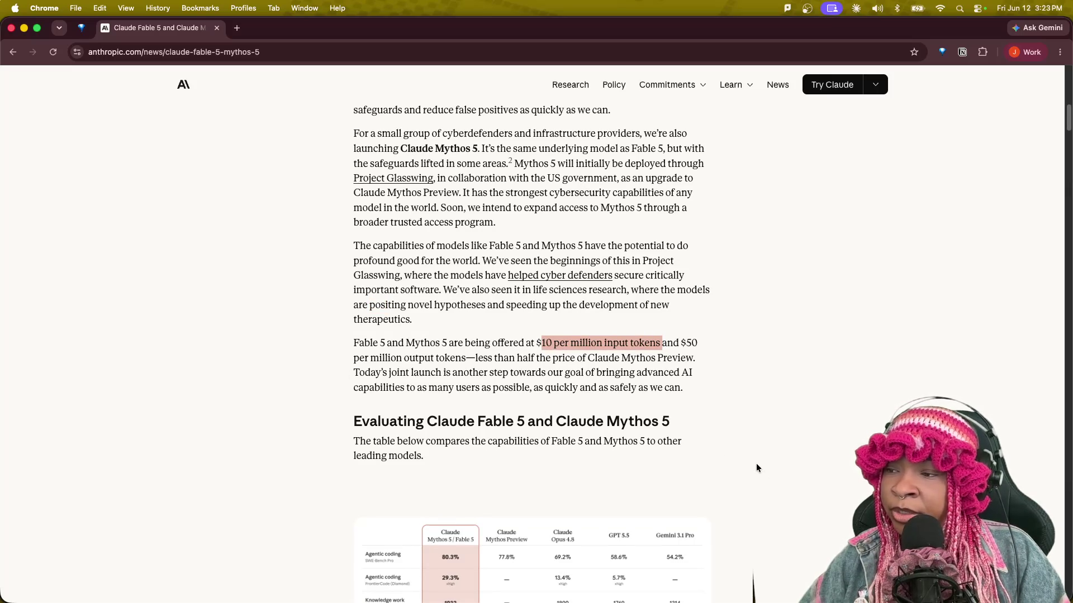
scroll(756, 468, "down", 1)
scroll(756, 470, "down", 2)
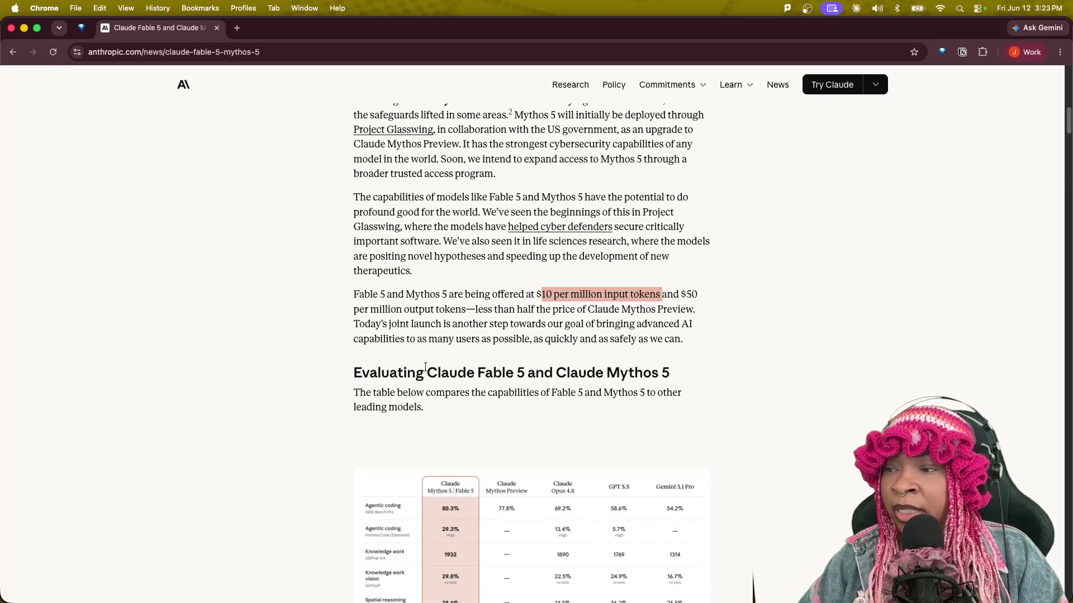
scroll(724, 437, "down", 2)
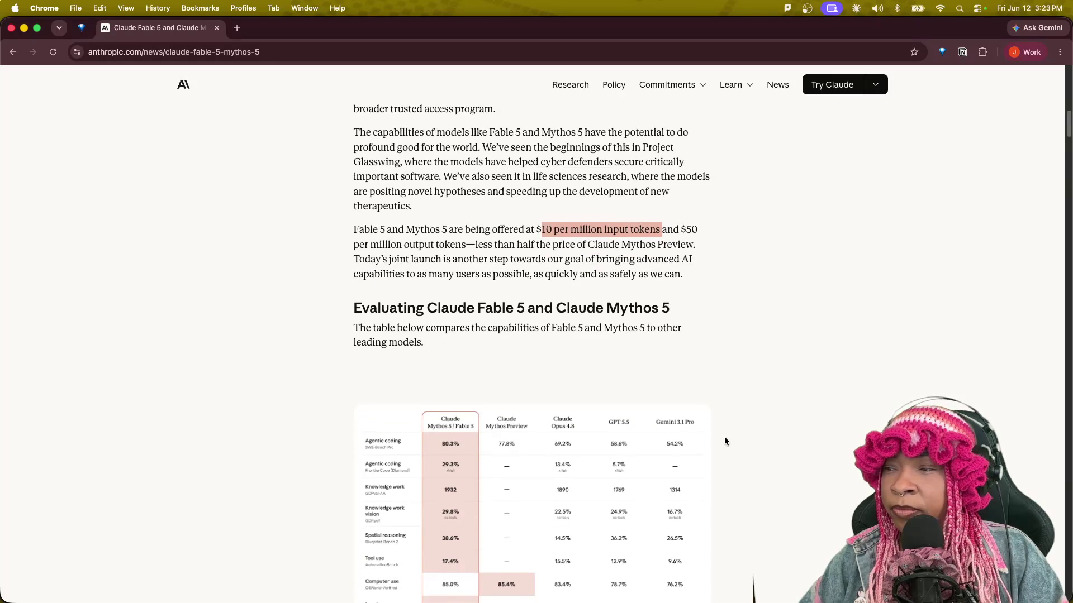
scroll(725, 441, "down", 3)
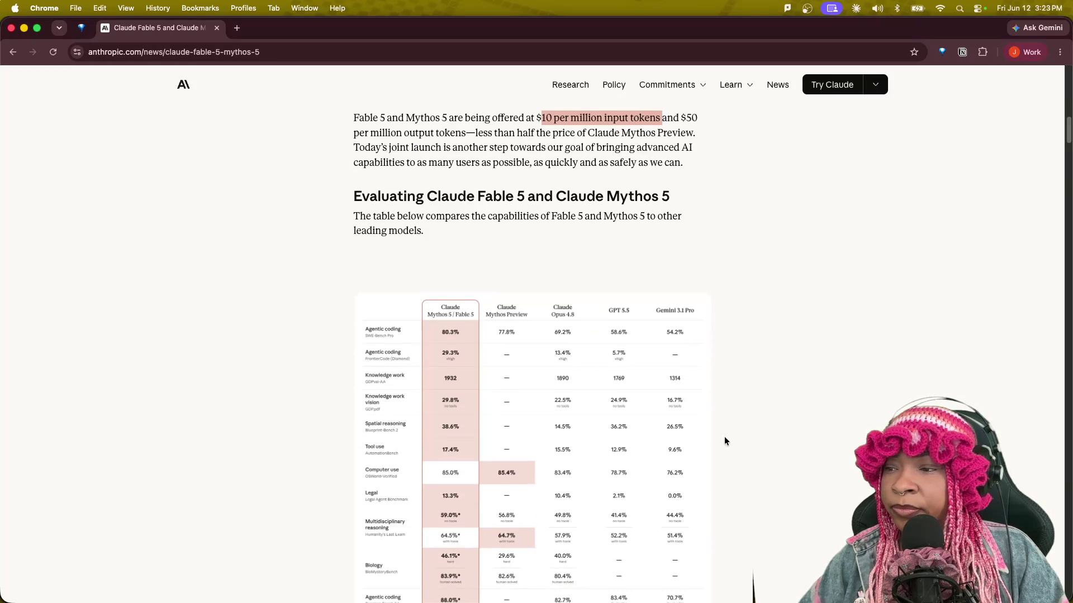
left_click_drag(371, 218, 504, 231)
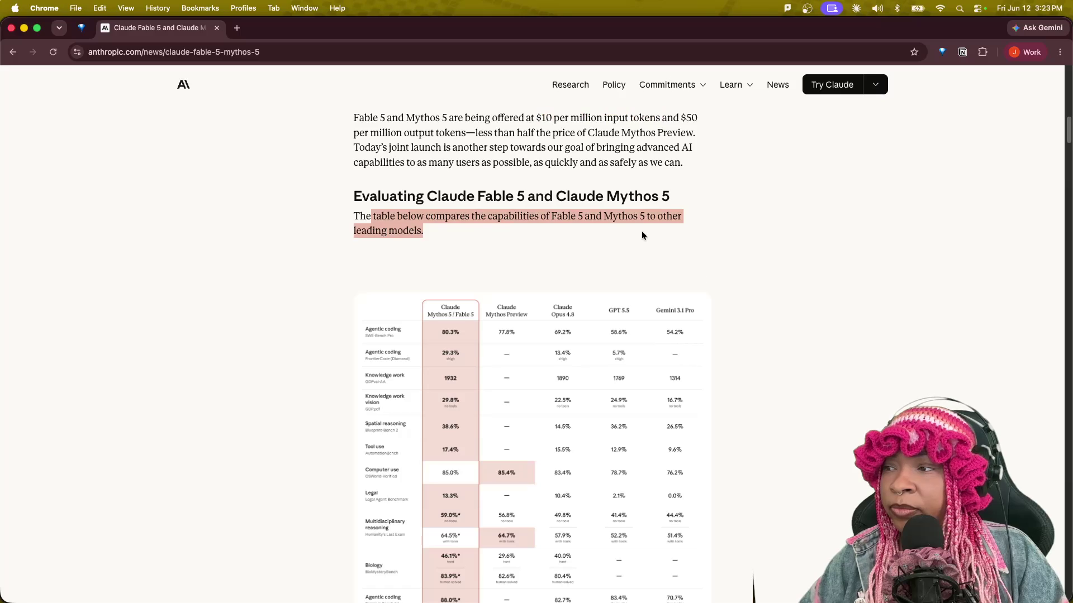
scroll(770, 460, "down", 3)
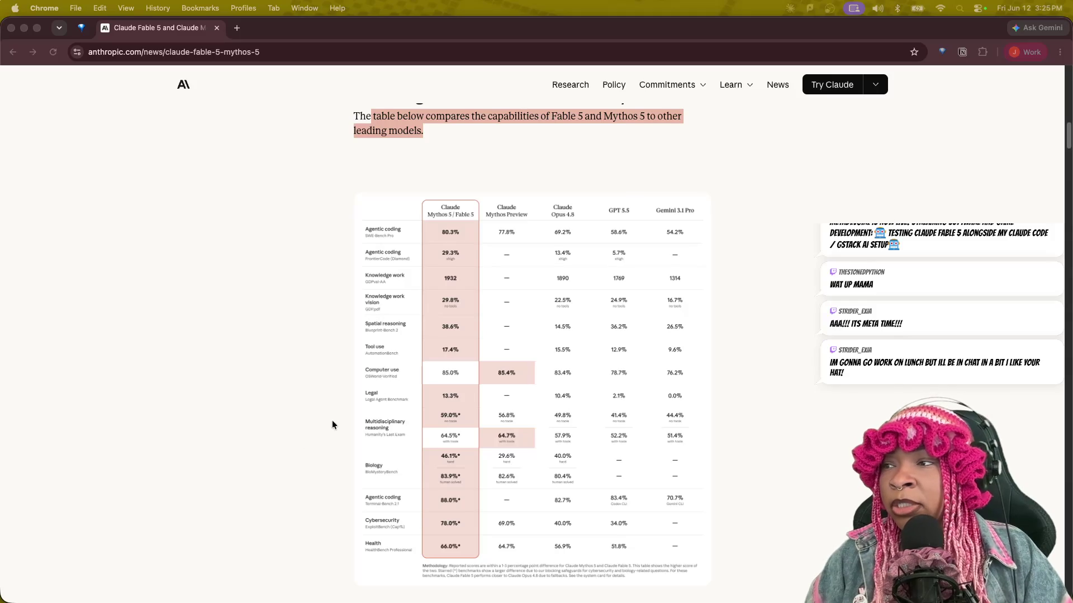
left_click(720, 317)
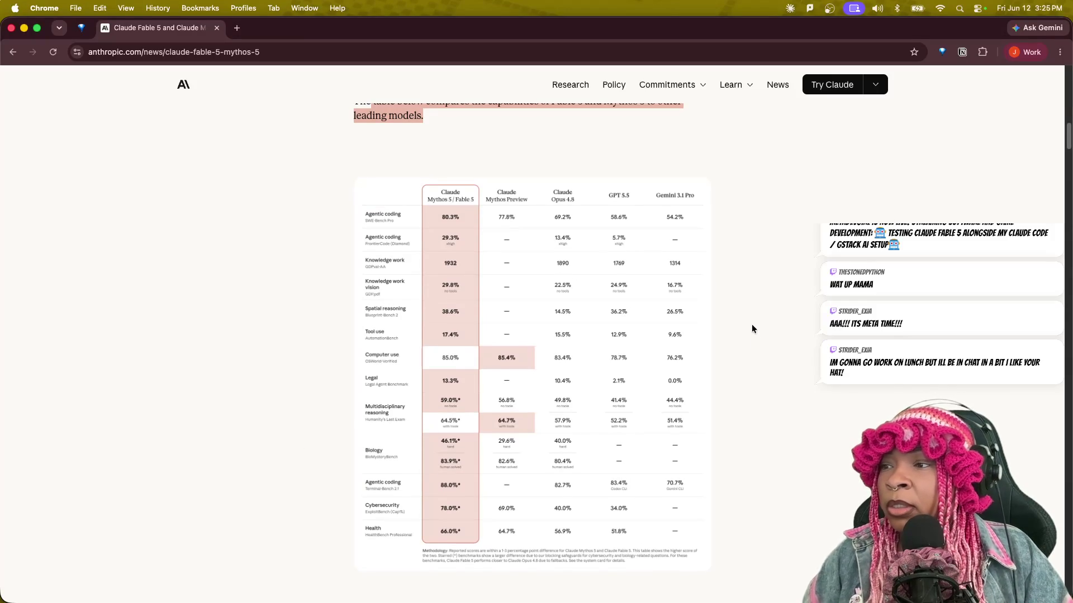
Highlight the Claude Fable 5 and Mythos 5 heading, scroll to the benchmark table, and zoom in.
scroll(517, 296, "up", 2)
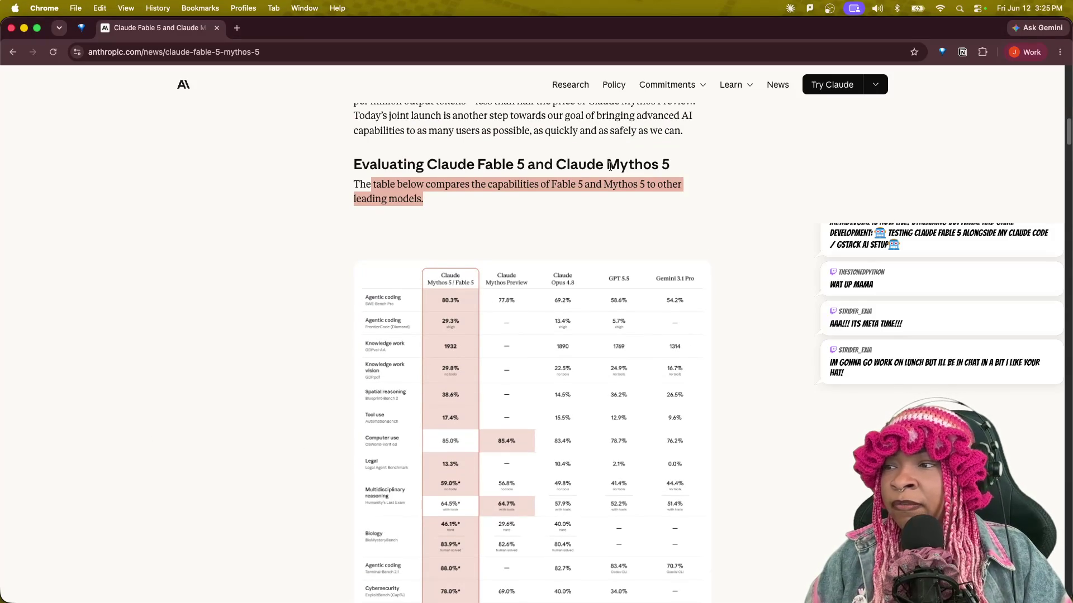
left_click_drag(672, 168, 423, 157)
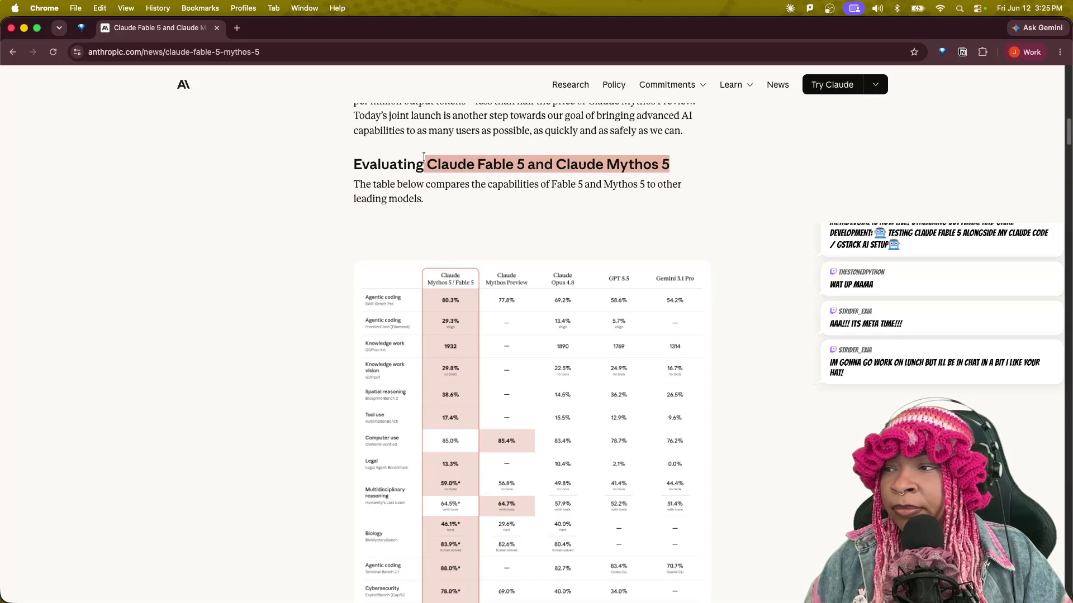
scroll(476, 321, "up", 15)
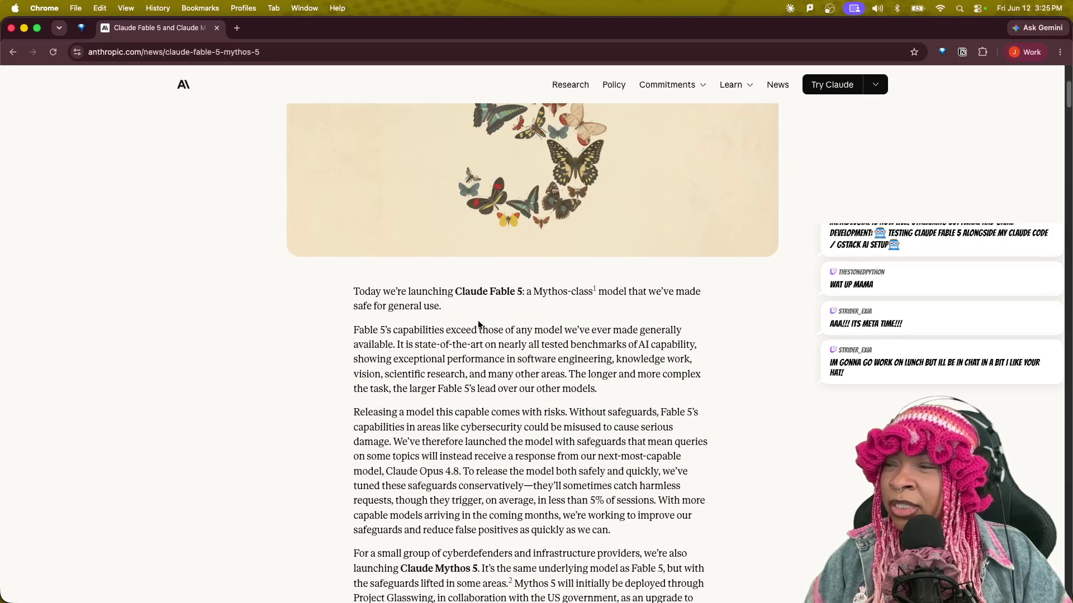
scroll(478, 325, "down", 5)
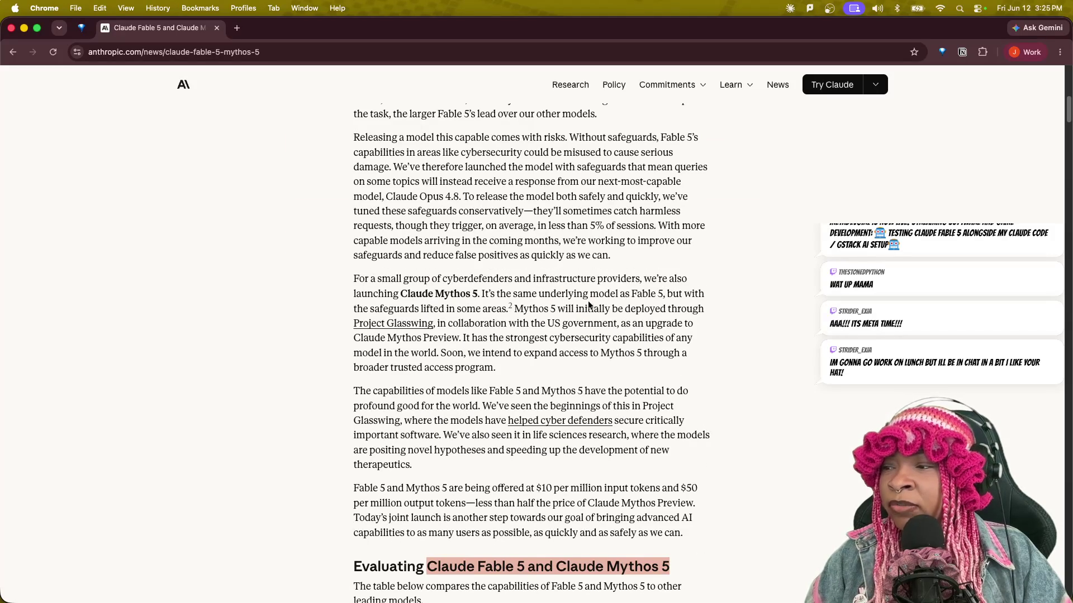
left_click(504, 306)
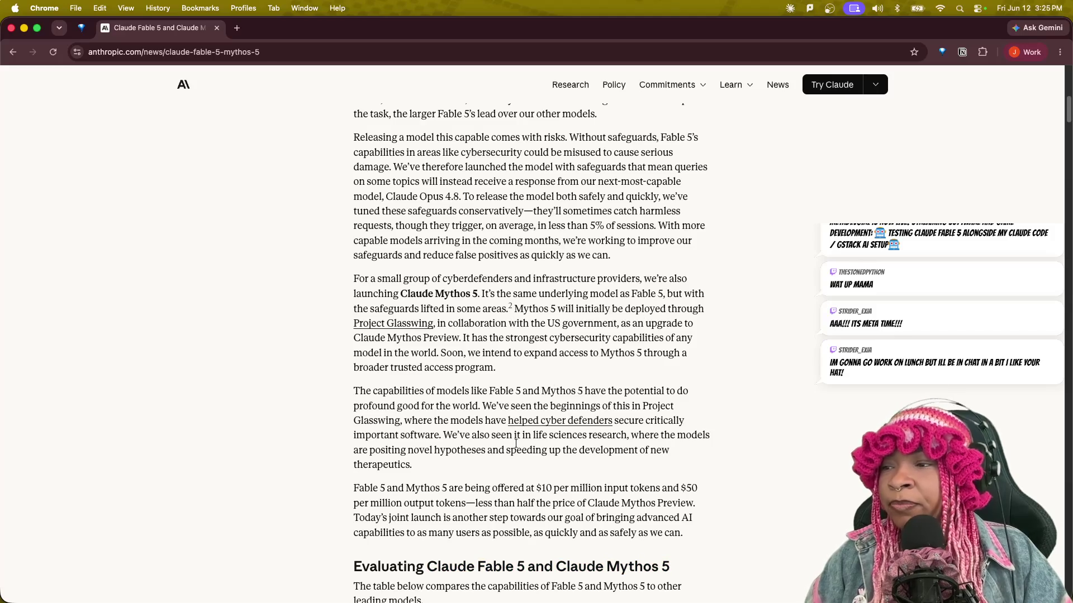
scroll(542, 448, "down", 8)
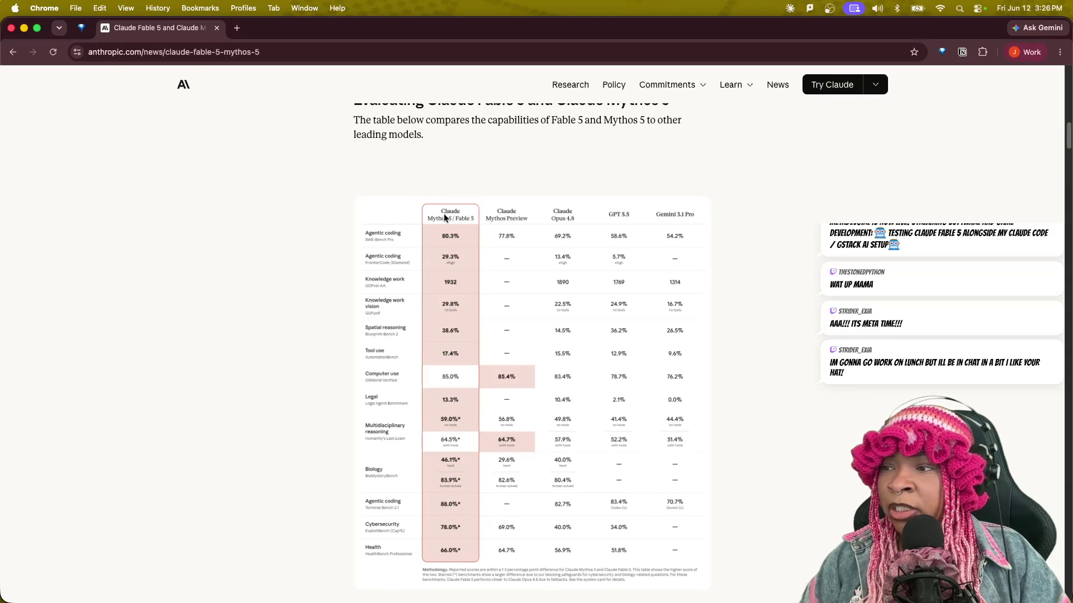
scroll(521, 388, "down", 1)
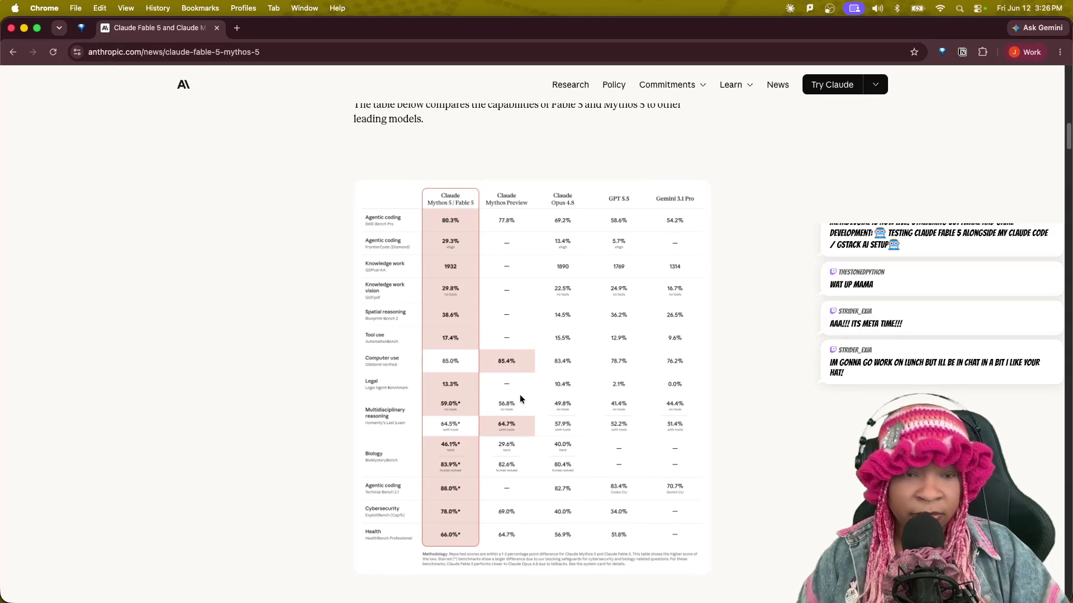
key("super+equal")
key("super+equal")
key("super+equal")
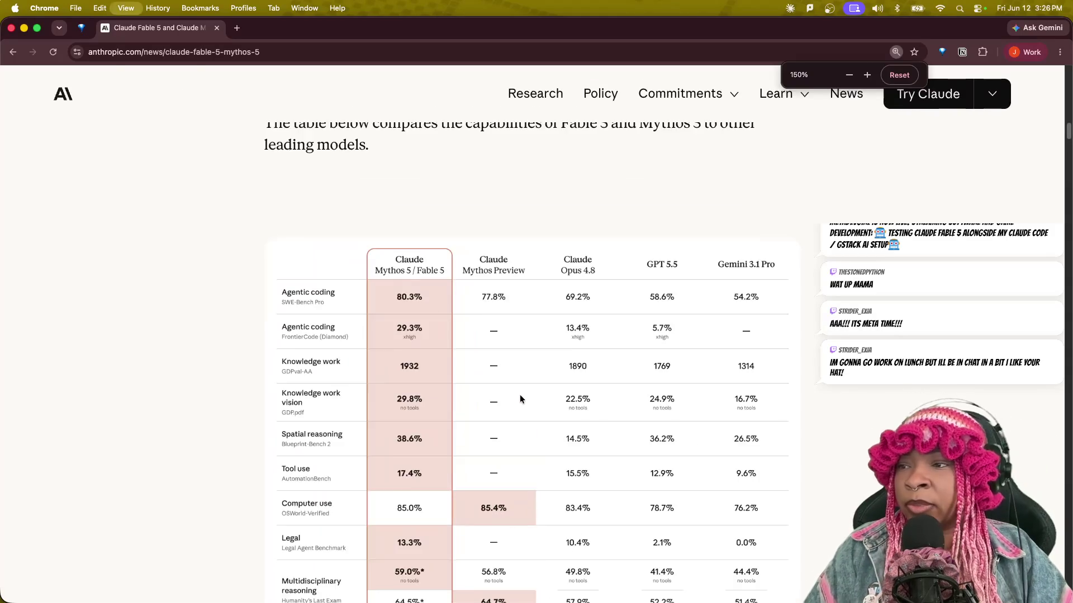
Focus Chrome's enlarged benchmark table, then leave it through the window overview.
scroll(601, 434, "down", 5)
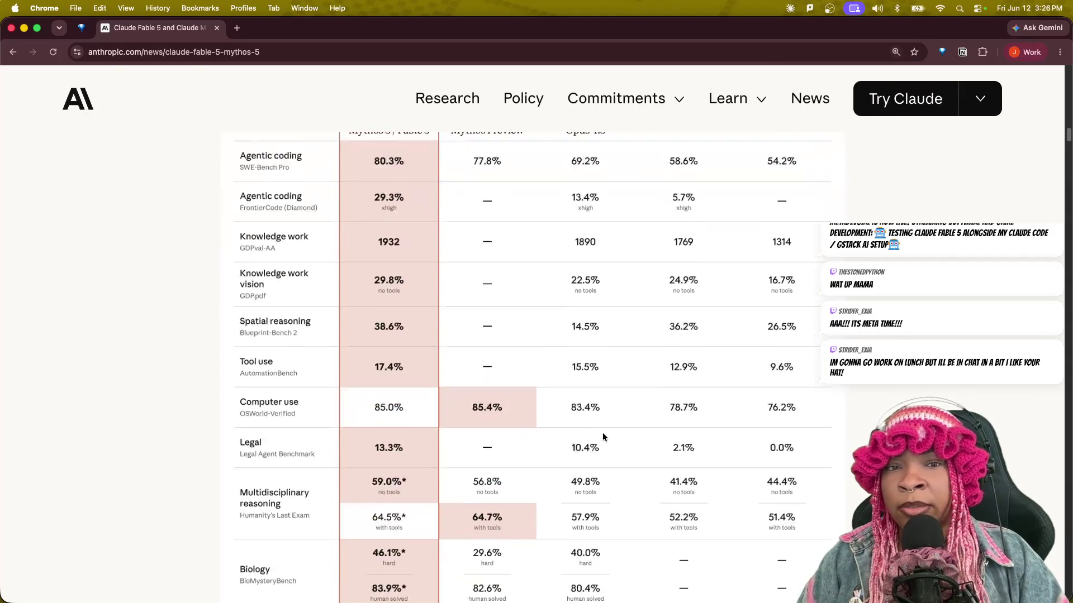
scroll(610, 429, "up", 3)
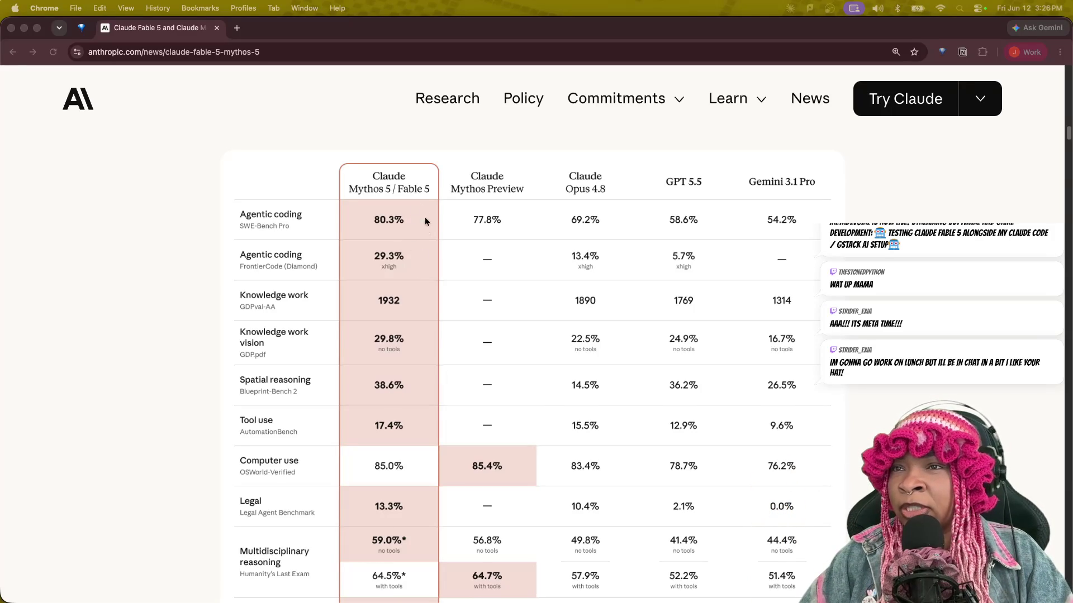
left_click(373, 179)
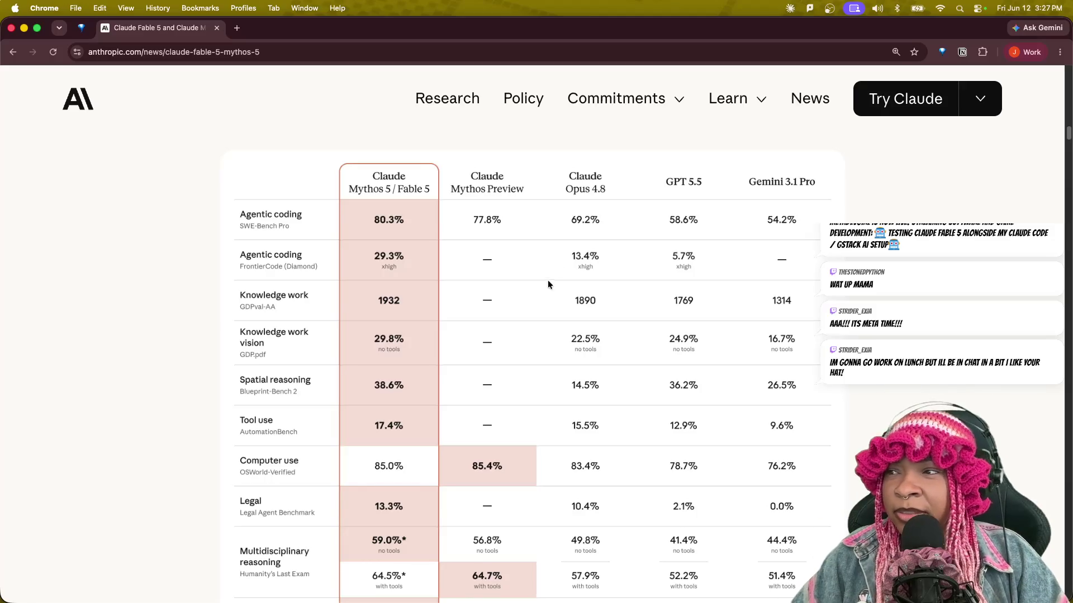
mouse_move(643, 101)
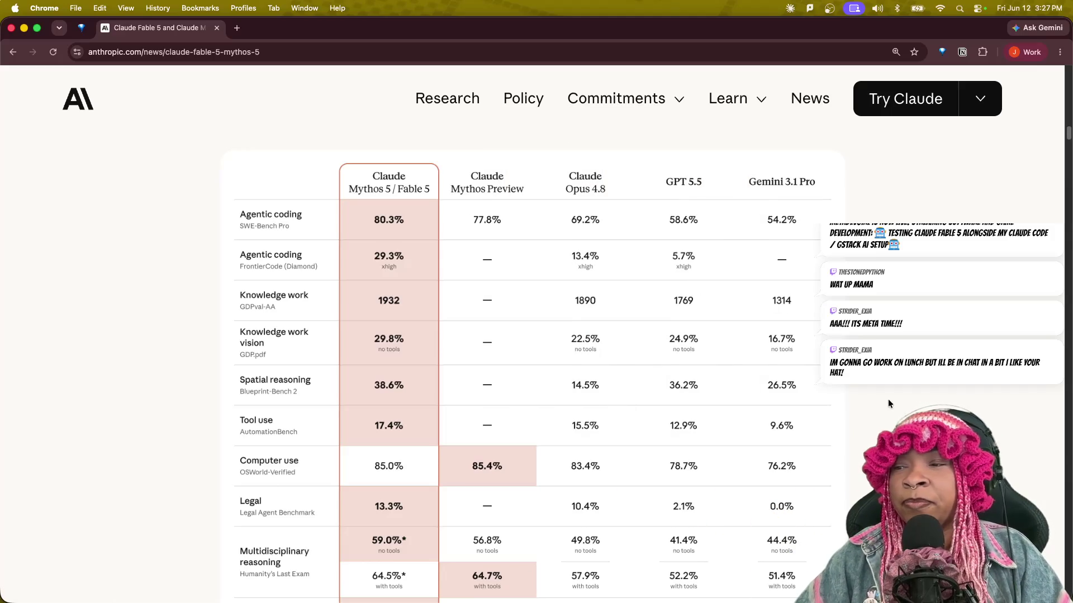
scroll(889, 395, "down", 1)
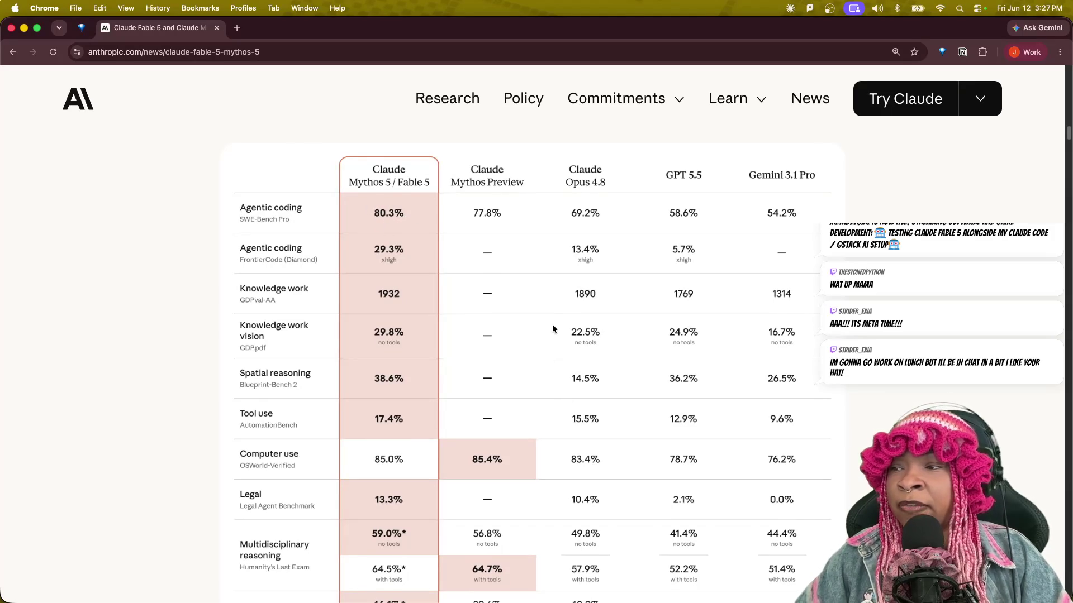
key("ctrl+Up")
left_click(579, 411)
Switch to Terminal and answer y to the Oh My Zsh update prompt.
mouse_move(659, 581)
left_click(760, 574)
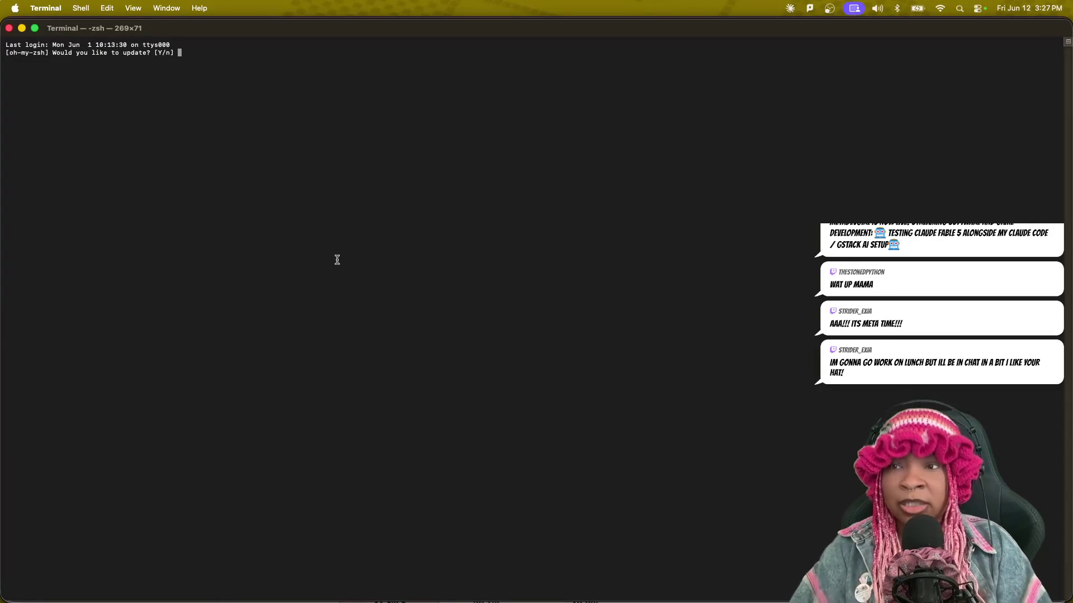
type("y")
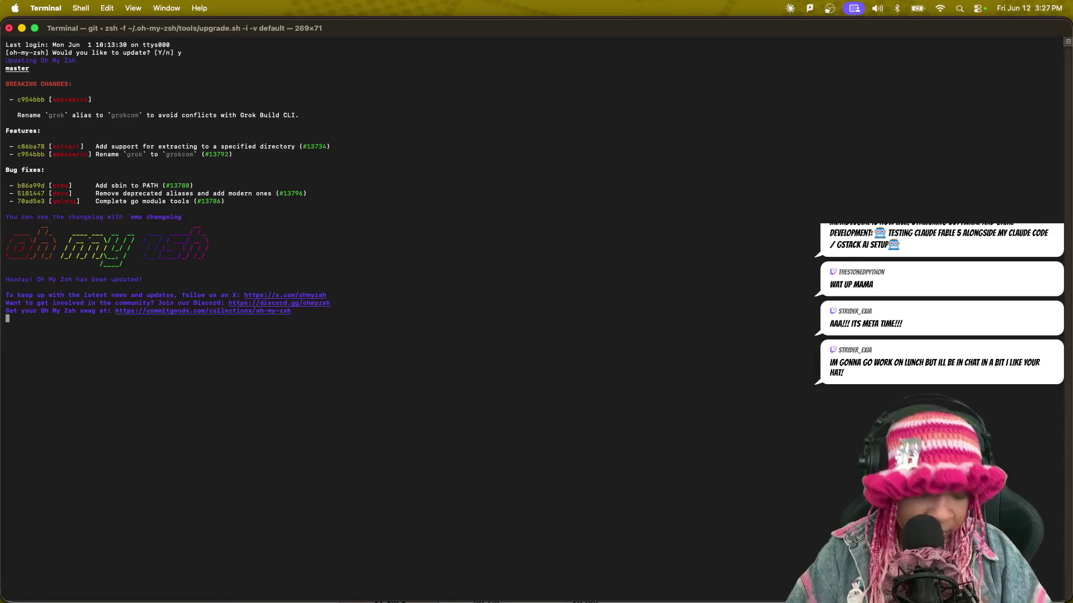
Enlarge the terminal text two steps and clear the screen with clear.
key("super+minus")
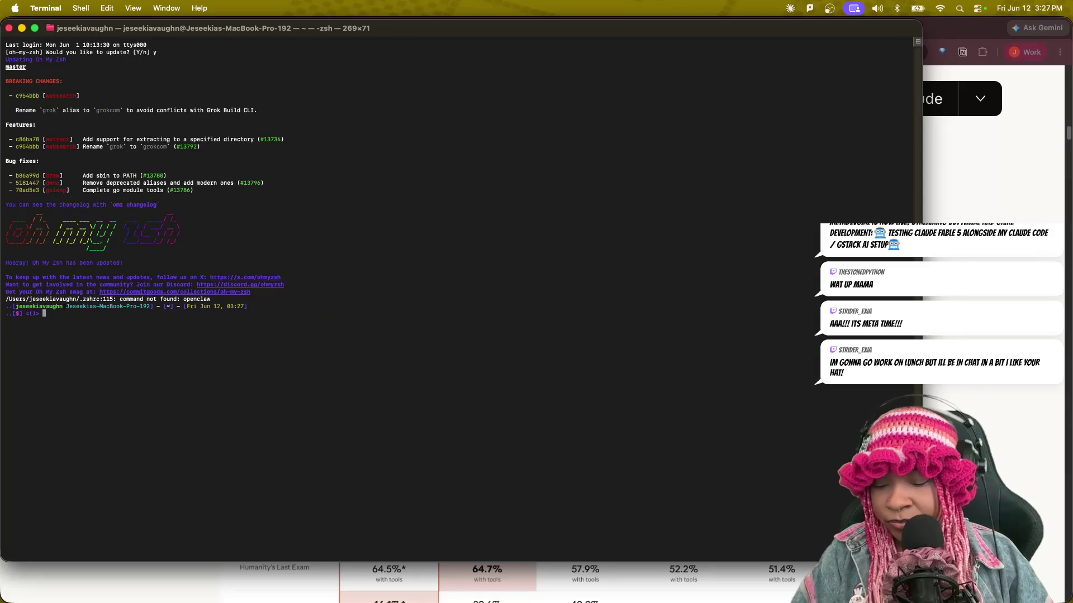
key("super+equal")
key("super+equal")
key("super+equal")
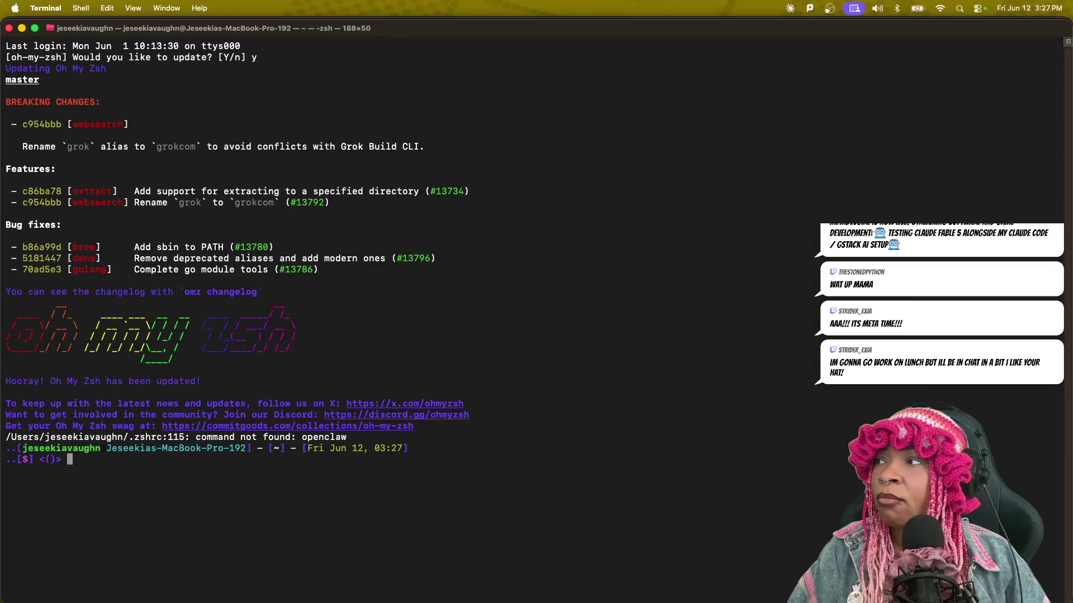
key("super+equal")
type("clear")
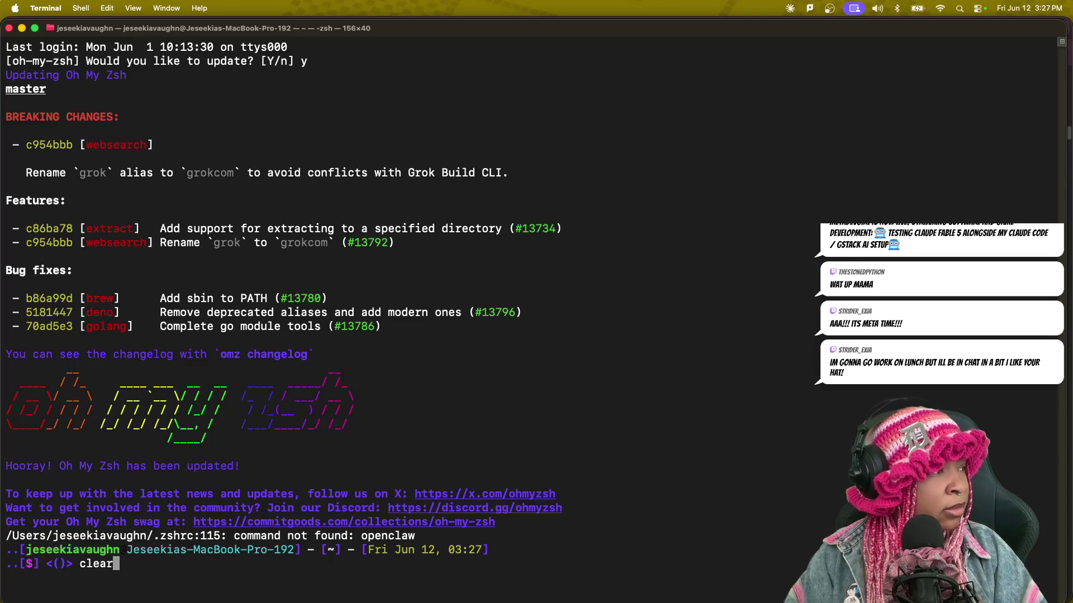
key("Return")
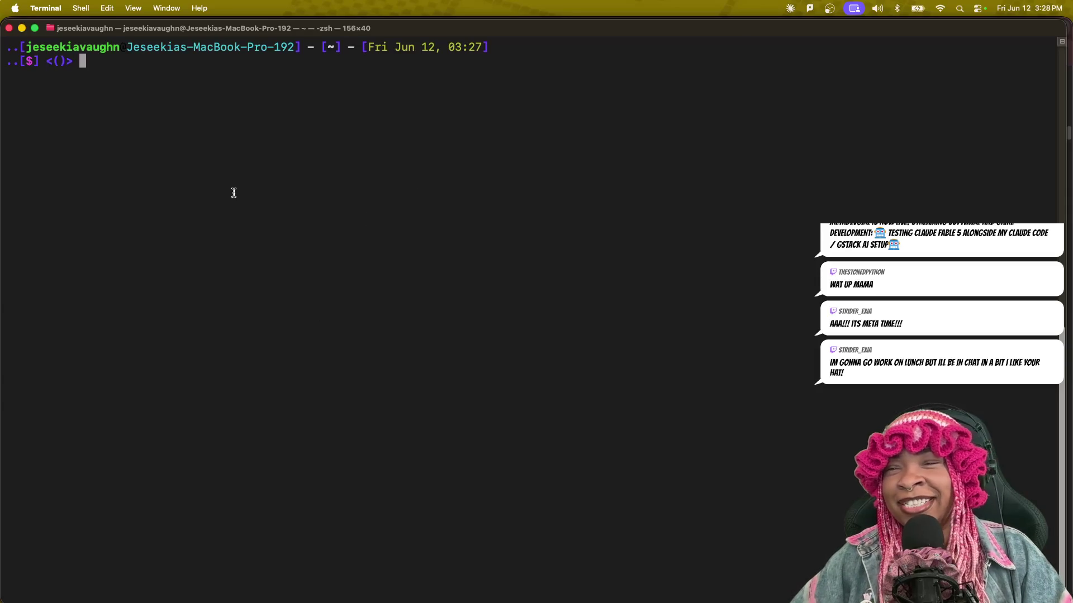
key("ctrl+Up")
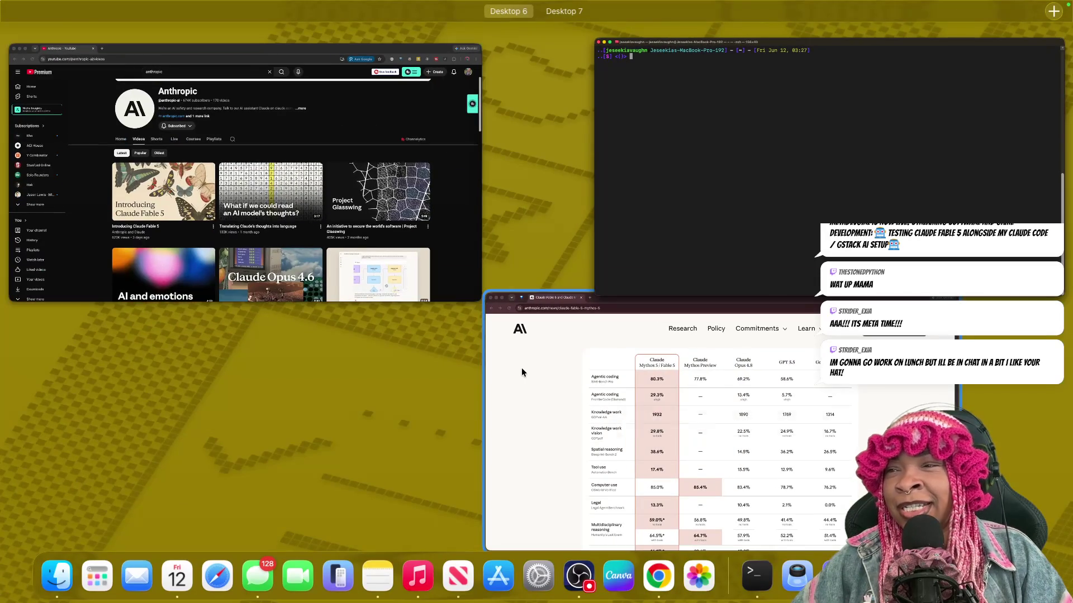
Bring the Anthropic Fable 5 article window back to the front.
left_click(521, 367)
key("ctrl+Up")
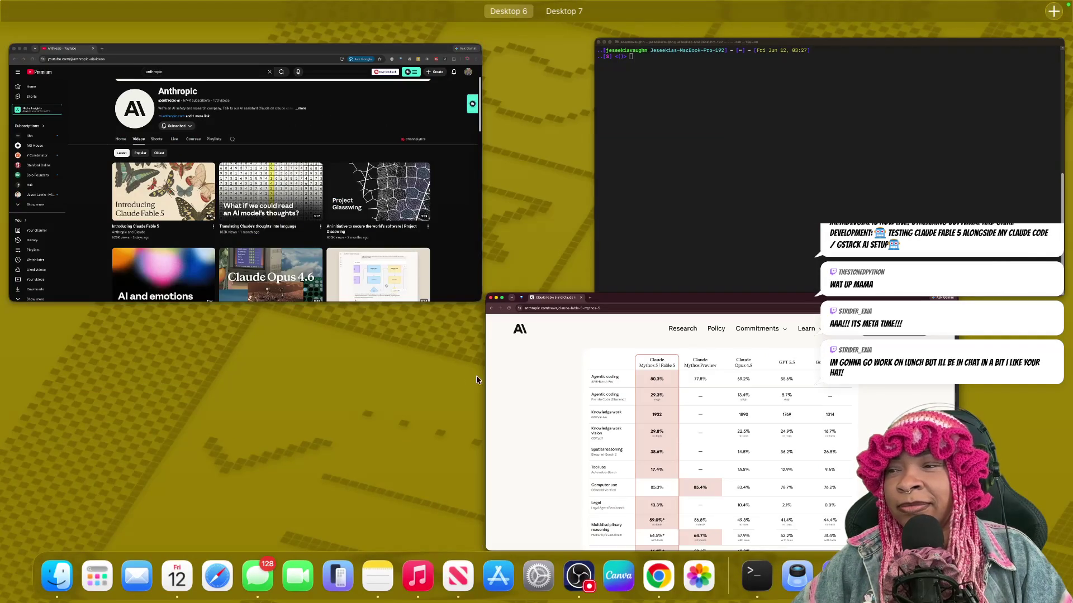
left_click(499, 367)
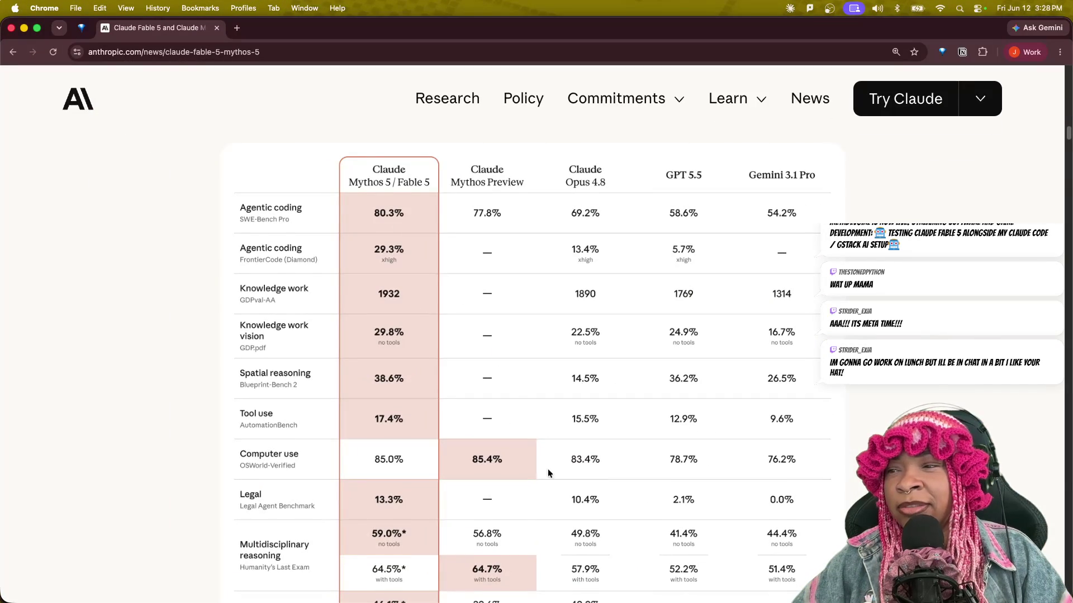
Scroll the benchmark table to Mythos 5 / Fable 5's 80.3% SWE-Bench Pro score.
scroll(547, 472, "down", 10)
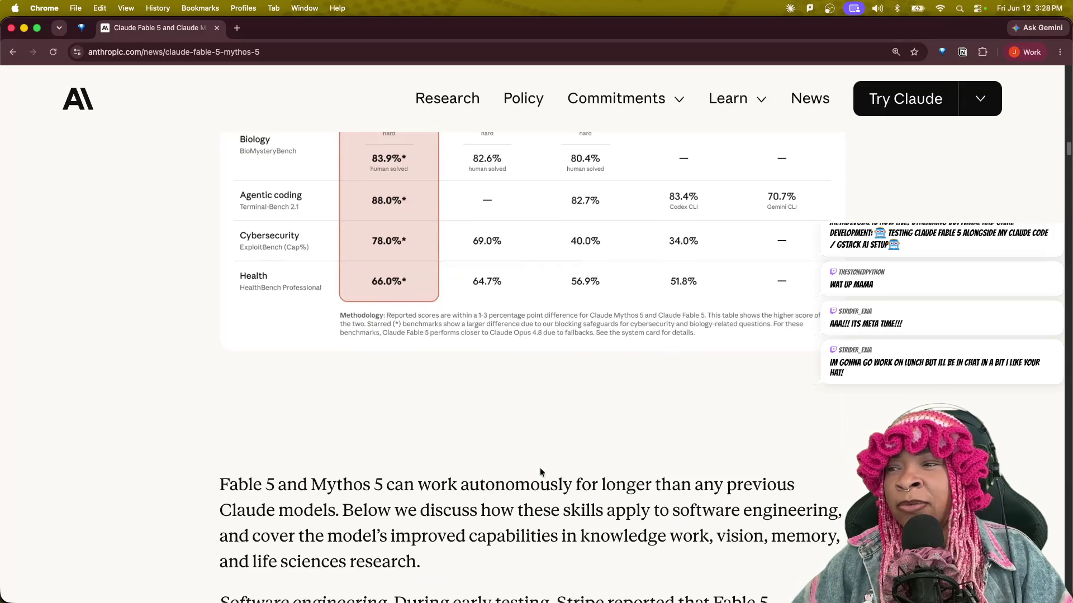
scroll(540, 472, "up", 3)
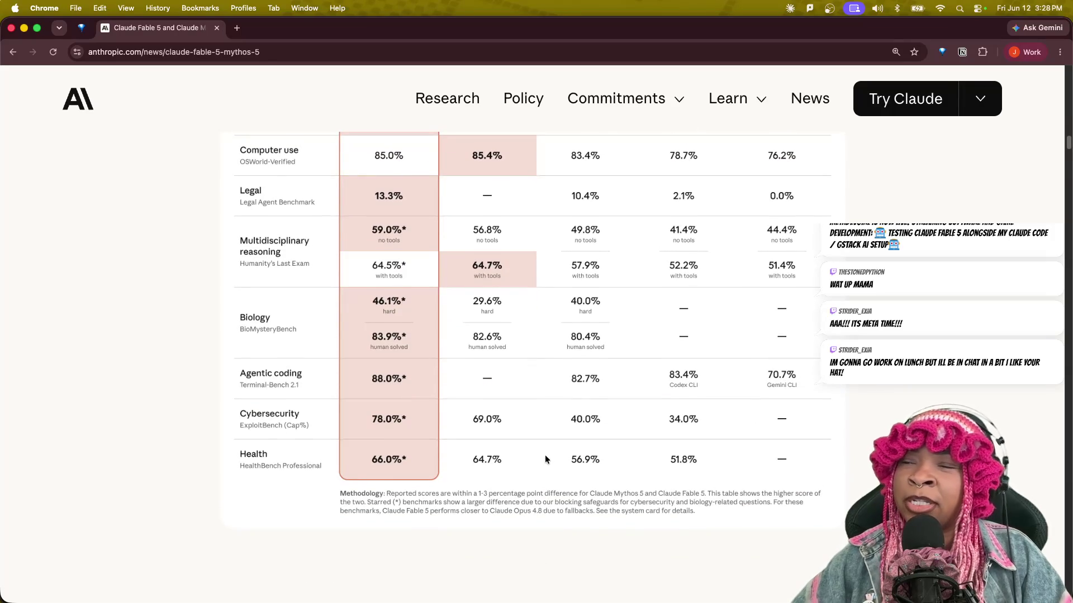
scroll(537, 464, "down", 2)
scroll(538, 464, "up", 10)
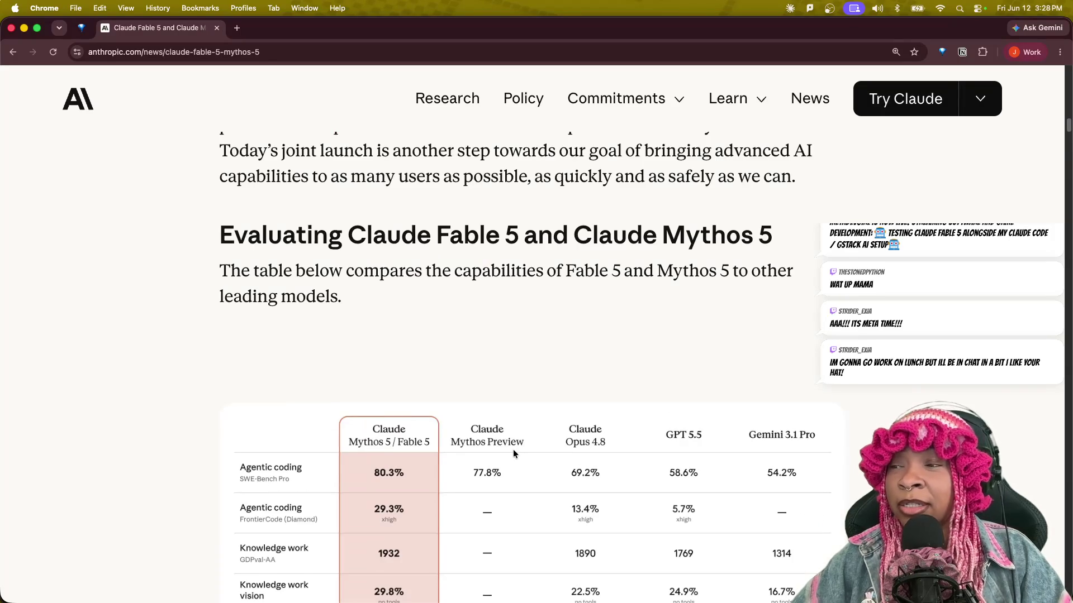
scroll(471, 450, "down", 2)
scroll(467, 467, "down", 5)
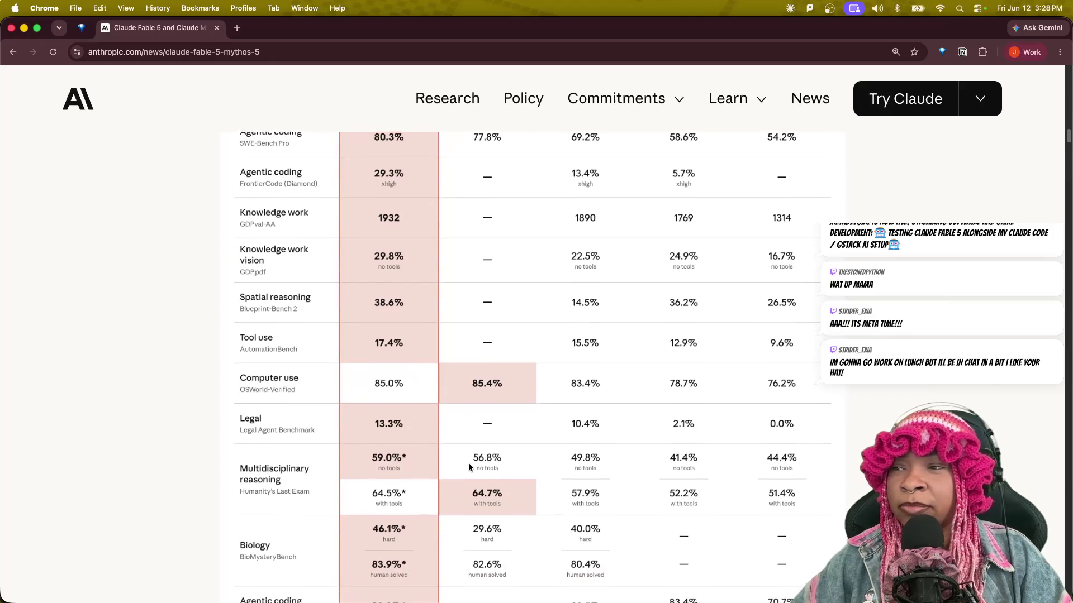
scroll(468, 463, "down", 1)
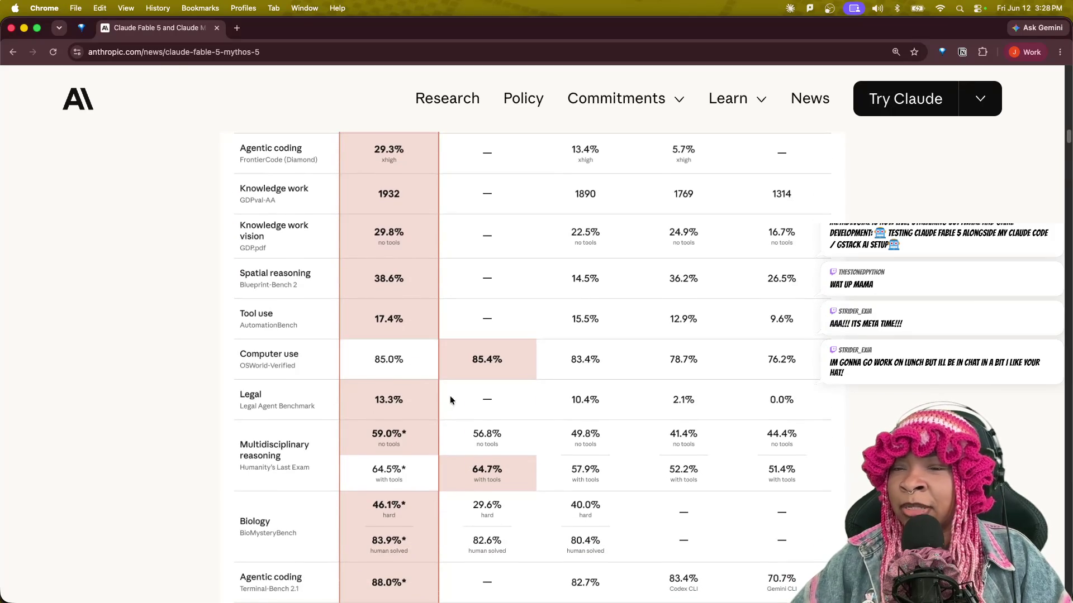
scroll(462, 384, "up", 6)
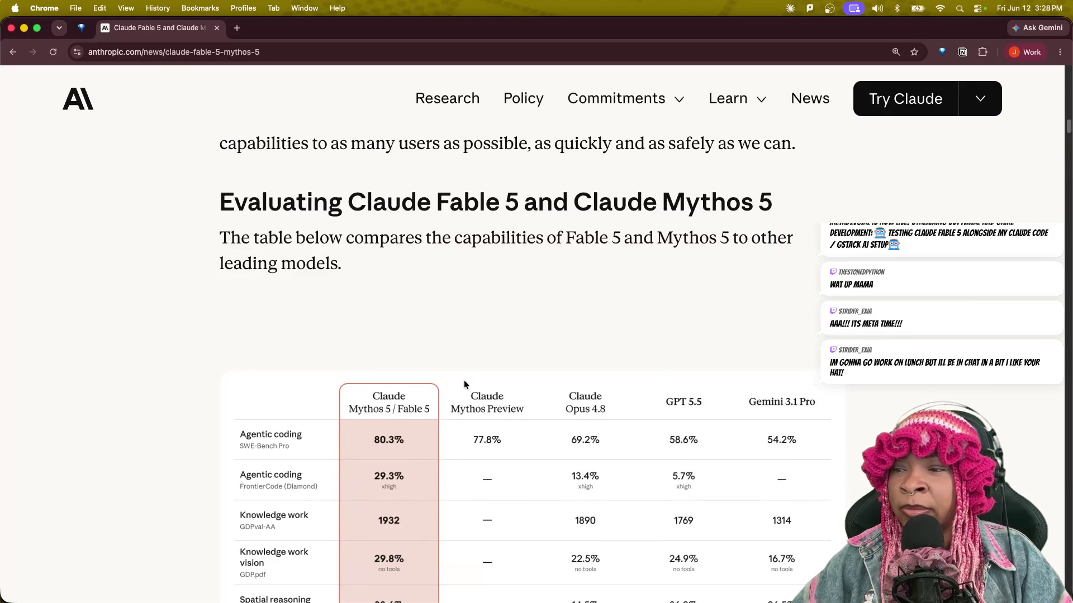
scroll(460, 386, "down", 1)
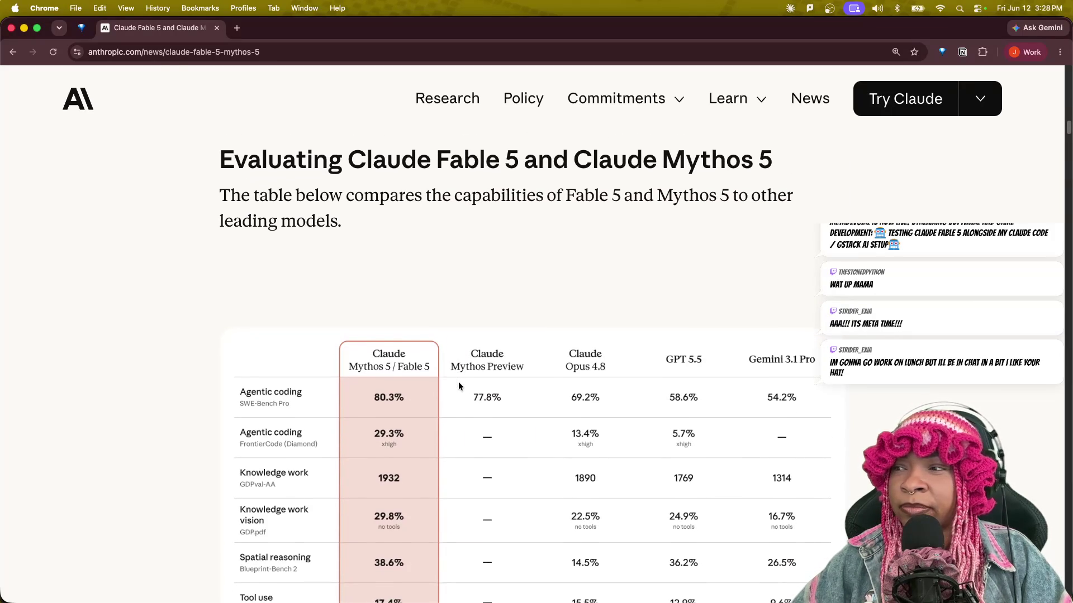
scroll(458, 385, "down", 5)
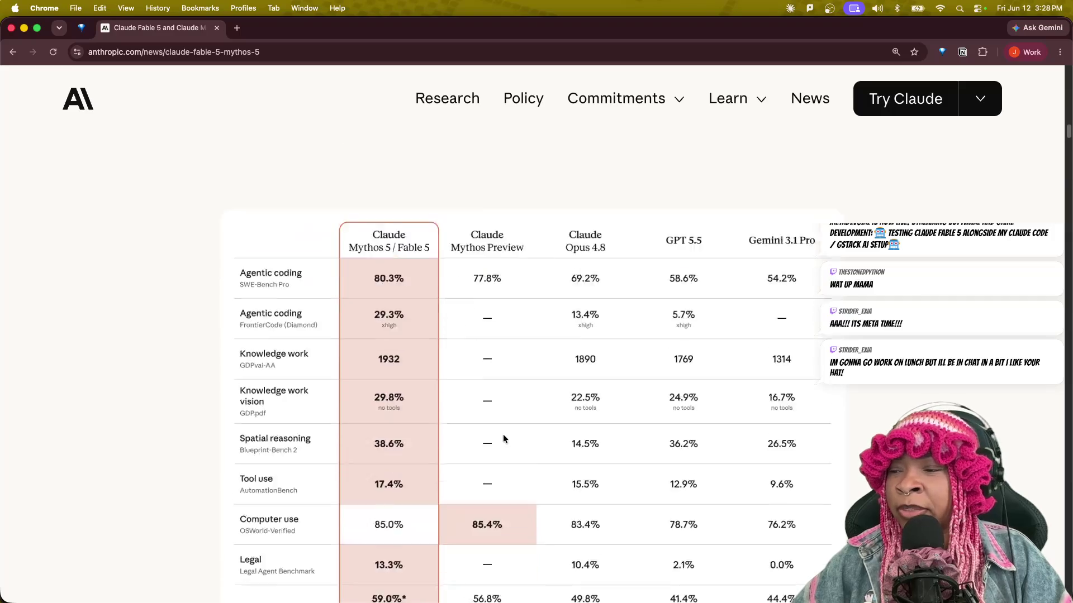
scroll(501, 434, "up", 2)
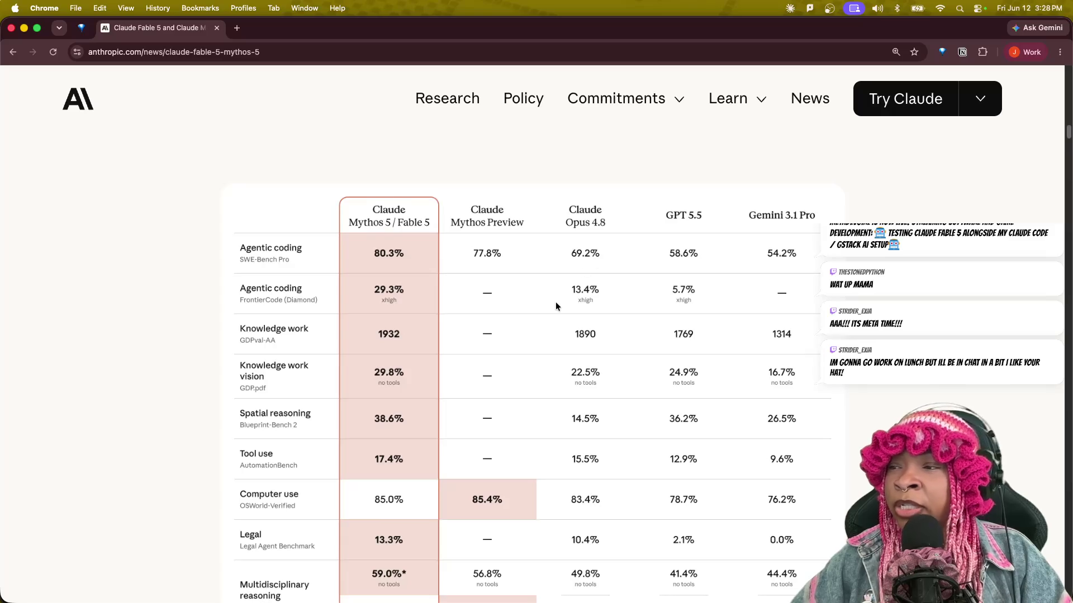
key("ctrl+Up")
In Terminal, change into Desktop/Repos and list its folders.
left_click(688, 211)
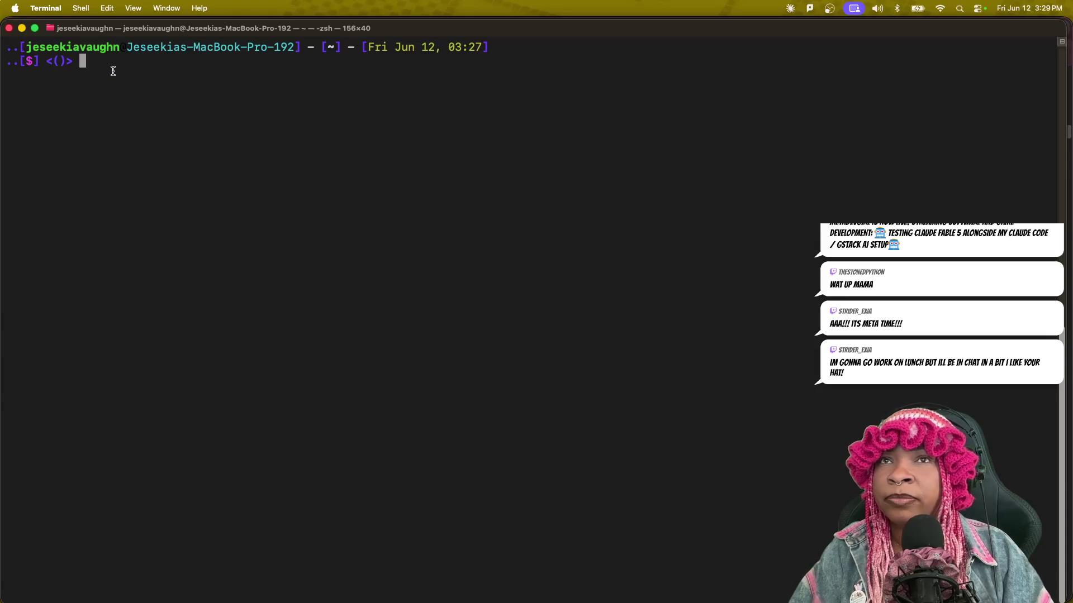
type("cd Desk")
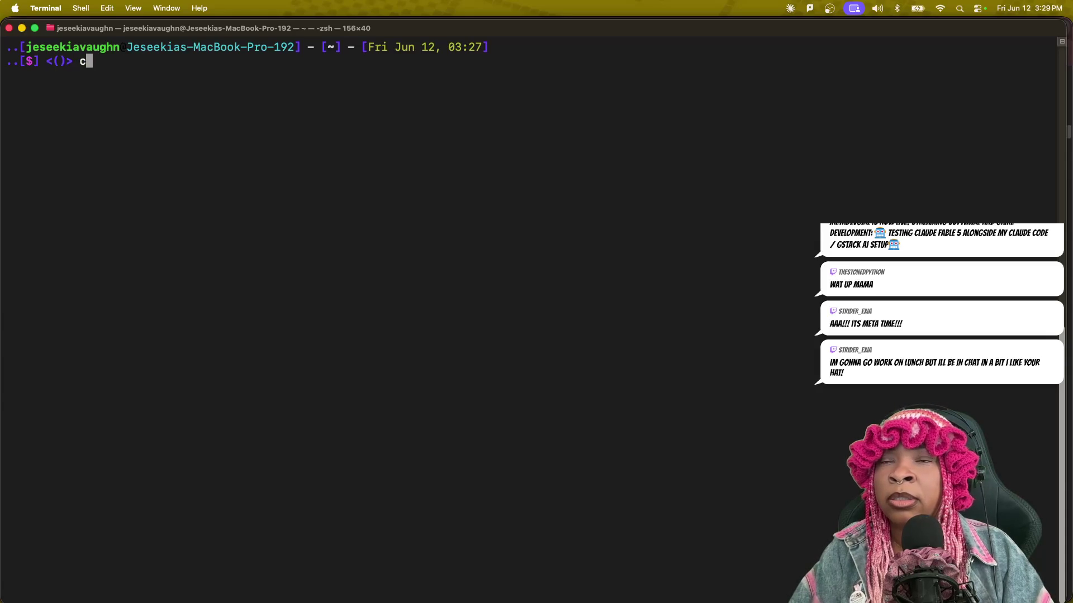
key("Tab")
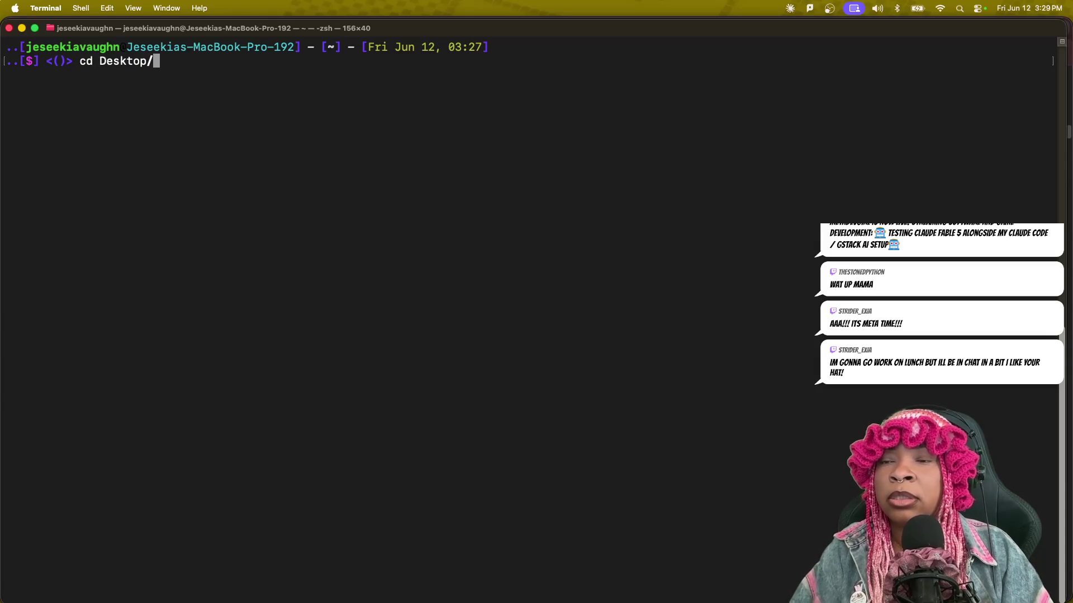
type("gith")
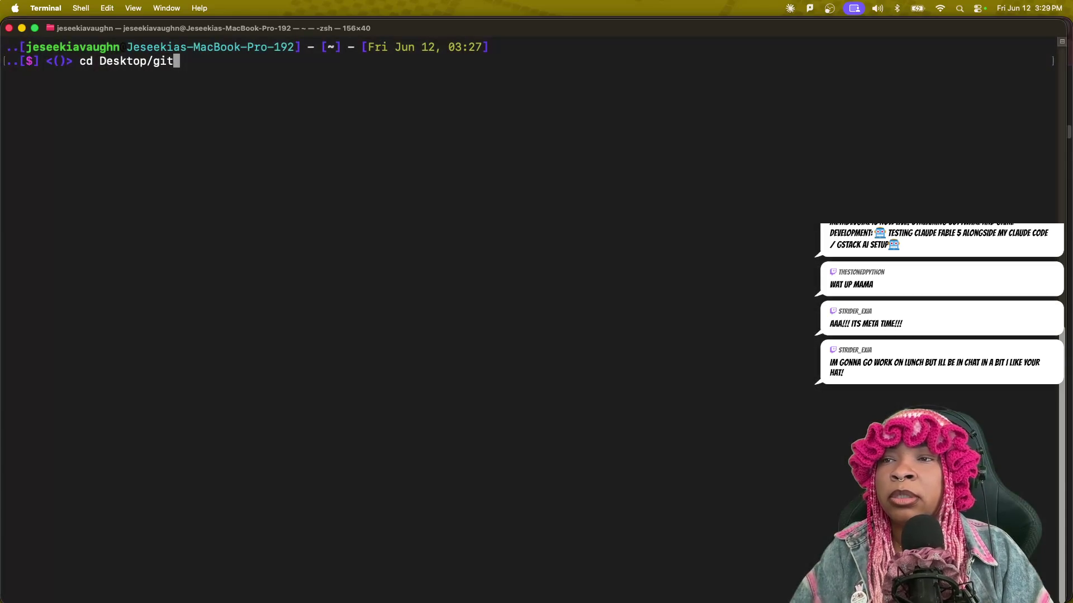
key("BackSpace")
key("BackSpace")
key("BackSpace")
type("G")
key("BackSpace")
type("R")
key("Tab")
key("Return")
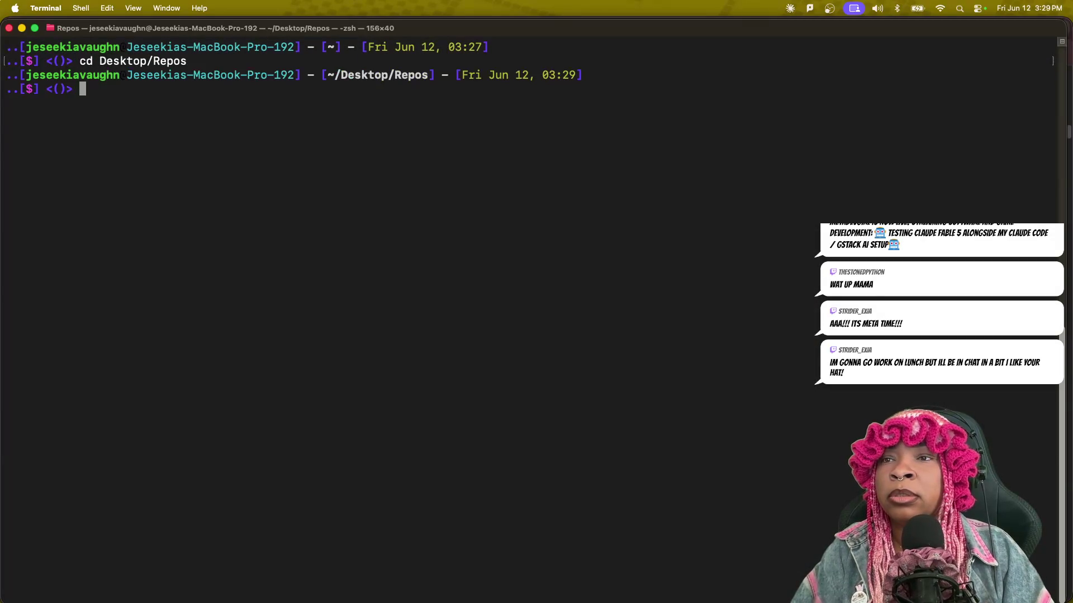
type("ls")
key("Return")
Move into the MetaDevGIRL folder and list its contents.
type("cd ")
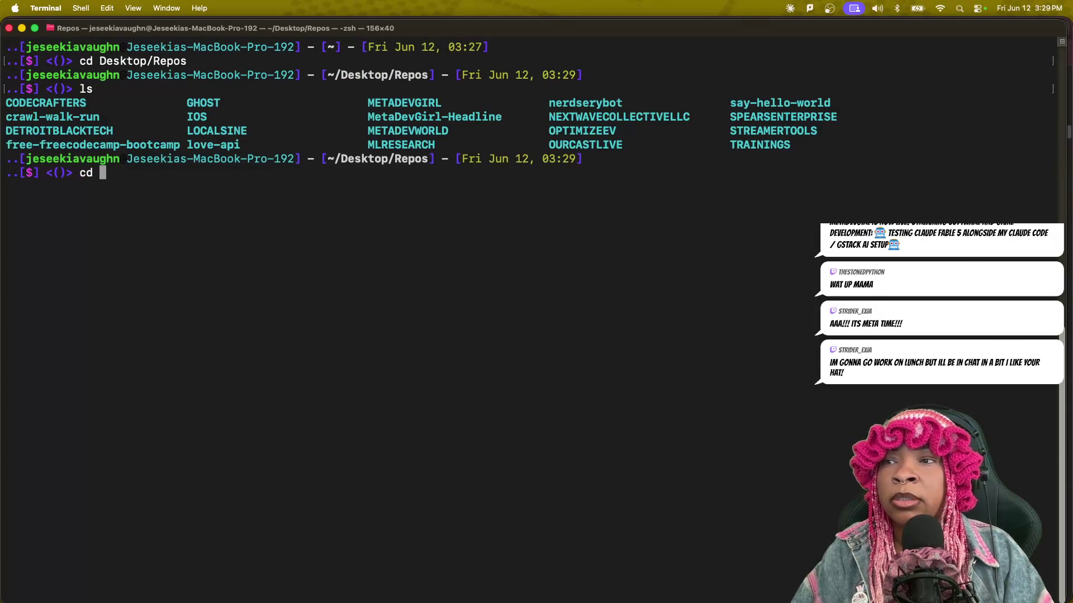
type("me")
key("BackSpace")
key("BackSpace")
key("BackSpace")
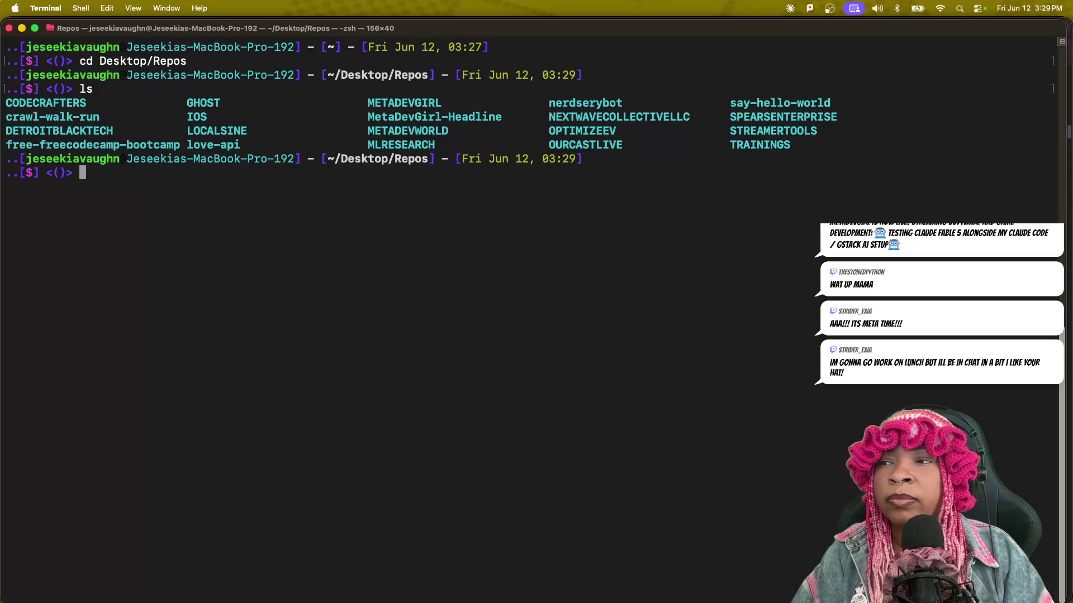
type("cd")
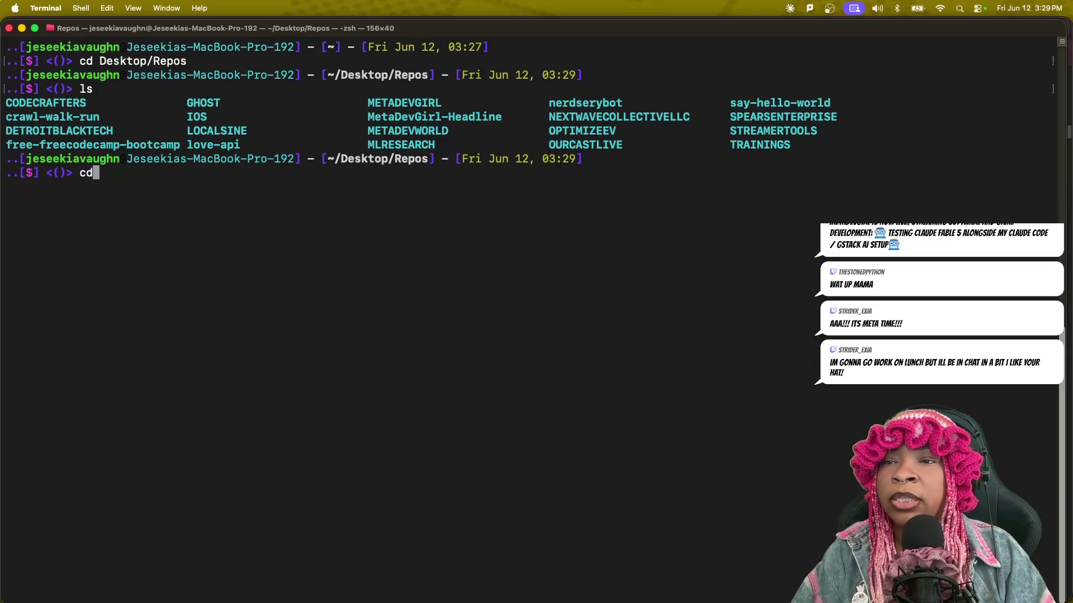
type(" metadev")
key("Tab")
type("GIRL")
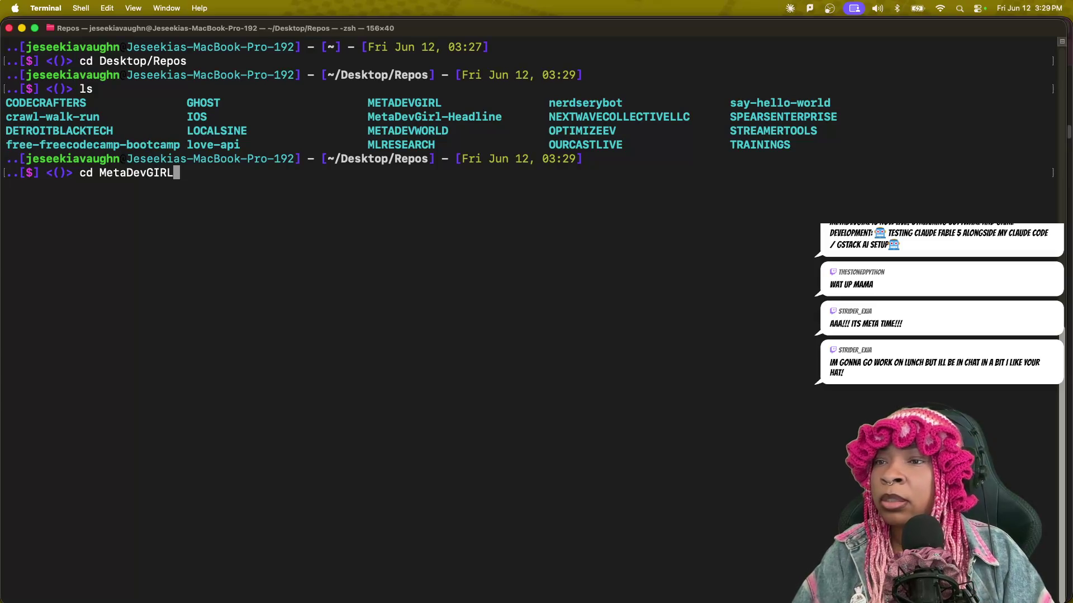
key("Return")
type("ls")
key("Return")
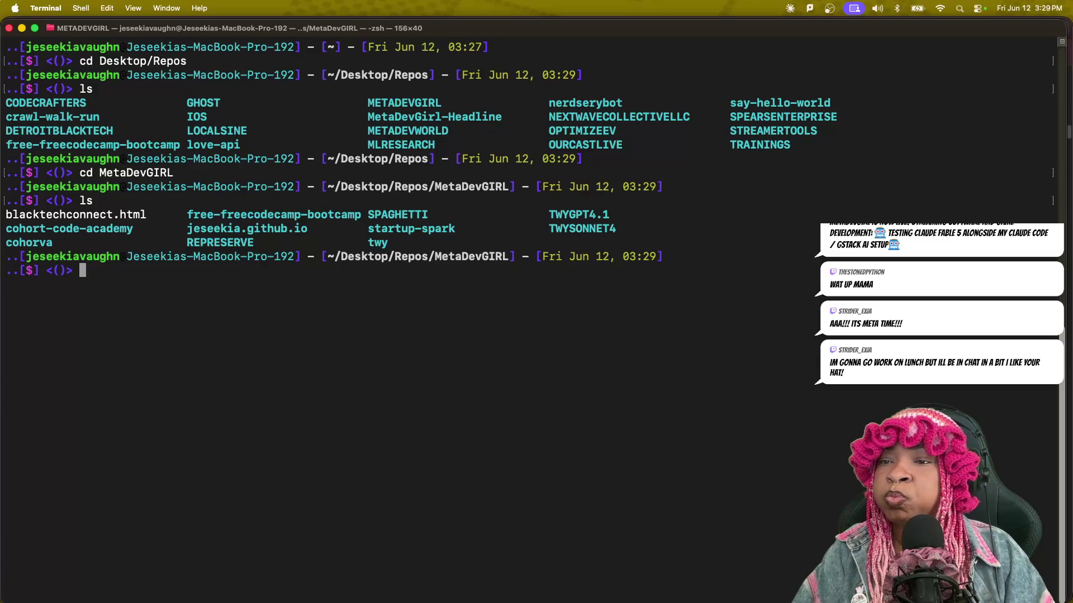
Enter the cohorva project folder and list its files.
type("chd")
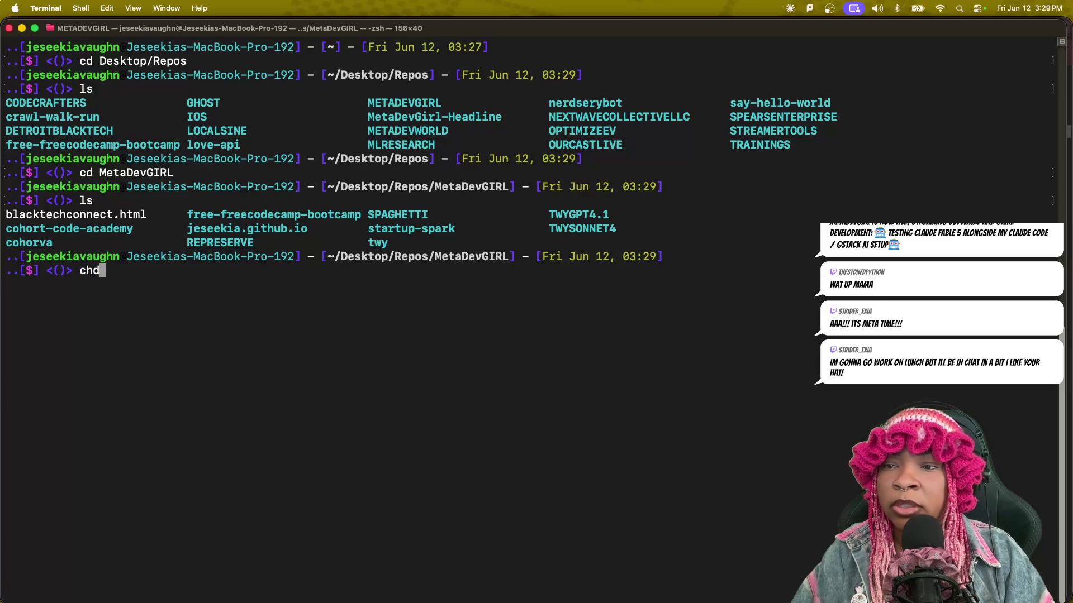
key("BackSpace")
type("d cohorv")
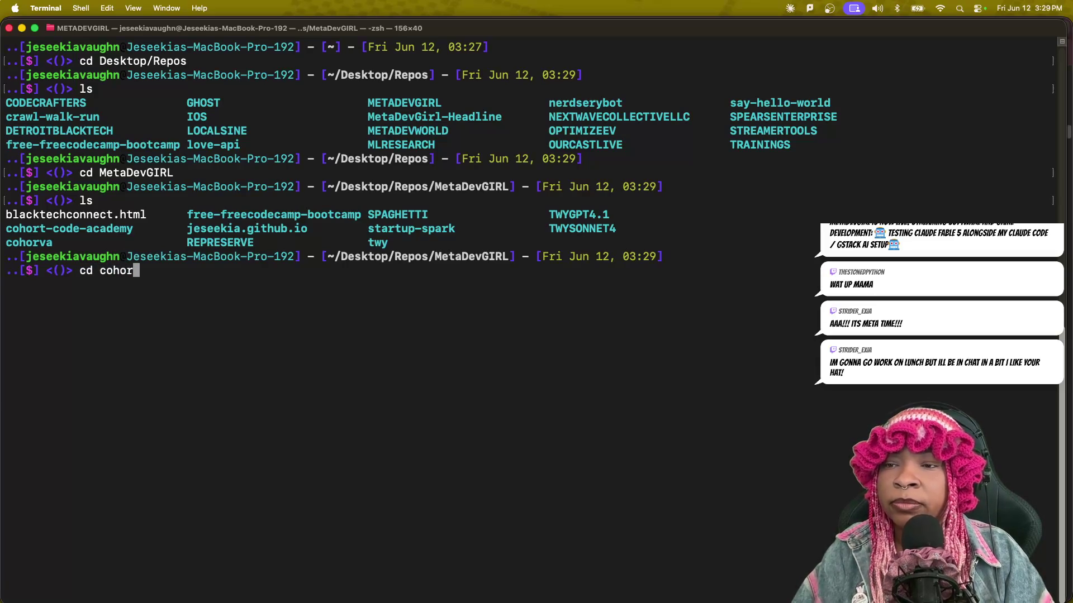
key("Tab")
type("v")
key("Tab")
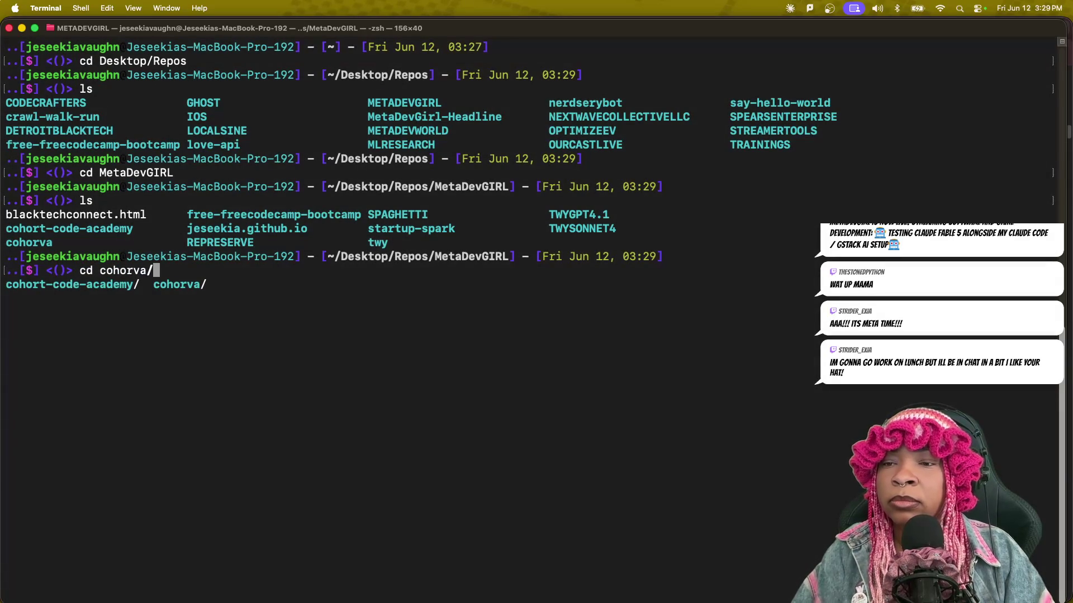
key("Return")
type("ls")
key("Return")
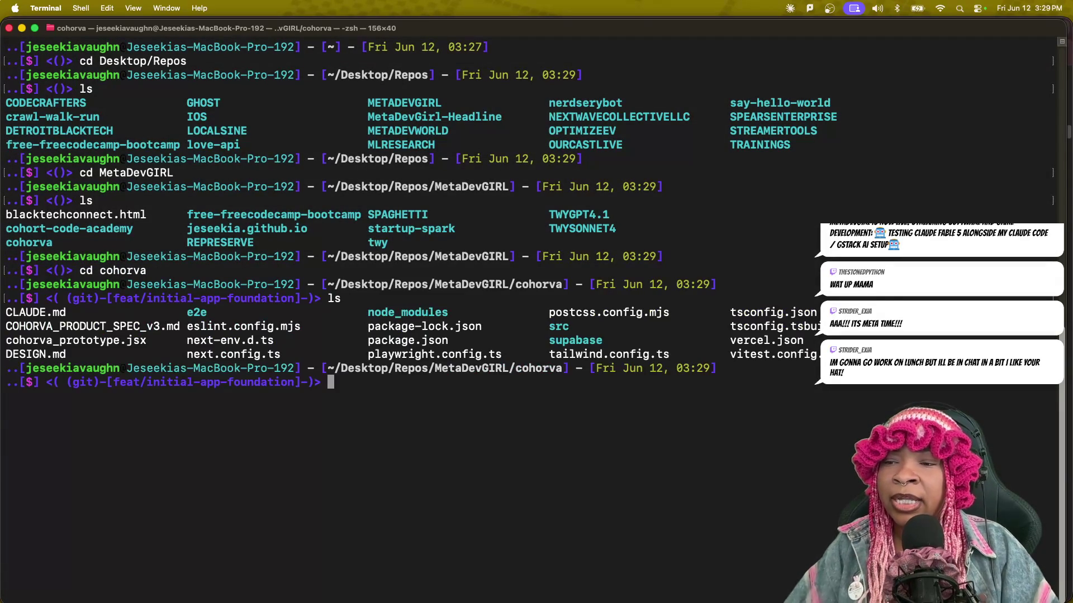
Highlight the machine name in the prompt, clear it, and type claude at the shell.
left_click_drag(294, 368, 120, 368)
left_click(38, 8)
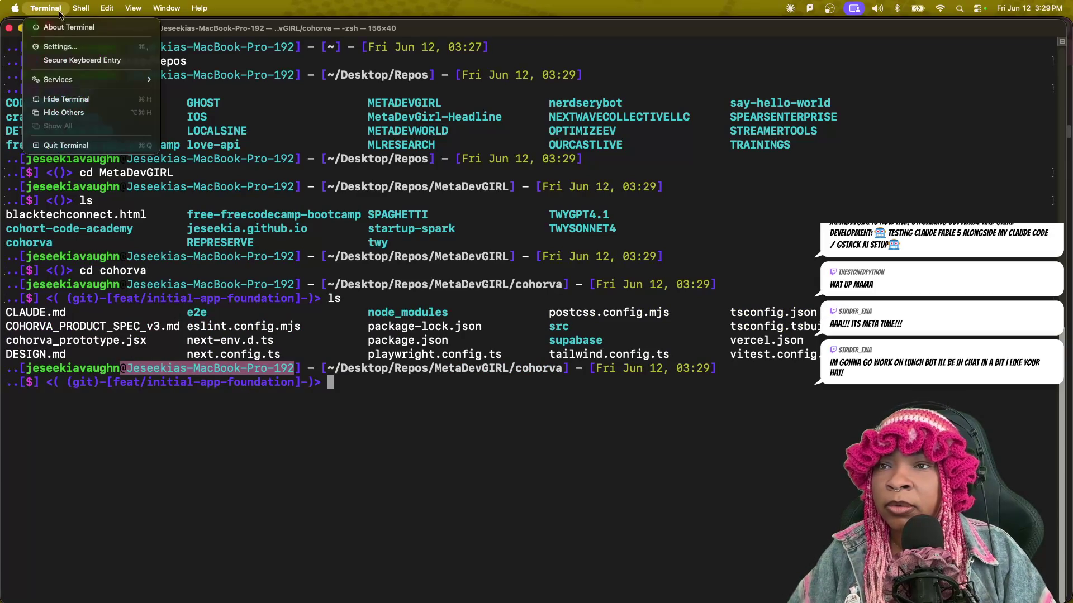
left_click(167, 335)
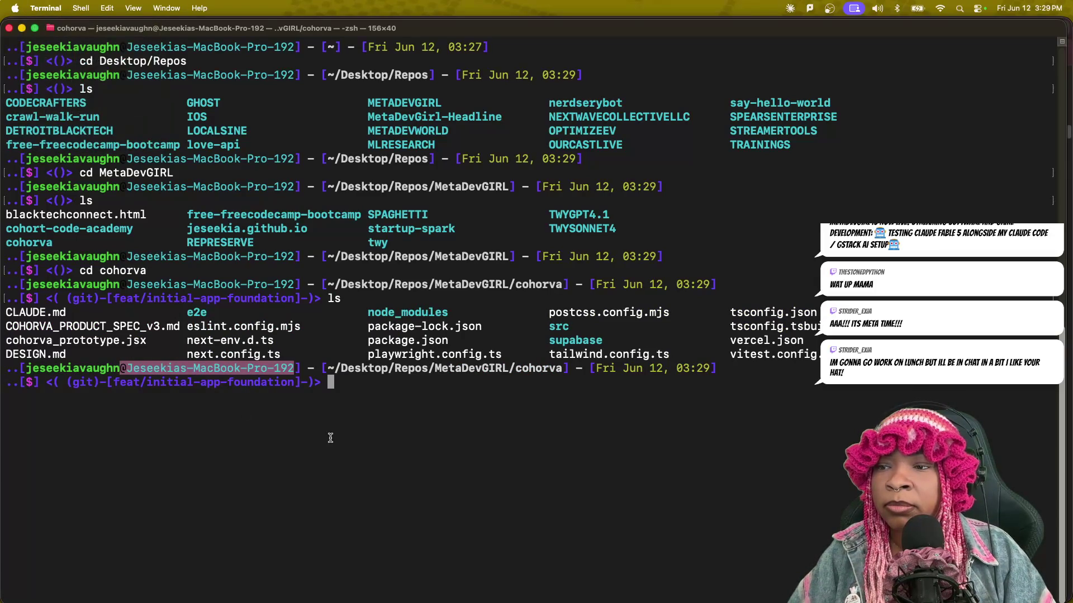
left_click(369, 436)
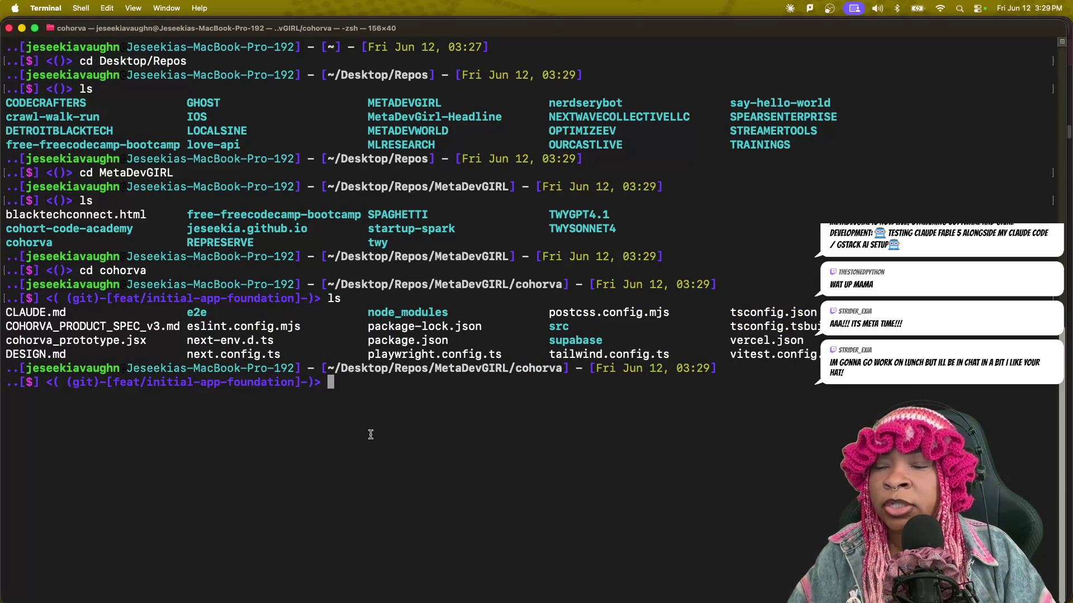
type("claude")
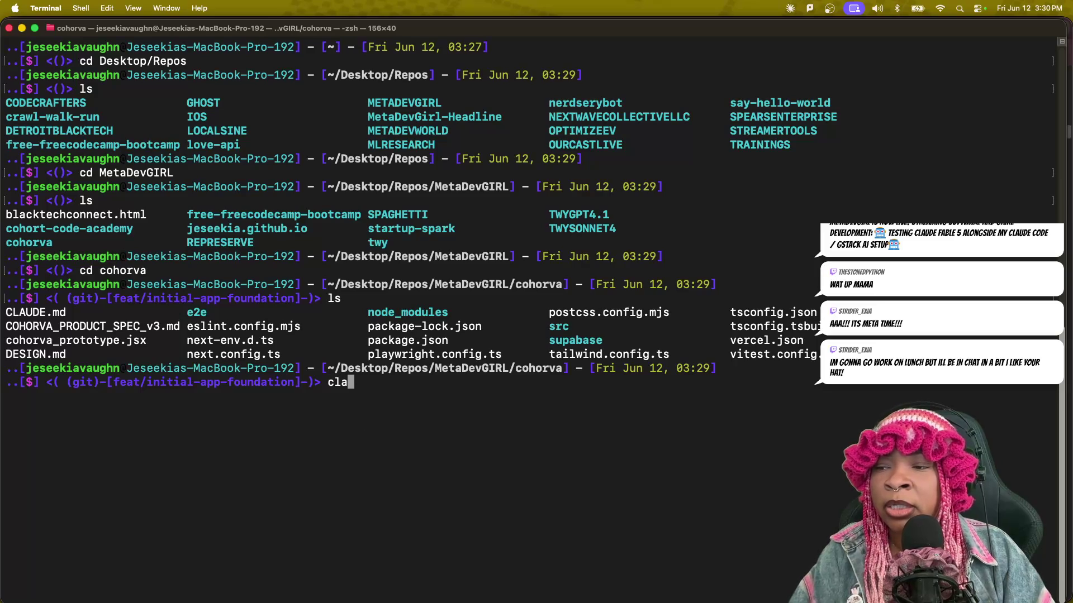
Launch Claude Code in cohorva and highlight the Sonnet 4.6 model name.
key("Return")
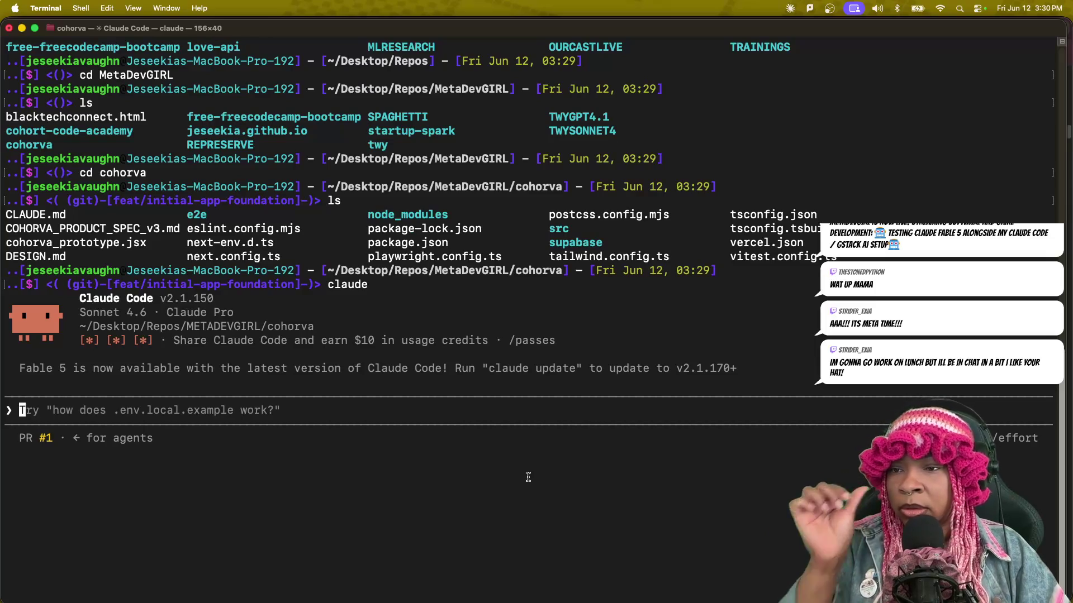
mouse_move(80, 311)
left_mouse_down()
mouse_move(158, 313)
mouse_move(147, 312)
left_mouse_up()
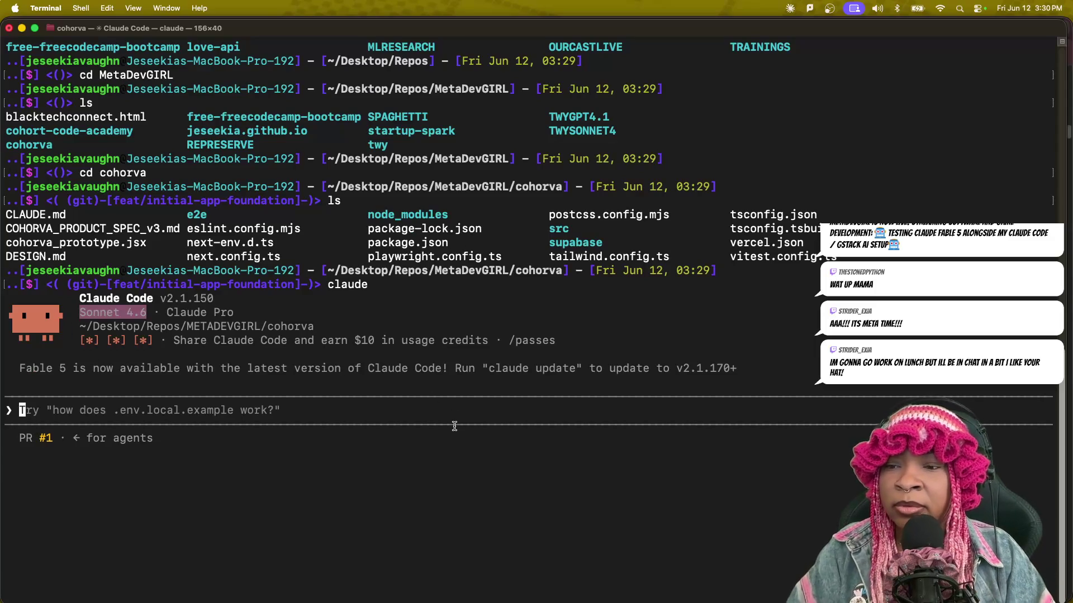
Ask Claude Code to run claude update and approve the Bash command.
type("cla")
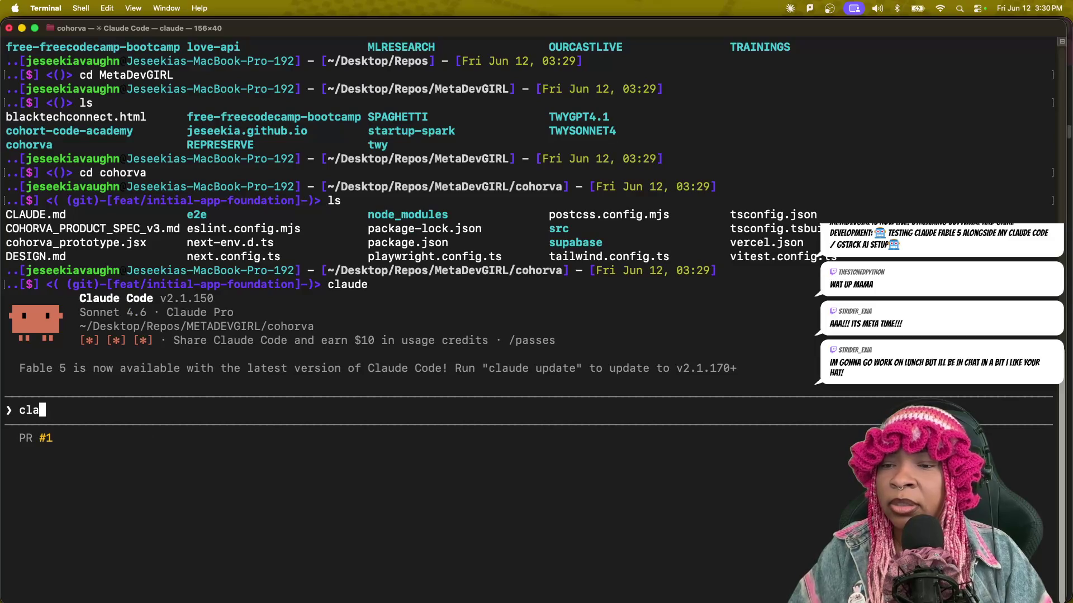
type("ude ")
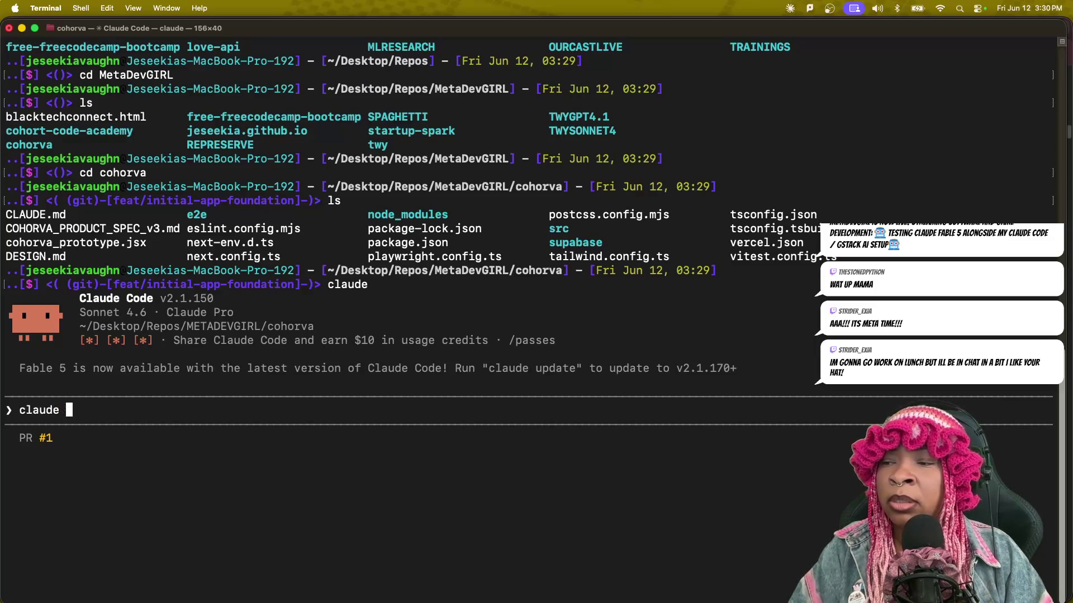
type("update")
key("Return")
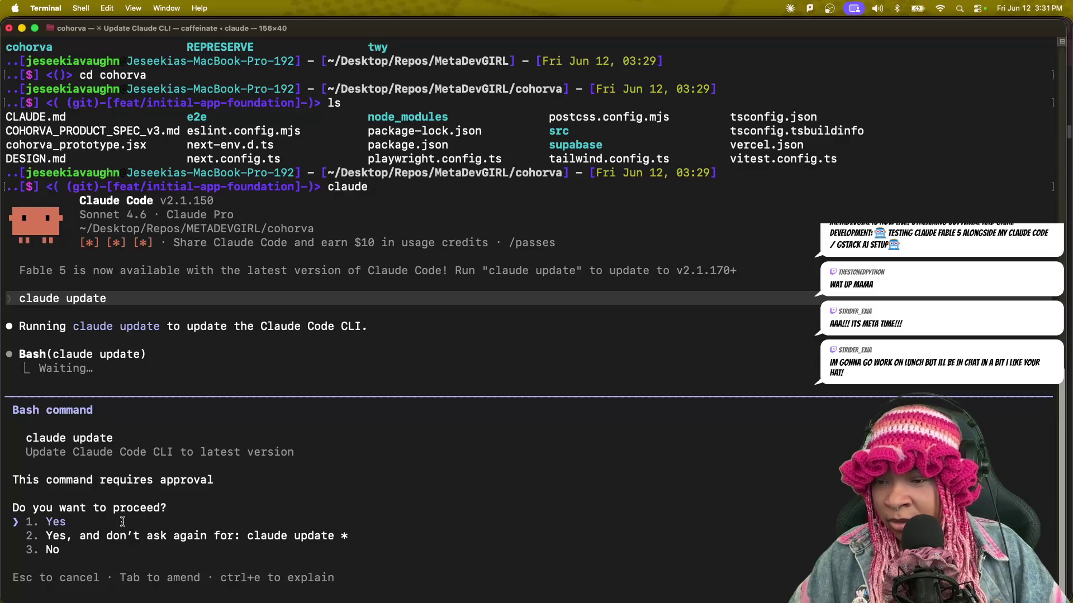
key("Return")
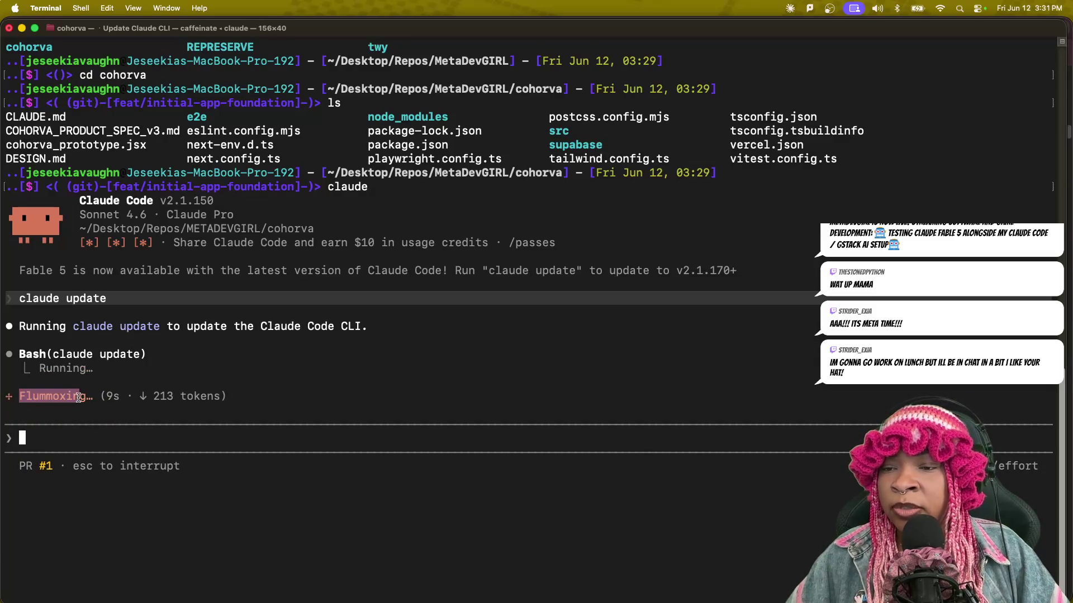
Highlight the word Claude and the Fable 5 availability notice in the output.
right_click(23, 414)
left_click(22, 430)
left_click_drag(22, 431, 63, 427)
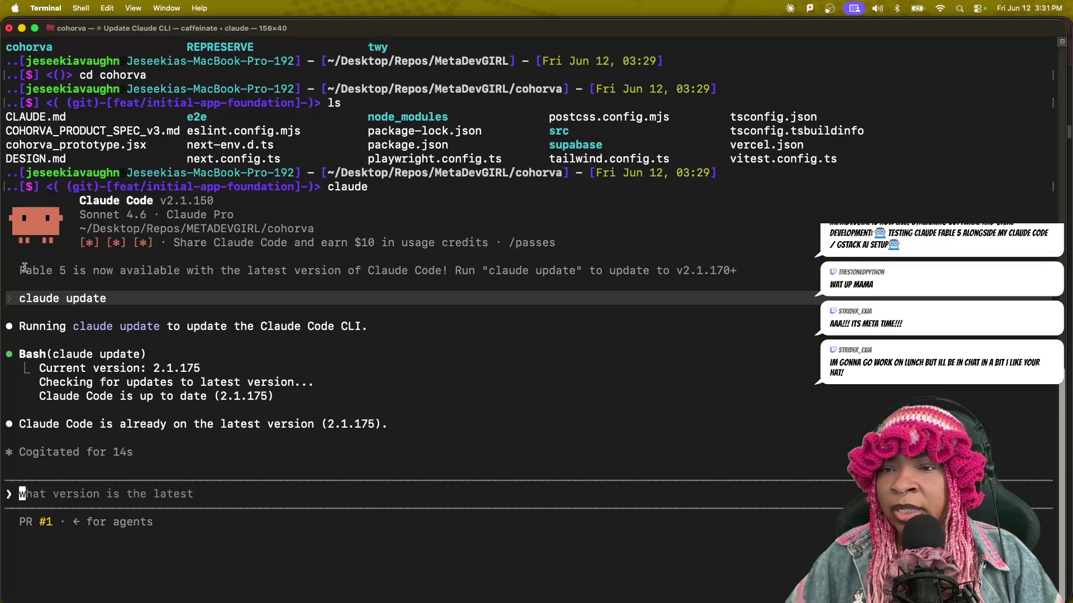
left_click_drag(19, 269, 738, 278)
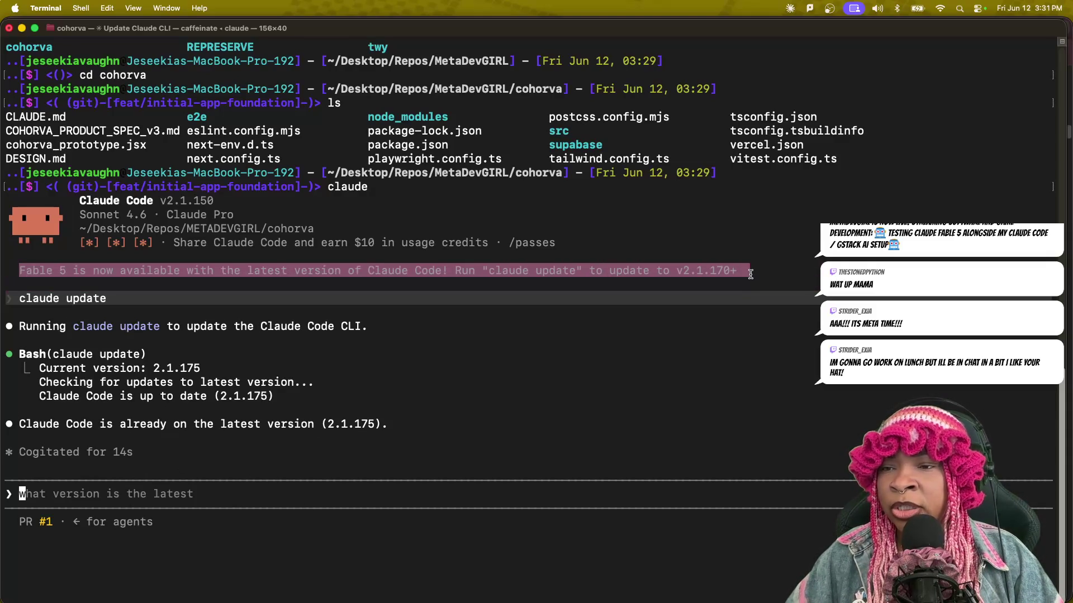
left_click(525, 281)
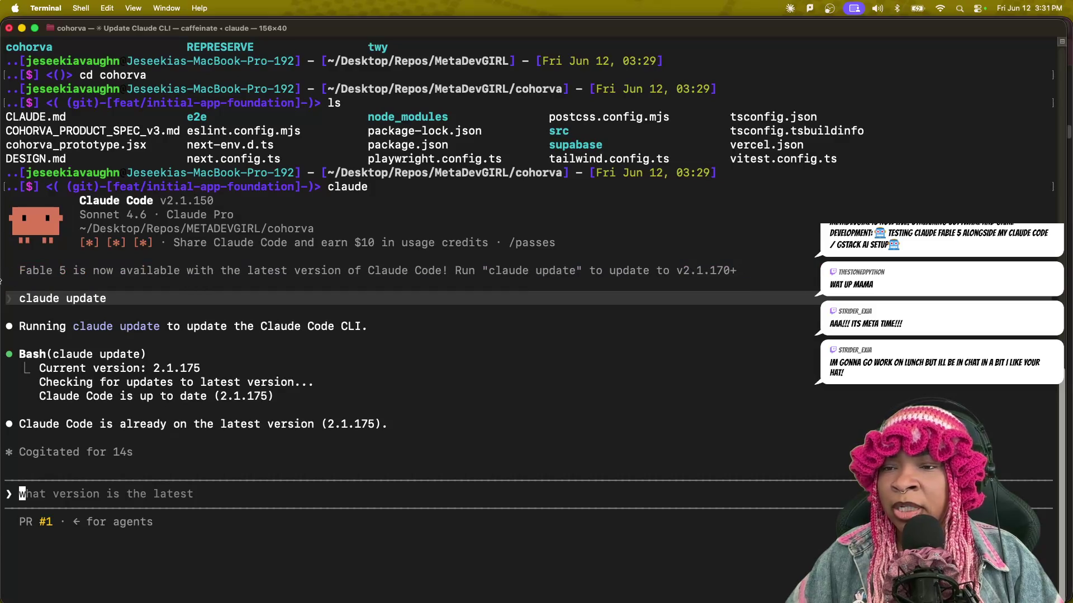
mouse_move(13, 272)
left_mouse_down()
mouse_move(516, 282)
mouse_move(737, 274)
left_mouse_up()
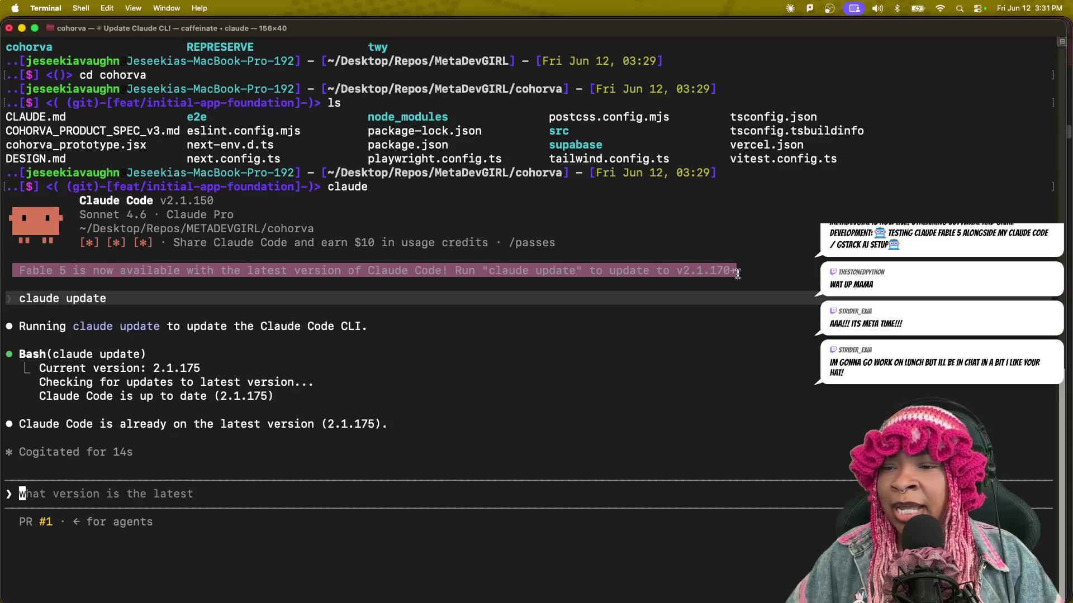
left_click(238, 494)
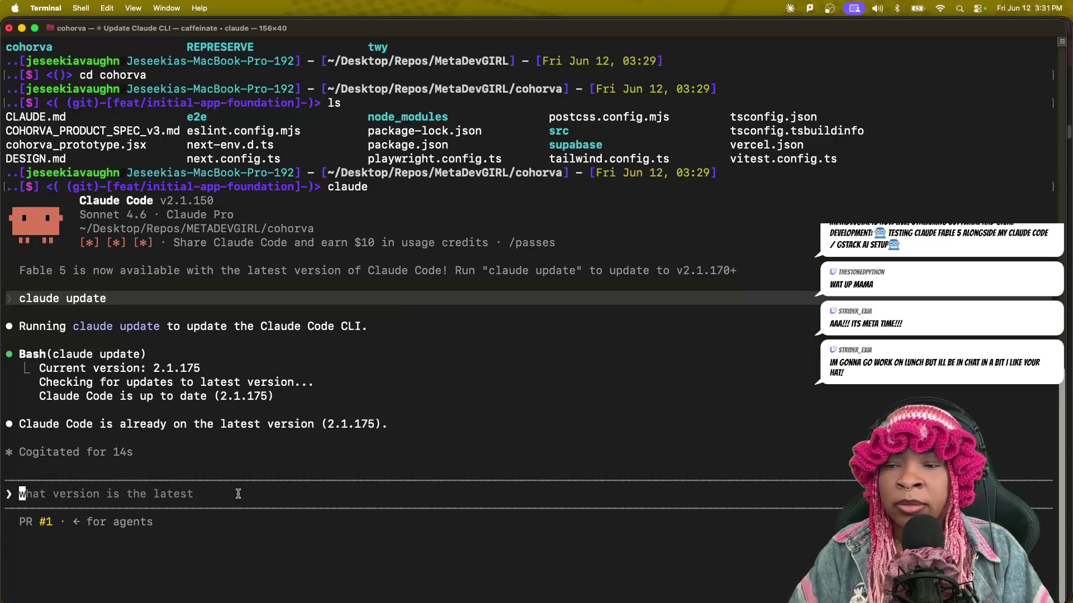
type("How d")
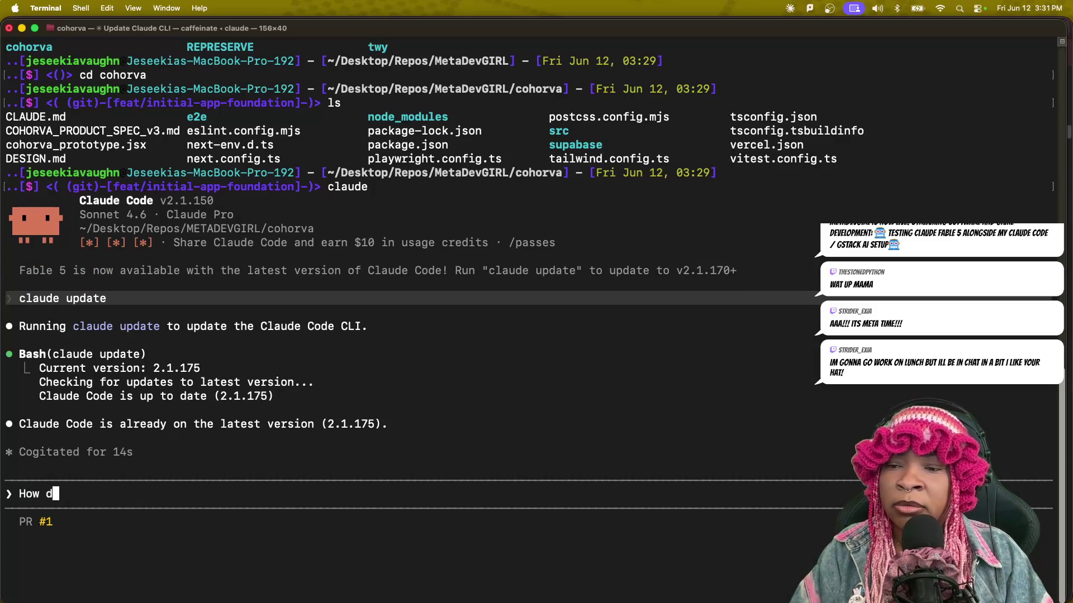
type("o I used")
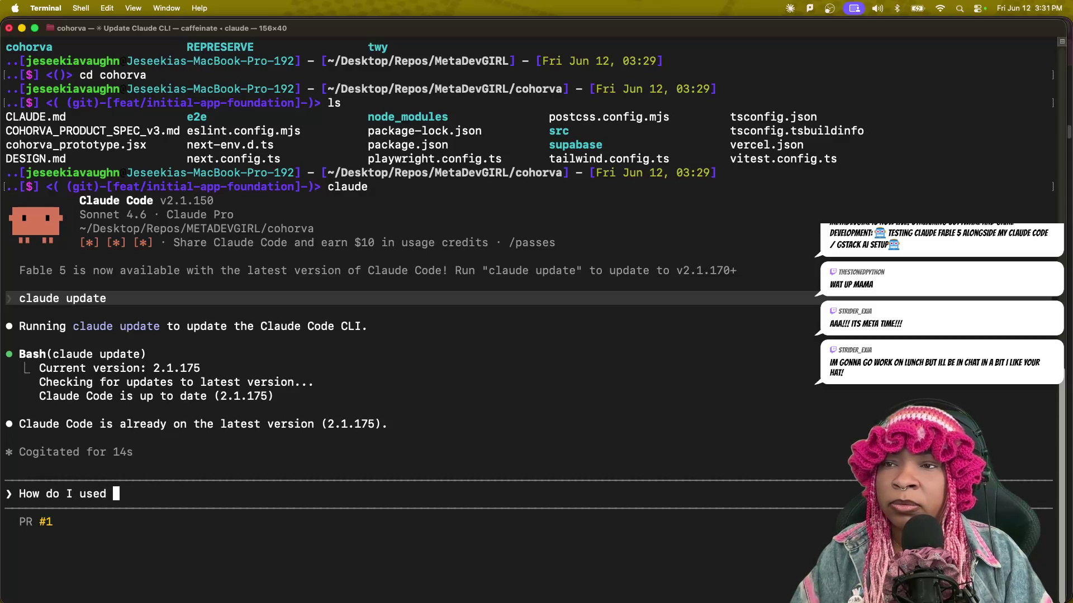
key("BackSpace")
key("BackSpace")
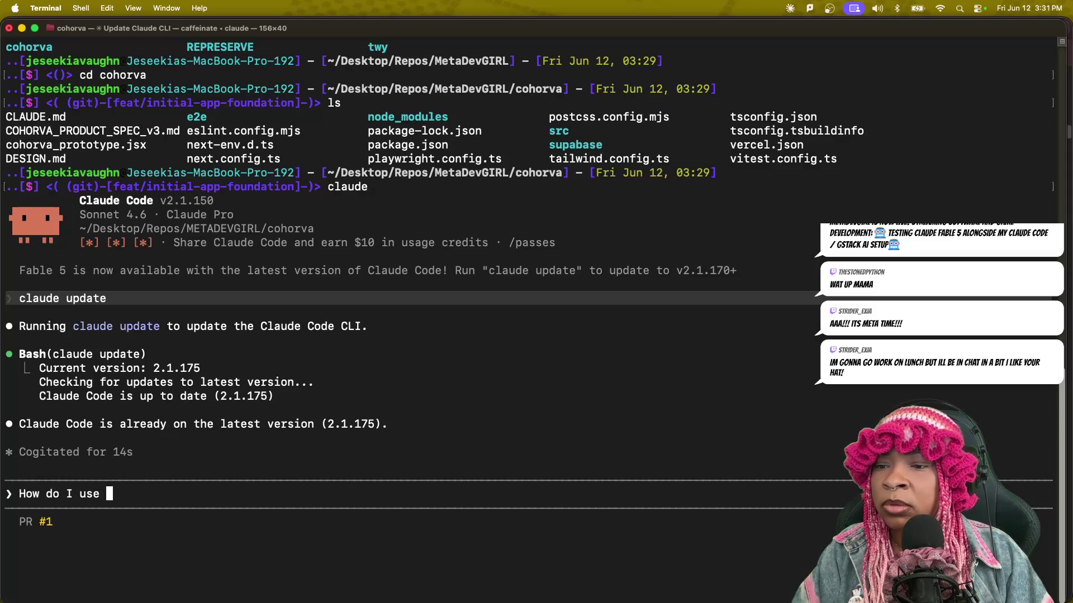
type("fable ")
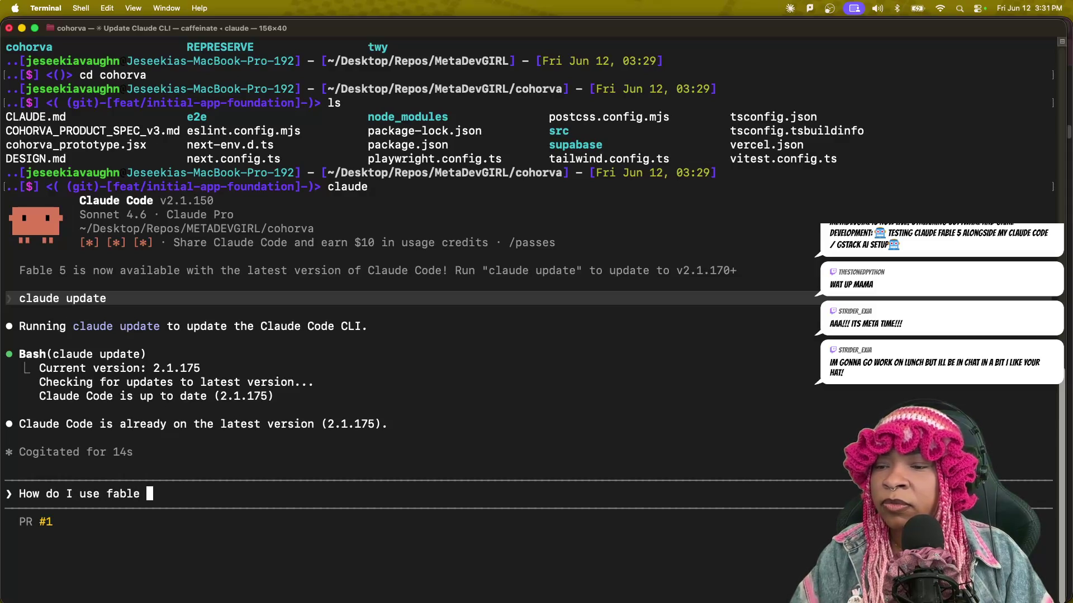
type("5?")
key("Return")
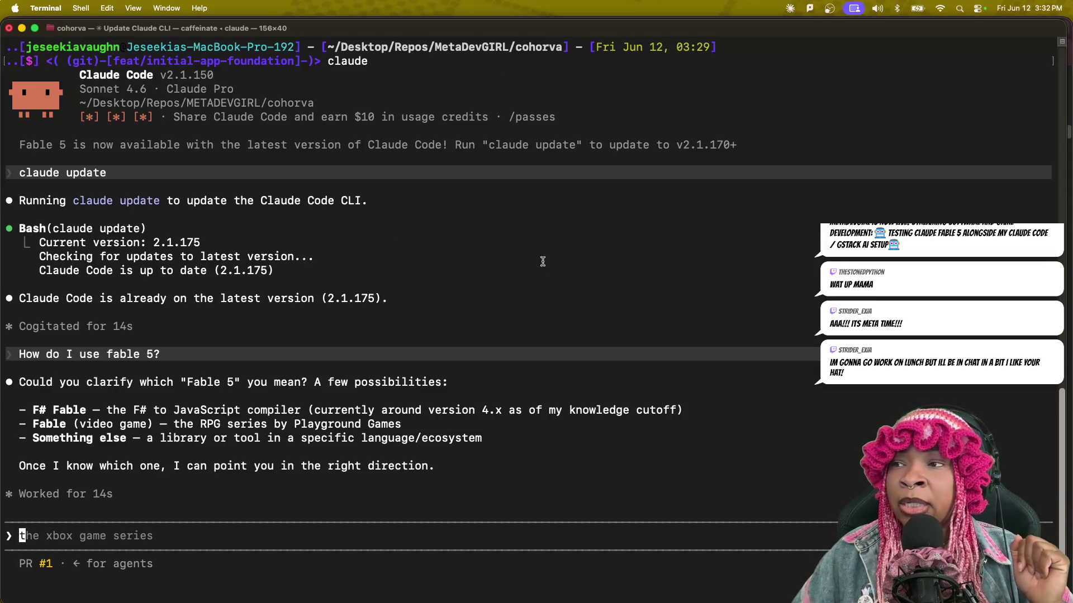
left_click_drag(516, 48, 561, 47)
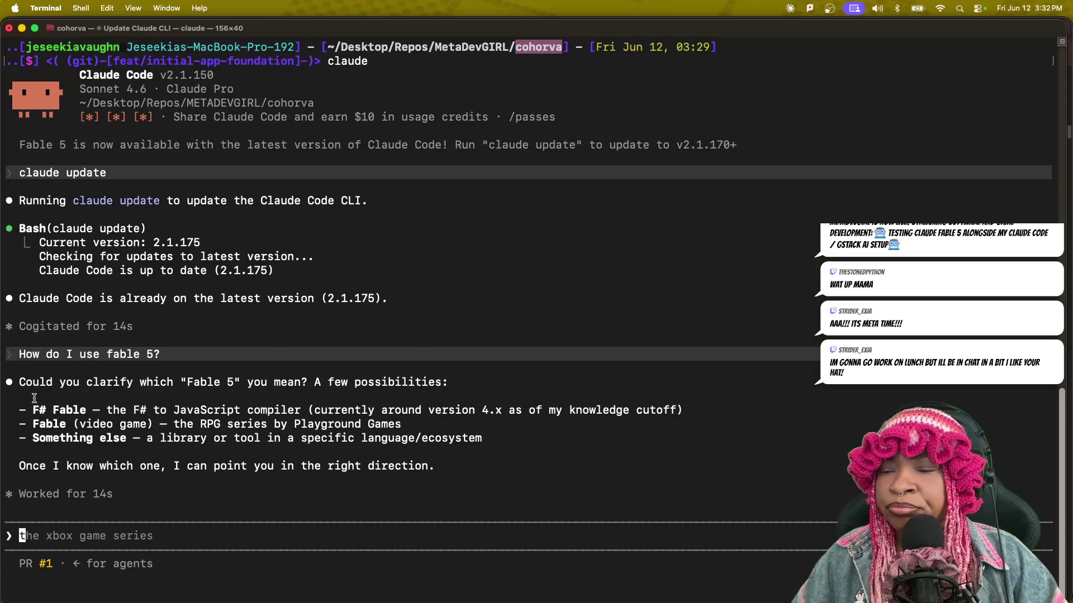
left_click_drag(48, 384, 508, 378)
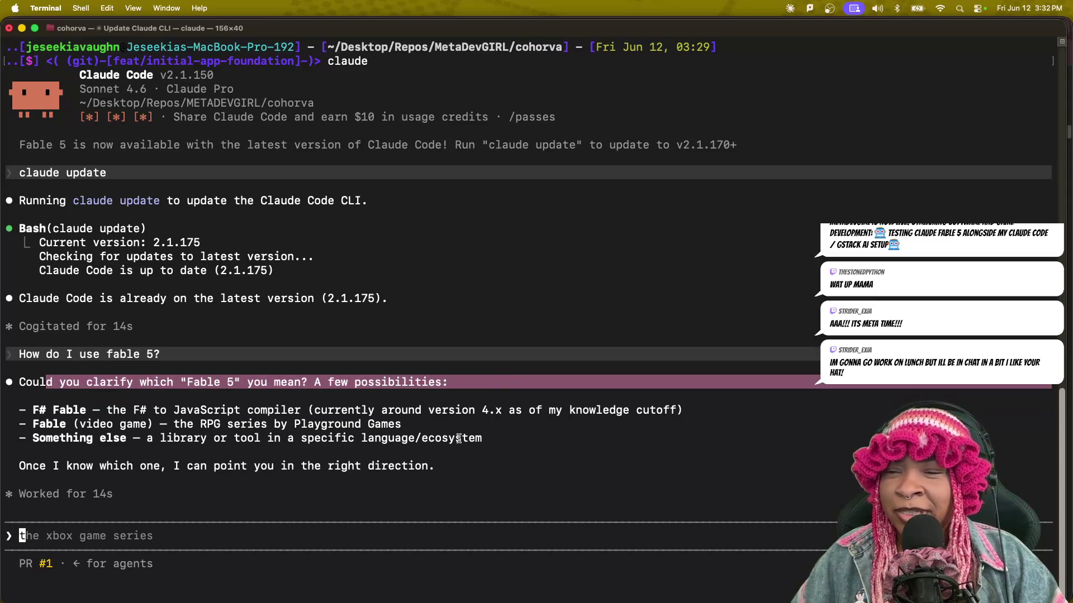
left_click(311, 380)
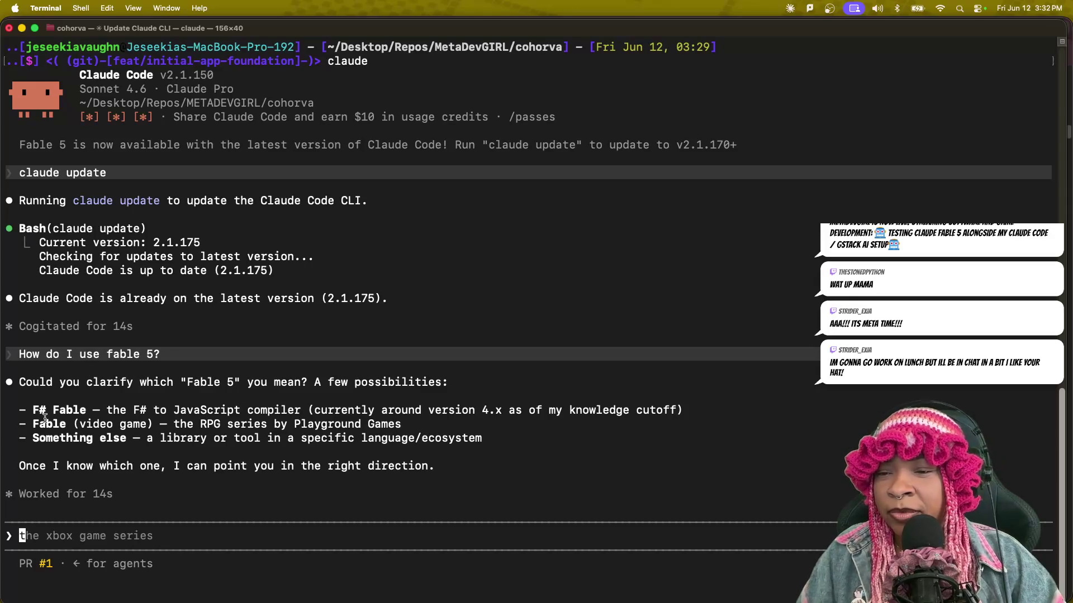
left_click_drag(32, 411, 310, 411)
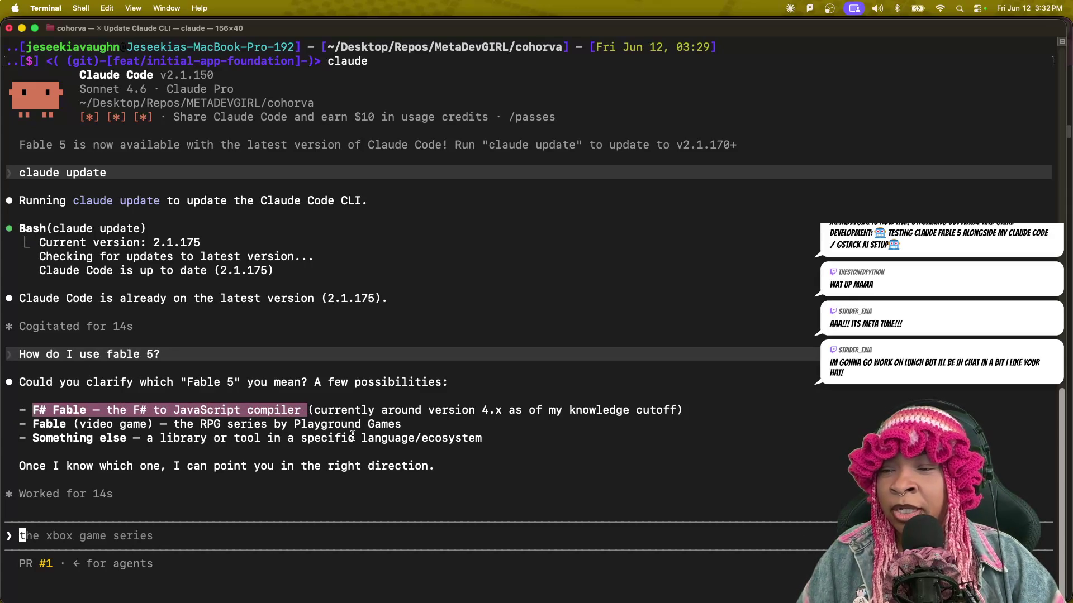
left_click_drag(175, 424, 403, 426)
left_click(40, 422)
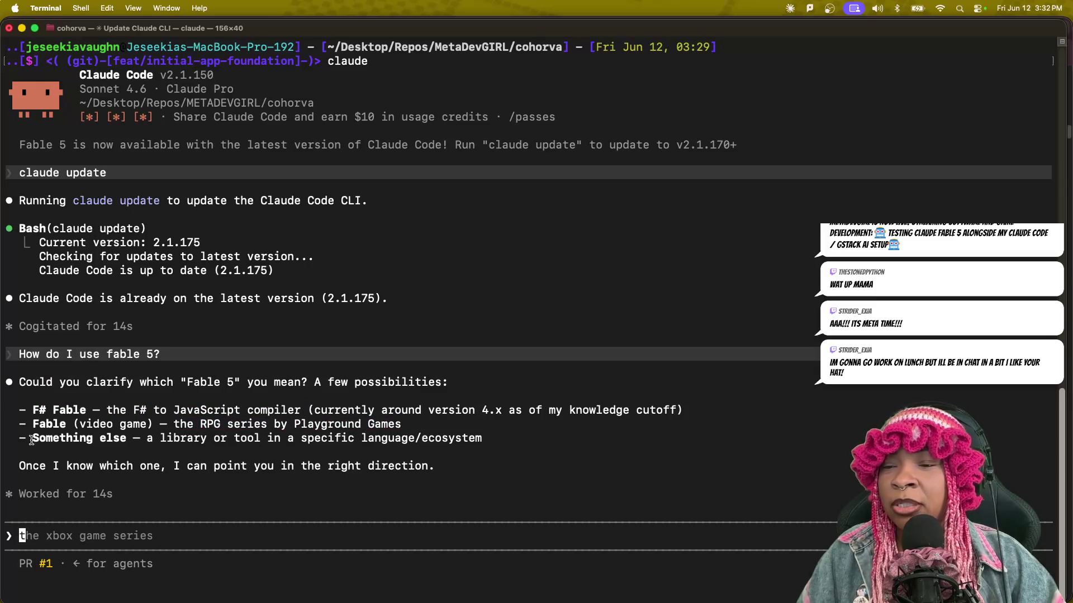
left_click_drag(31, 441, 408, 448)
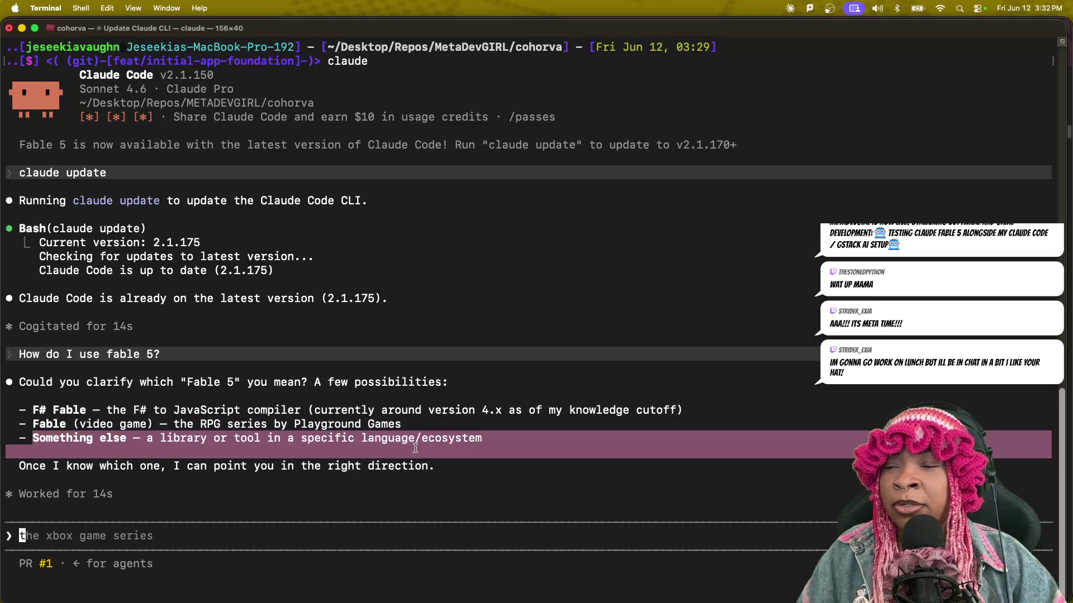
left_click_drag(481, 447, 486, 443)
left_click(197, 536)
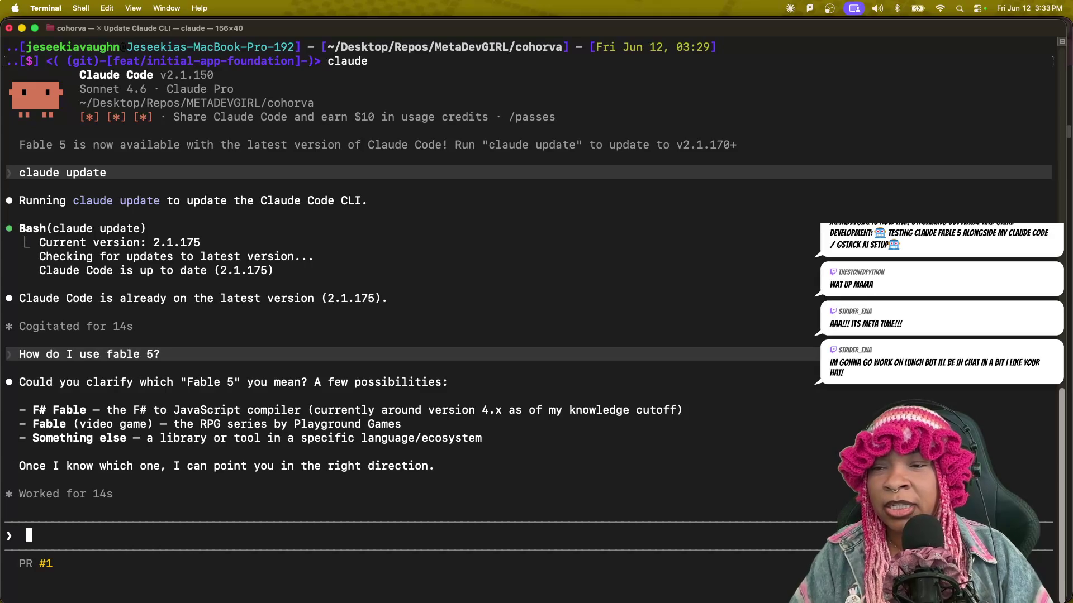
type("Fable")
Tell Claude Code 'Fable 5 is a new Anthropic model that I should have access to in my current claude code version'.
key("BackSpace")
key("BackSpace")
type("le 5 is a new Anrh")
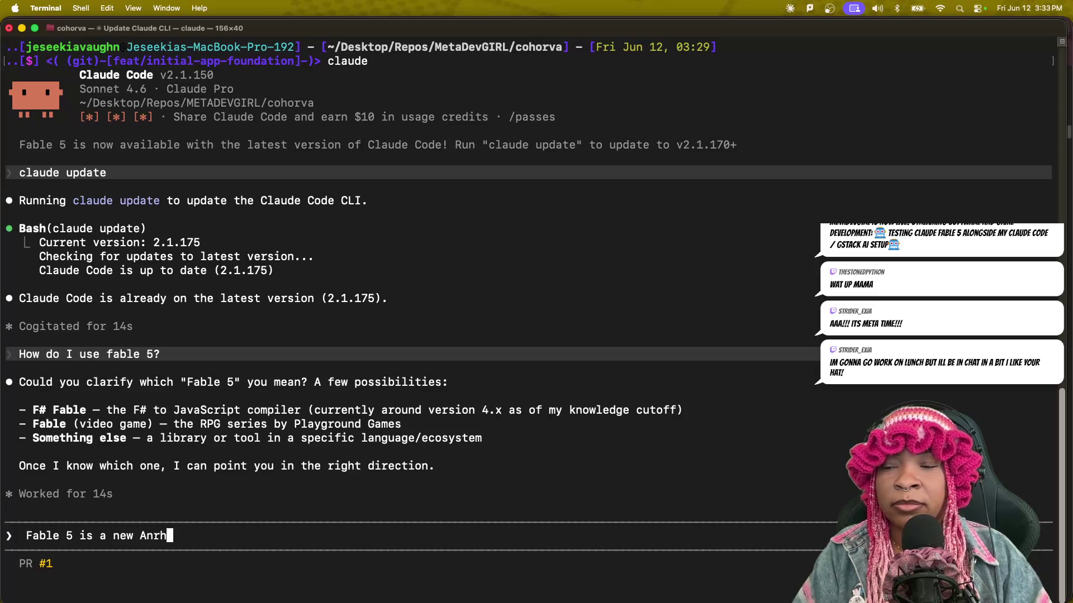
key("BackSpace")
key("BackSpace")
type("thropic model that I should have access to in my current claude code version")
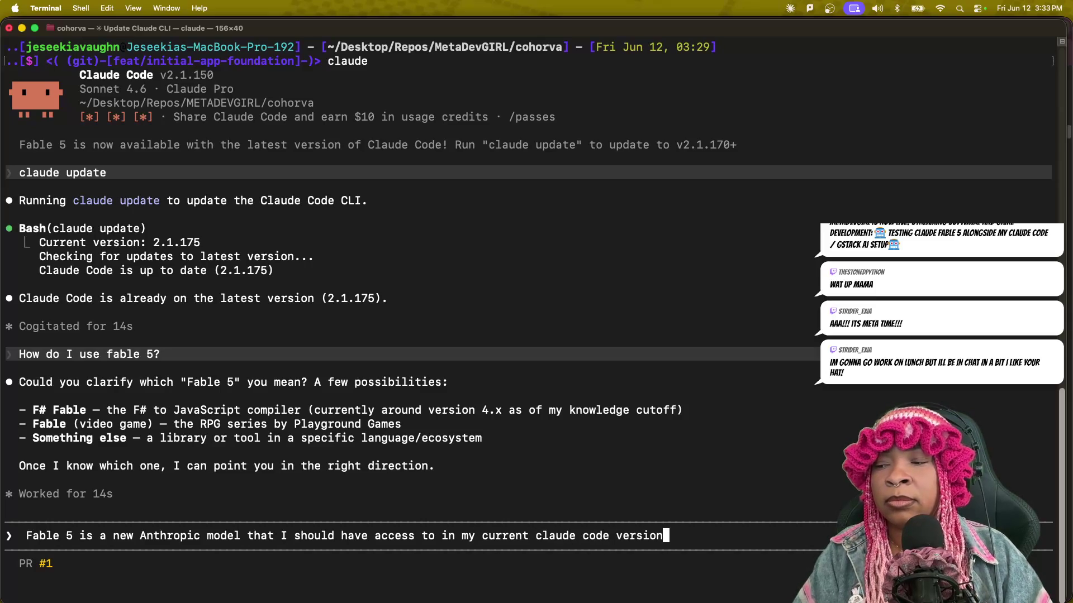
key("Return")
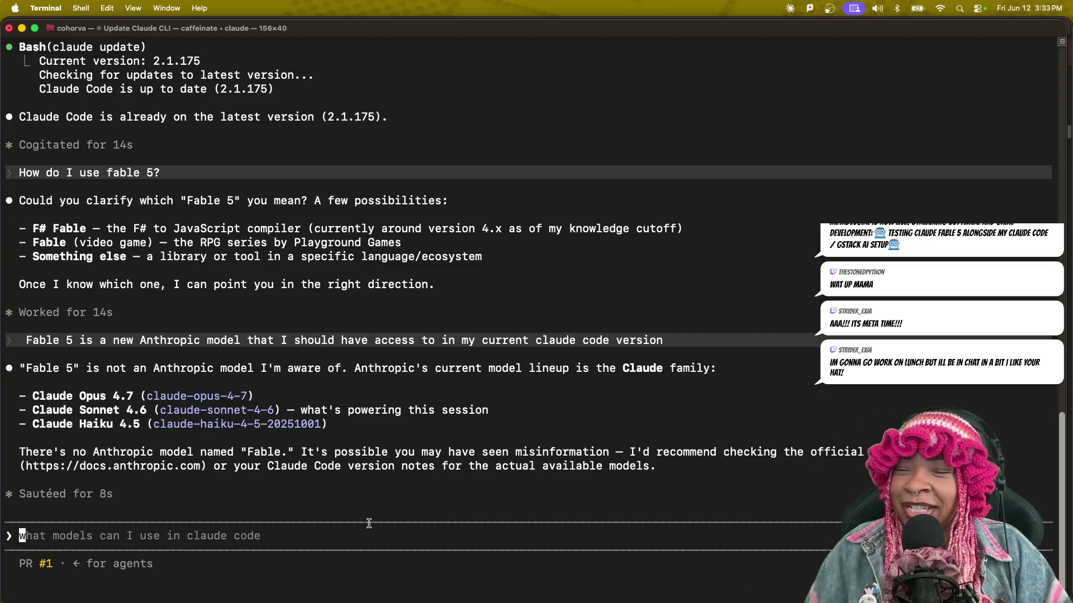
scroll(373, 479, "up", 10)
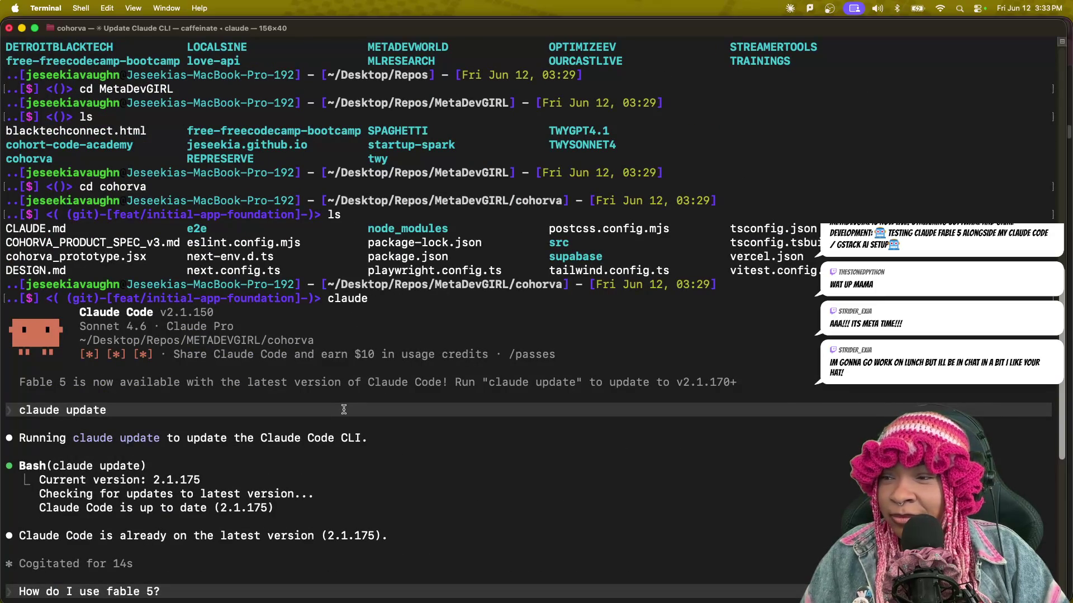
left_click_drag(20, 382, 160, 385)
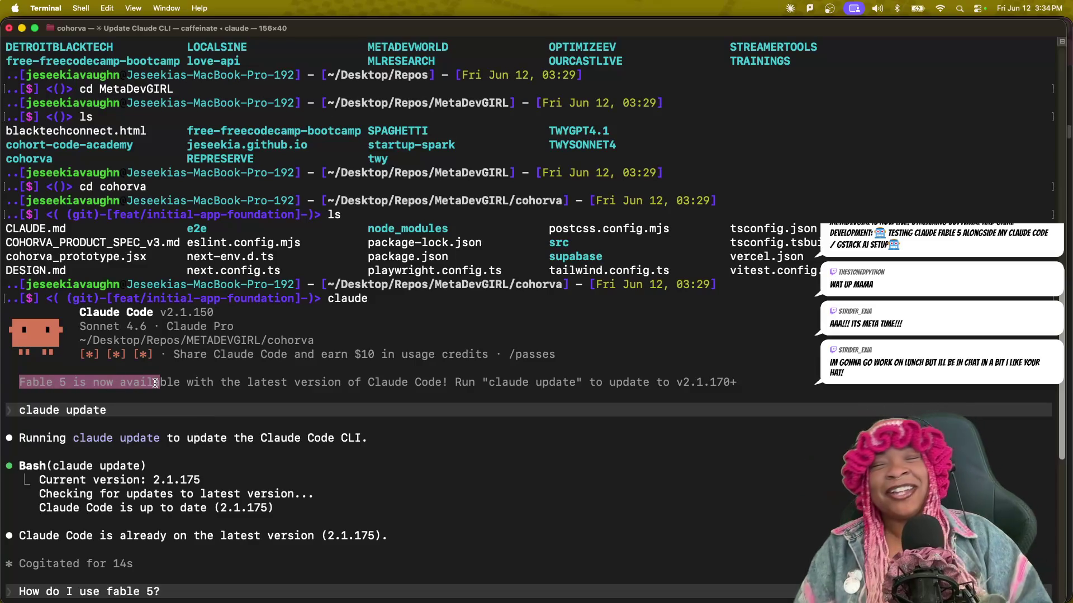
left_click(256, 420)
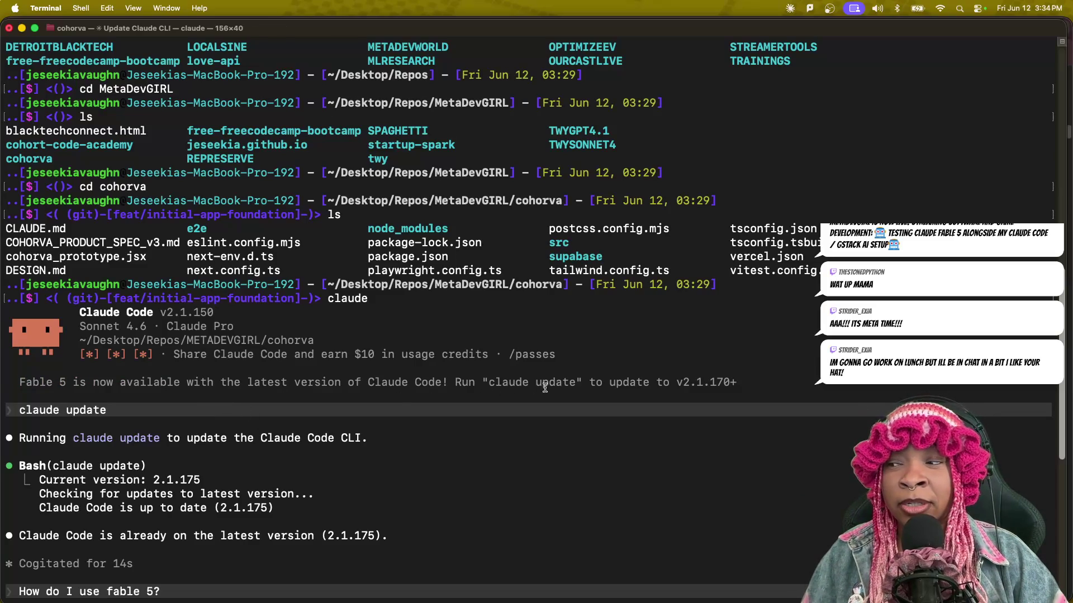
left_click_drag(589, 383, 733, 381)
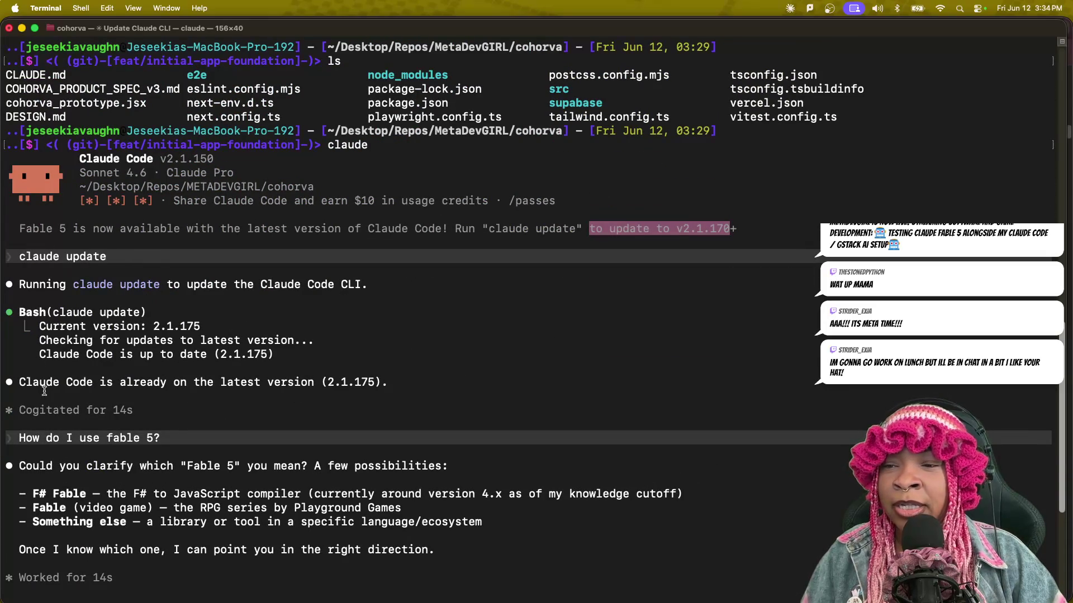
left_click_drag(382, 383, 313, 380)
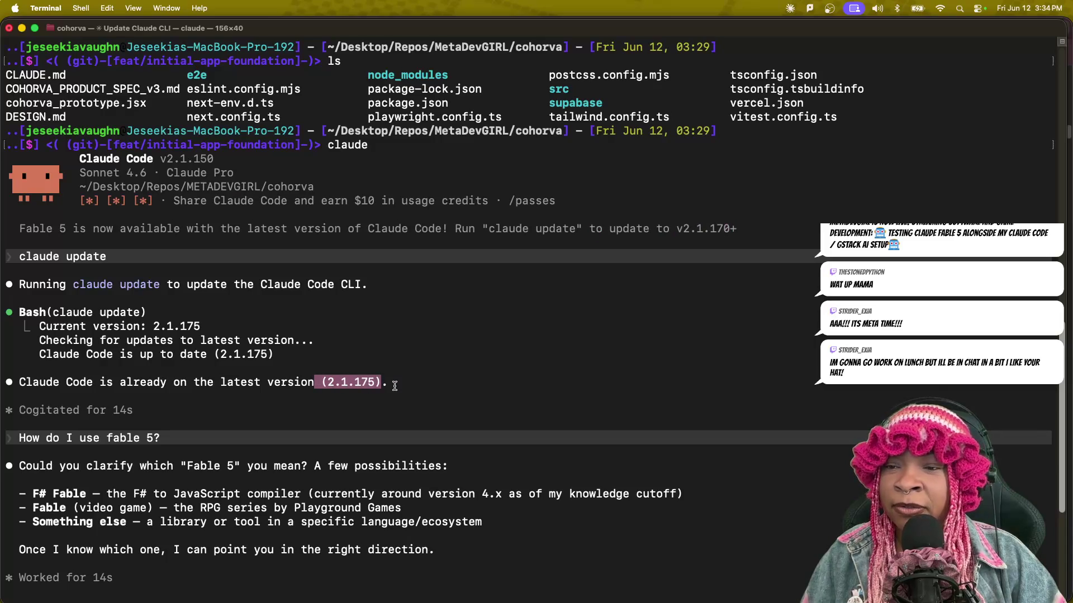
scroll(364, 448, "down", 3)
left_click_drag(175, 367, 20, 359)
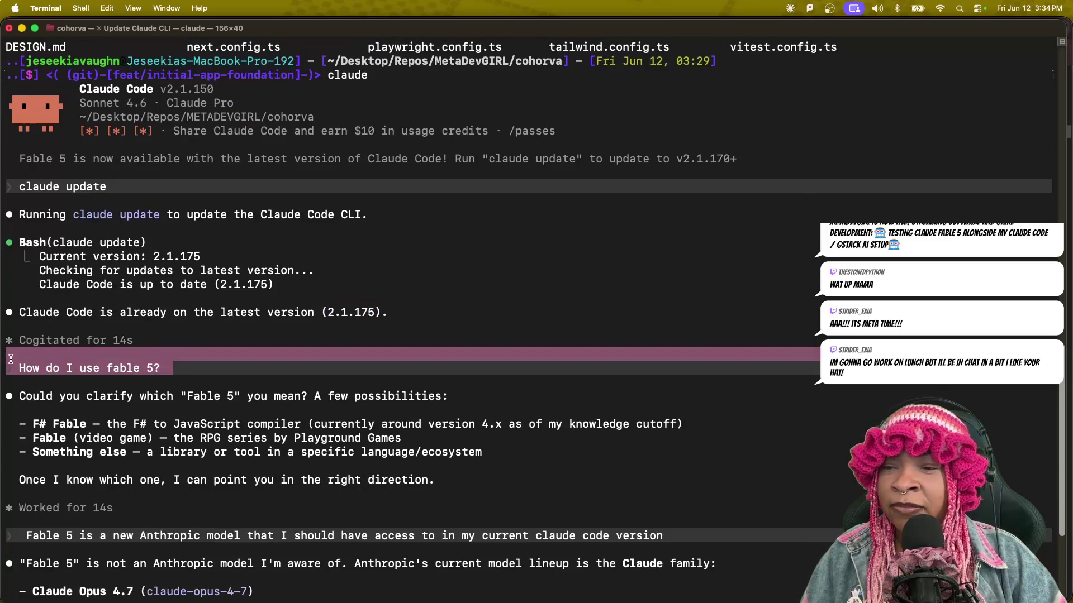
left_click_drag(234, 396, 168, 397)
scroll(170, 399, "down", 2)
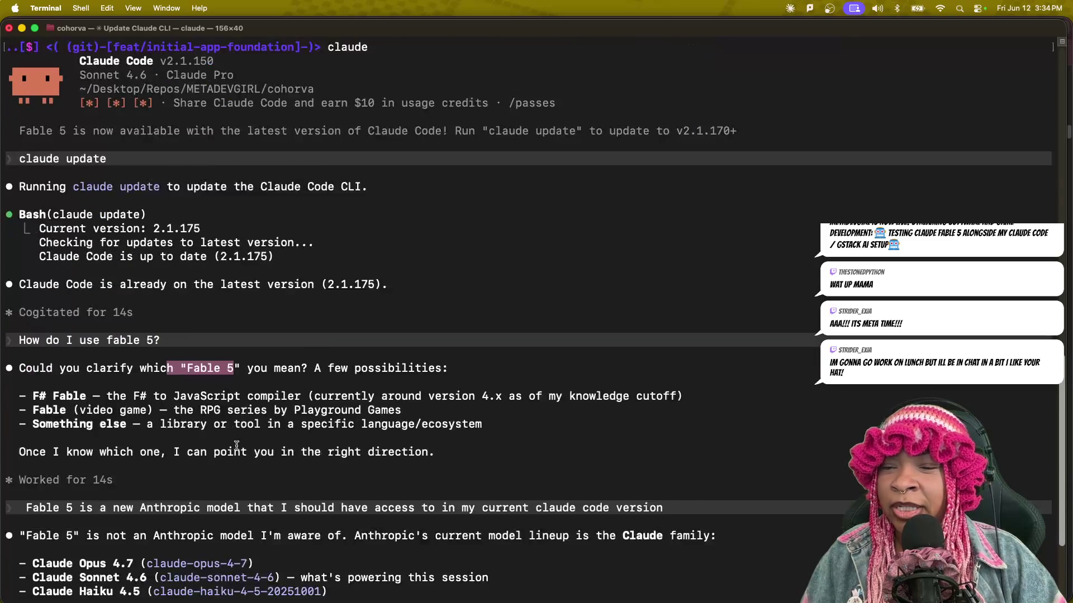
left_click_drag(24, 482, 354, 488)
triple_click(485, 488)
left_click_drag(506, 487, 665, 483)
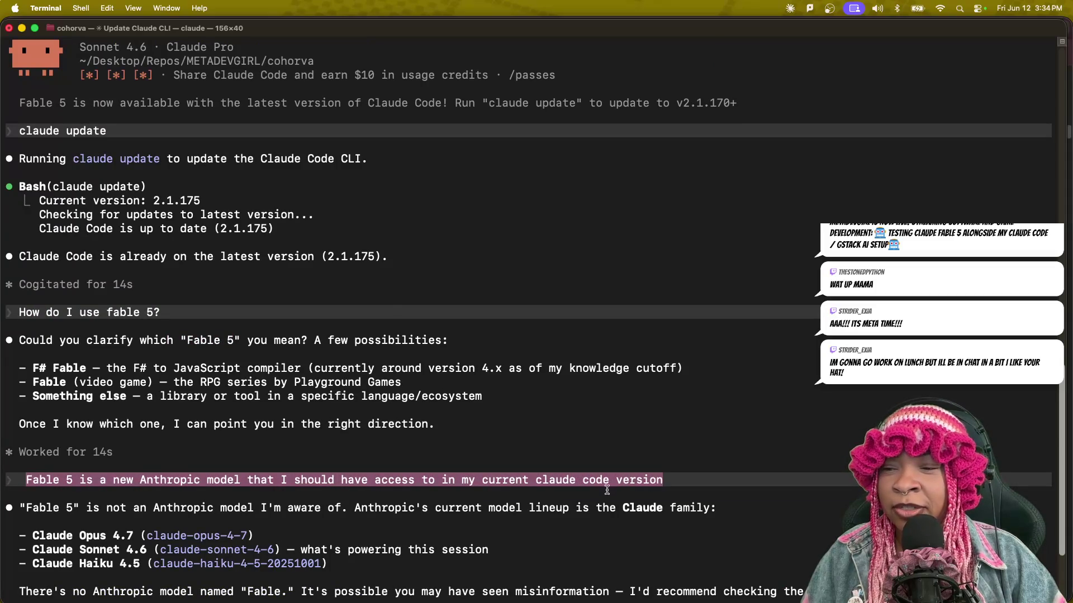
scroll(592, 490, "down", 2)
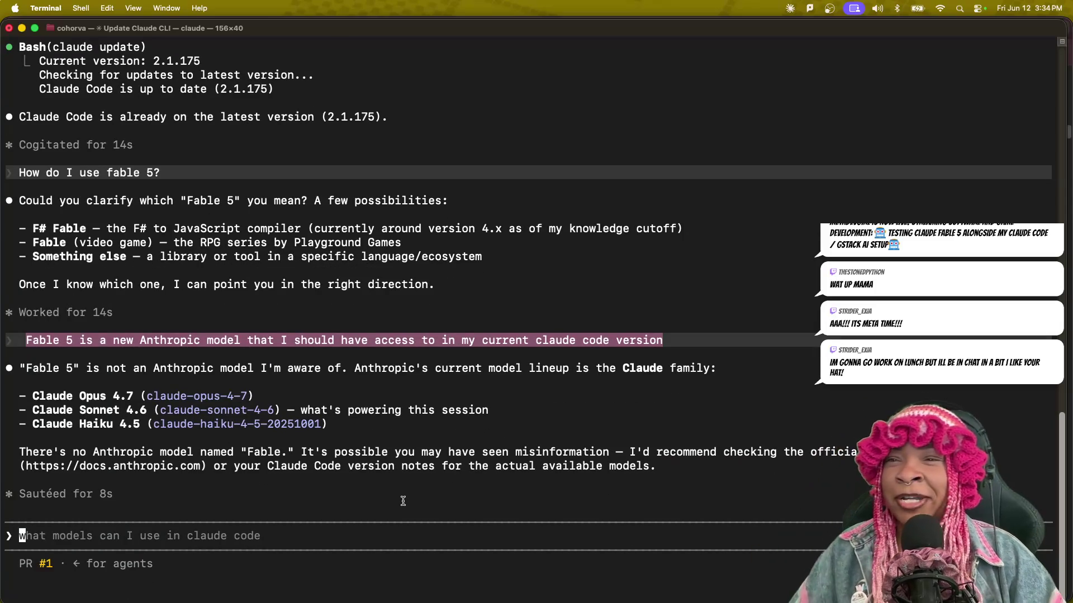
key("ctrl+Up")
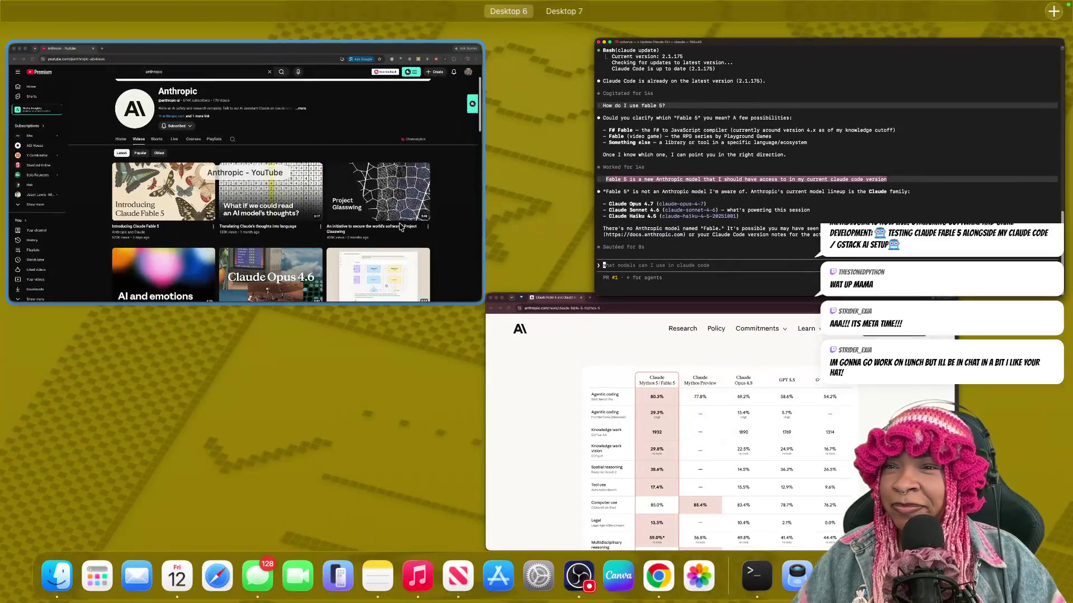
left_click(402, 226)
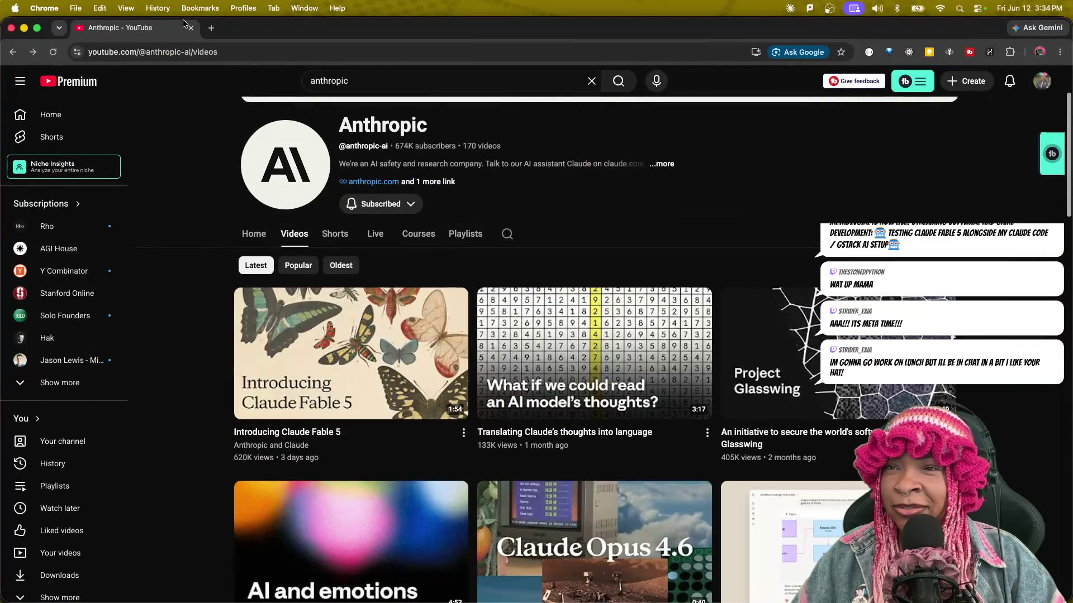
key("ctrl+Up")
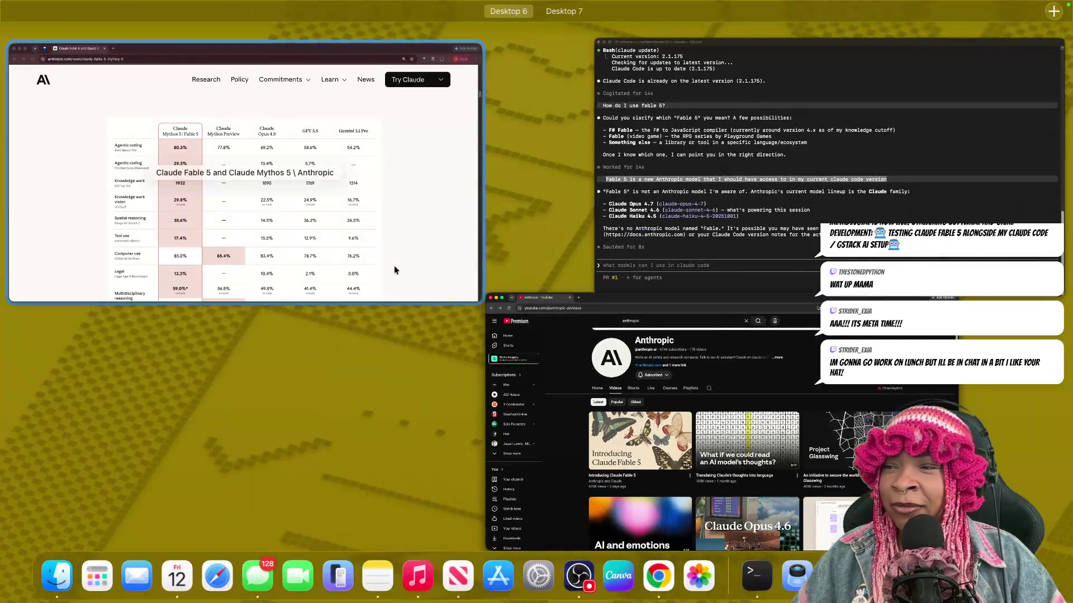
left_click(702, 284)
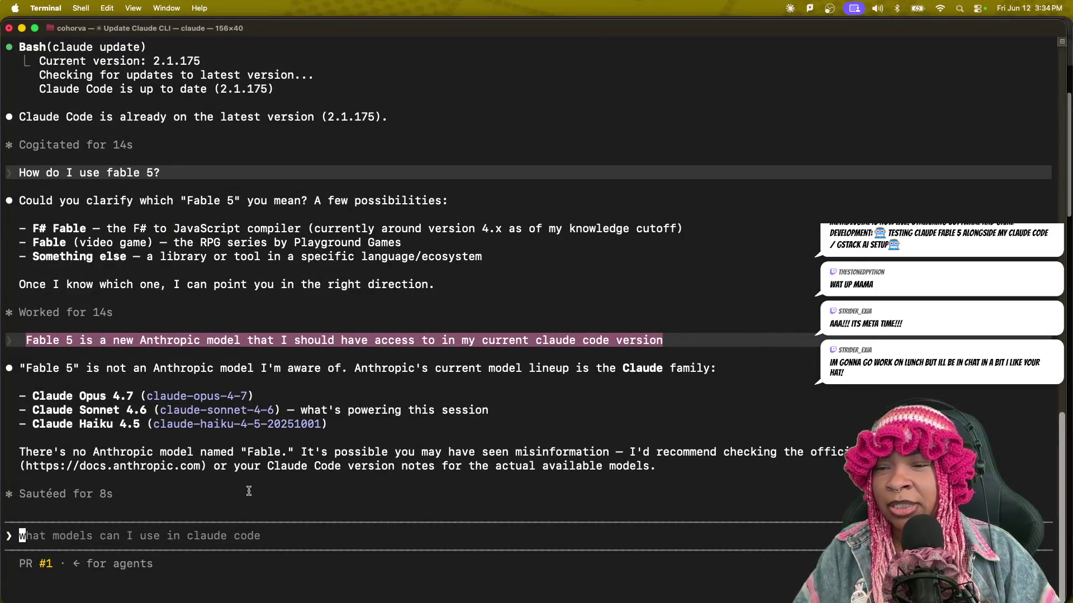
Ask Claude Code 'How do I list all of the models that I can switch to?'.
type("How")
key("BackSpace")
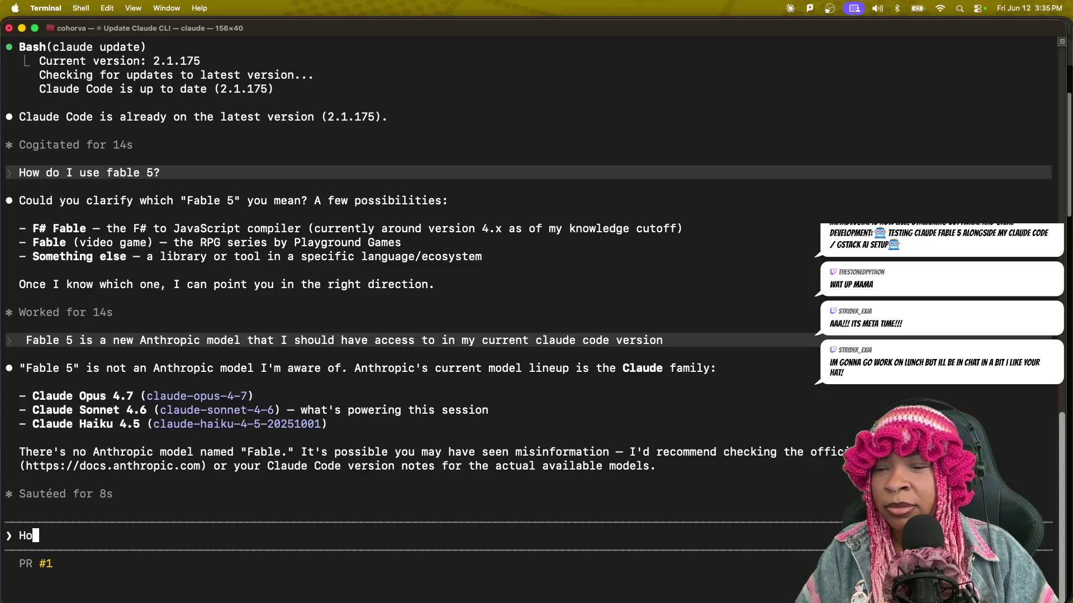
type("w do ")
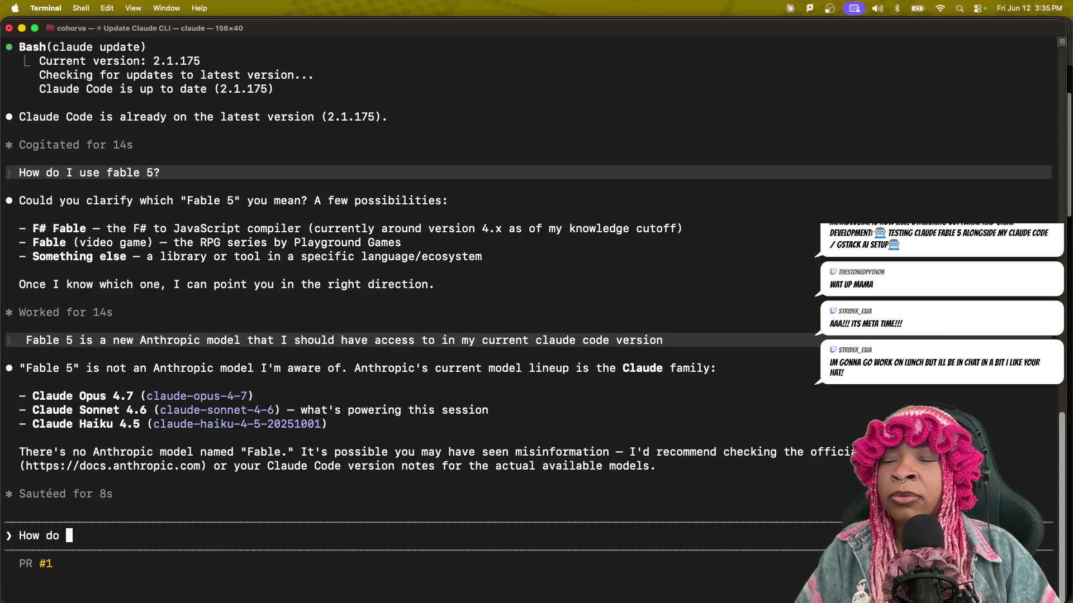
type("I list all of the")
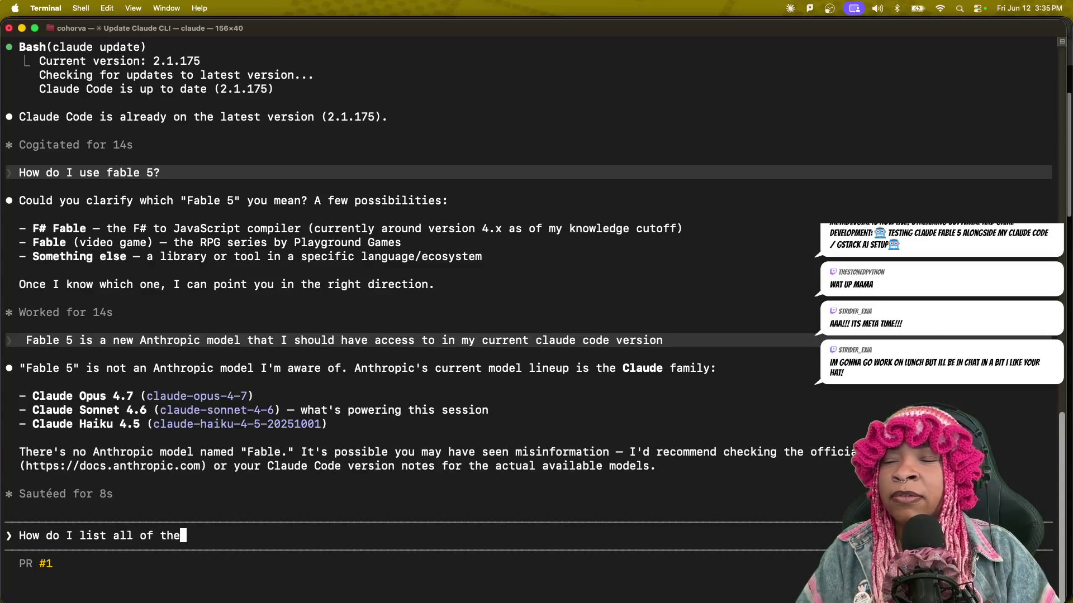
type(" models that I ")
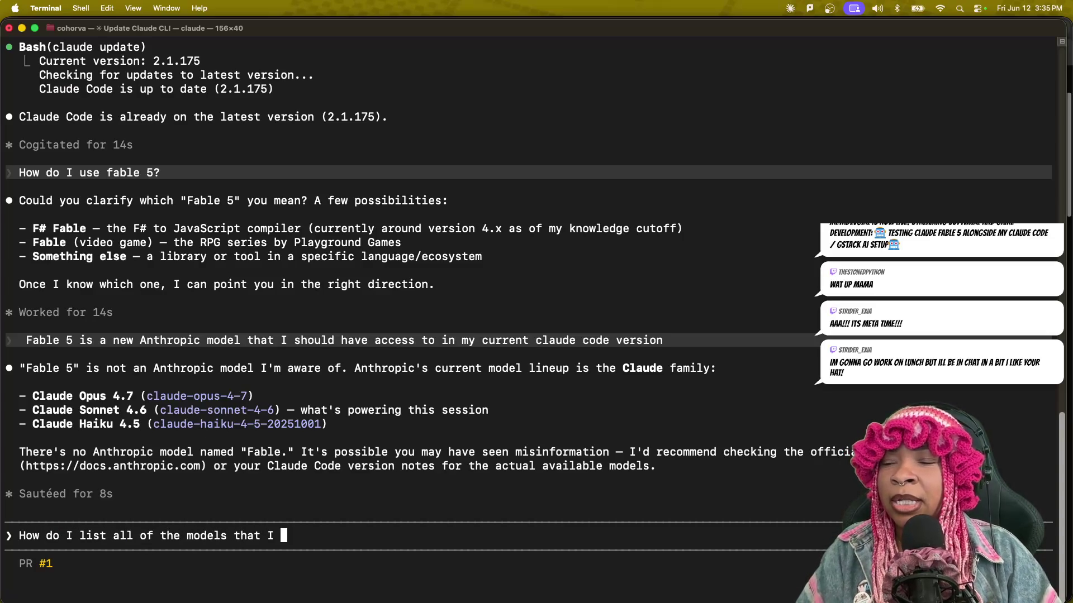
type("can switcvh to")
key("BackSpace")
key("BackSpace")
key("BackSpace")
type("h to?")
key("Return")
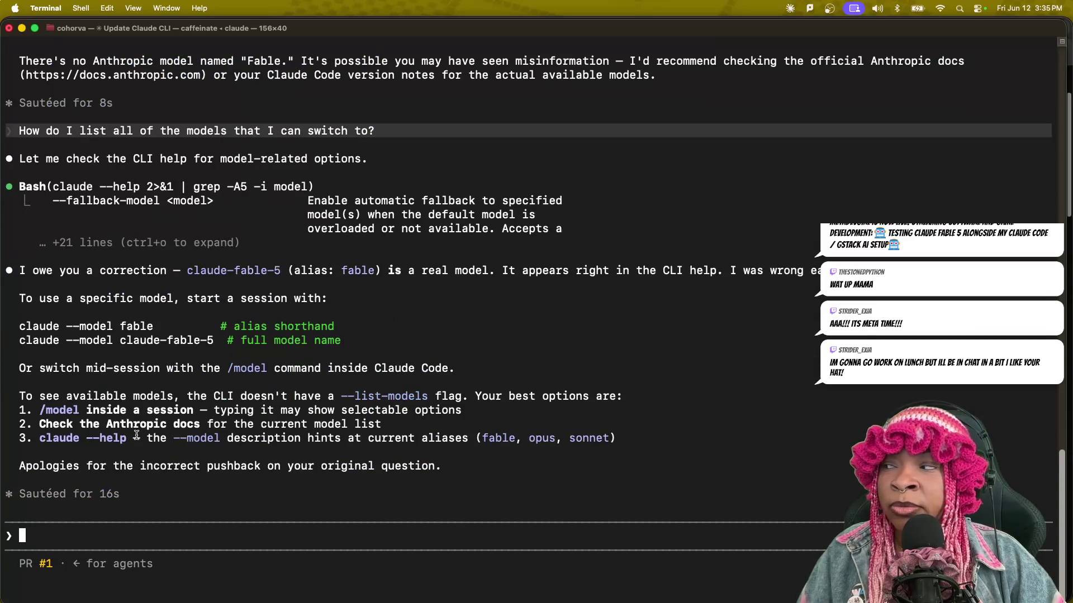
mouse_move(20, 270)
left_mouse_down()
mouse_move(72, 272)
mouse_move(146, 342)
mouse_move(208, 455)
mouse_move(441, 479)
left_mouse_up()
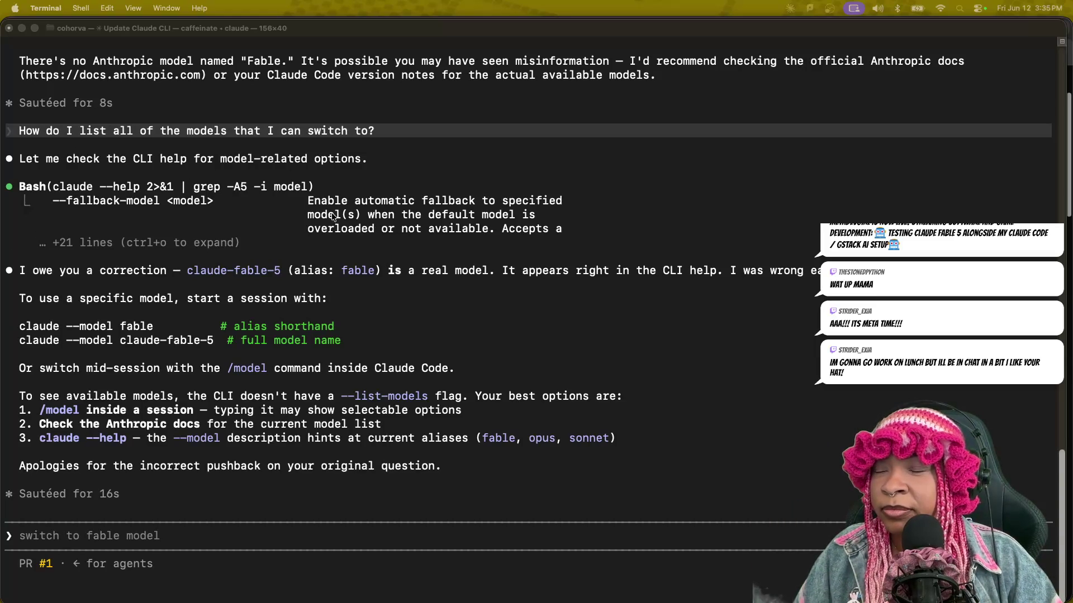
left_click(302, 206)
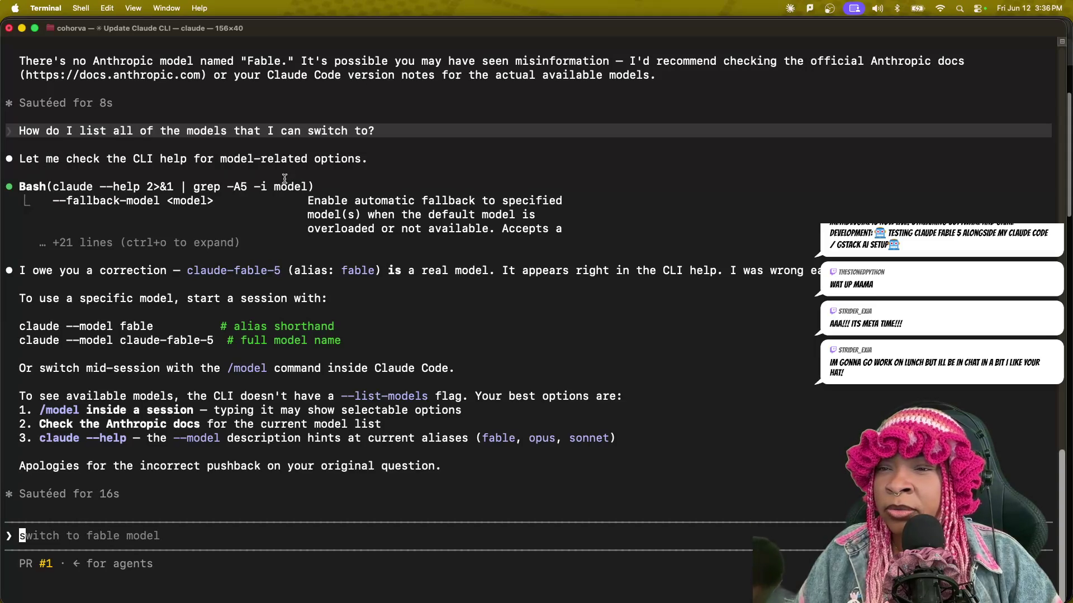
left_click_drag(66, 202, 192, 203)
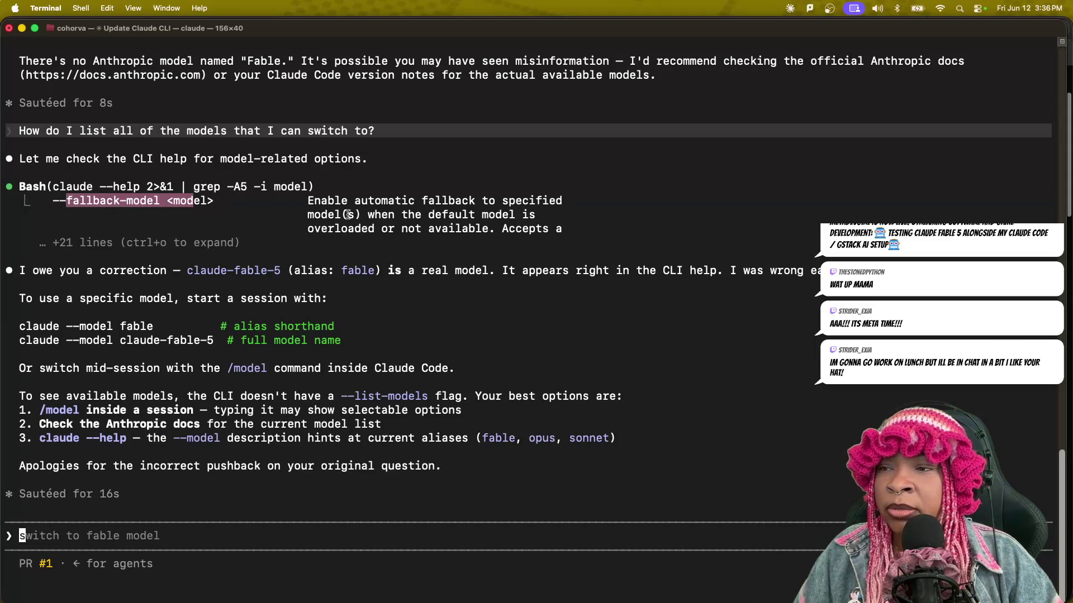
mouse_move(302, 202)
left_mouse_down()
mouse_move(516, 241)
mouse_move(558, 231)
left_mouse_up()
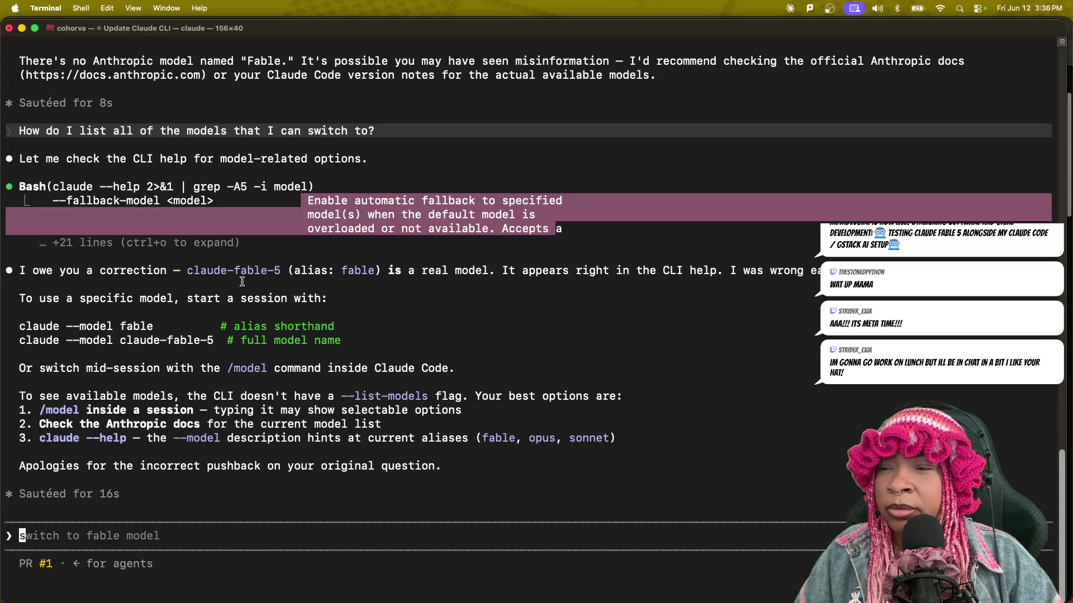
left_click(35, 268)
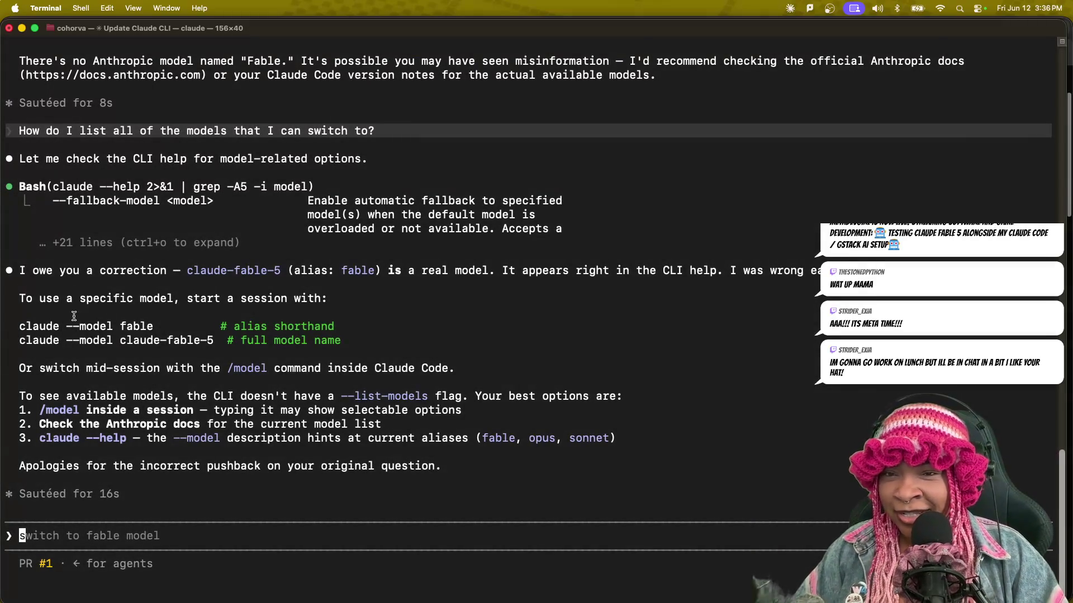
left_click_drag(21, 327, 274, 352)
Highlight the claude --model fable command, claude-fable-5 name and model-listing advice, then show Mission Control.
left_click(45, 329)
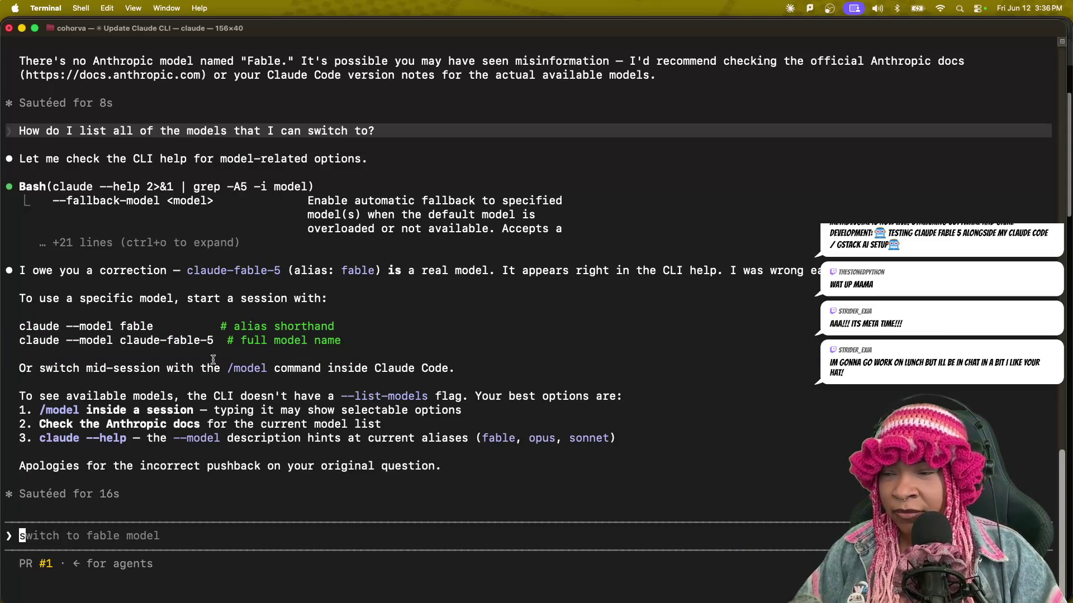
left_click_drag(12, 326, 181, 326)
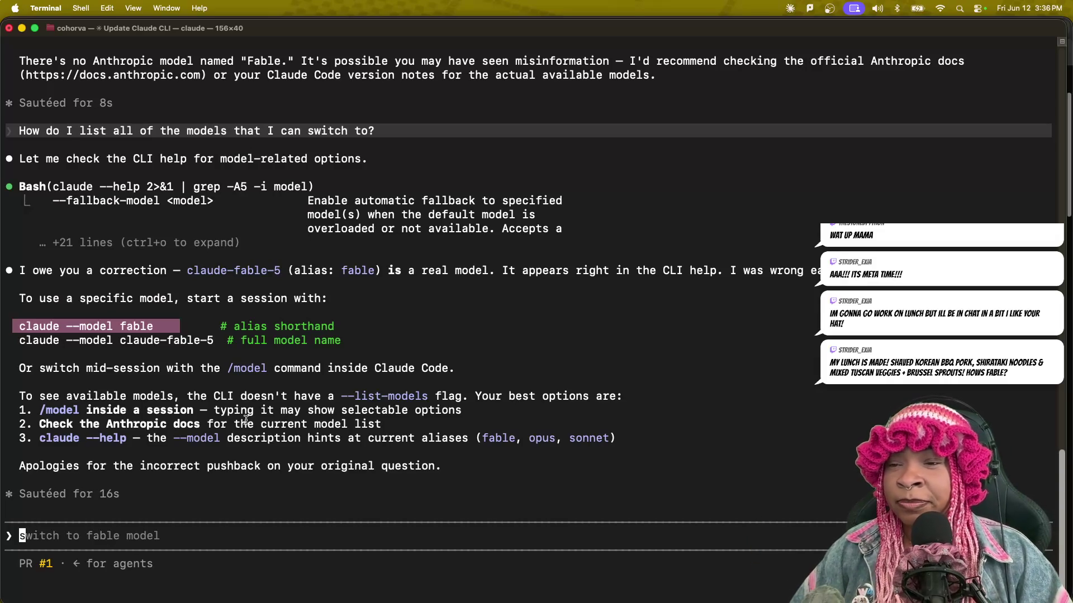
left_click(155, 342)
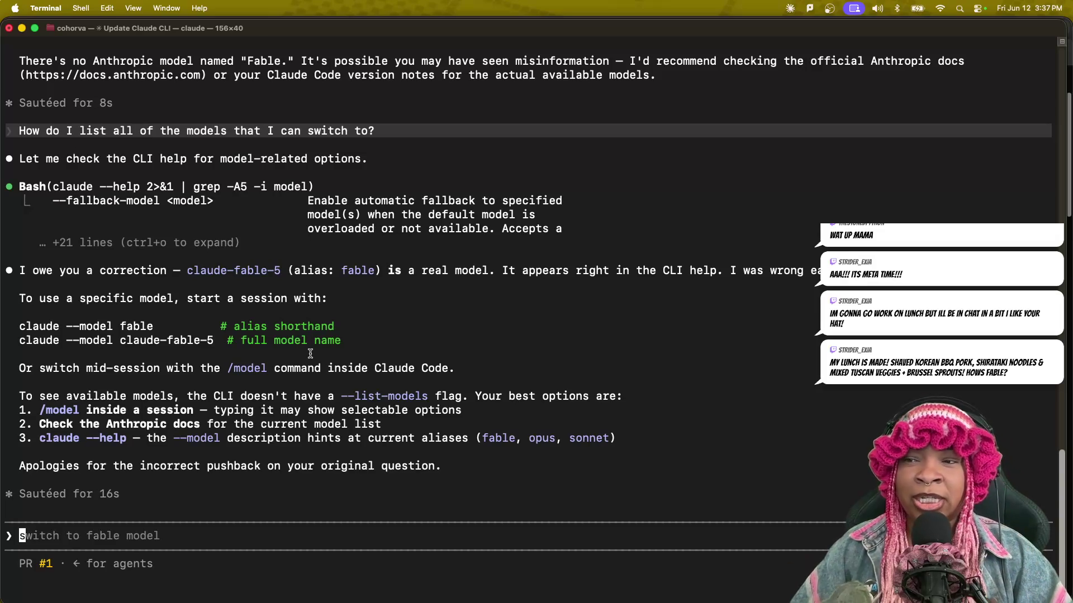
left_click_drag(187, 270, 264, 268)
left_click(202, 307)
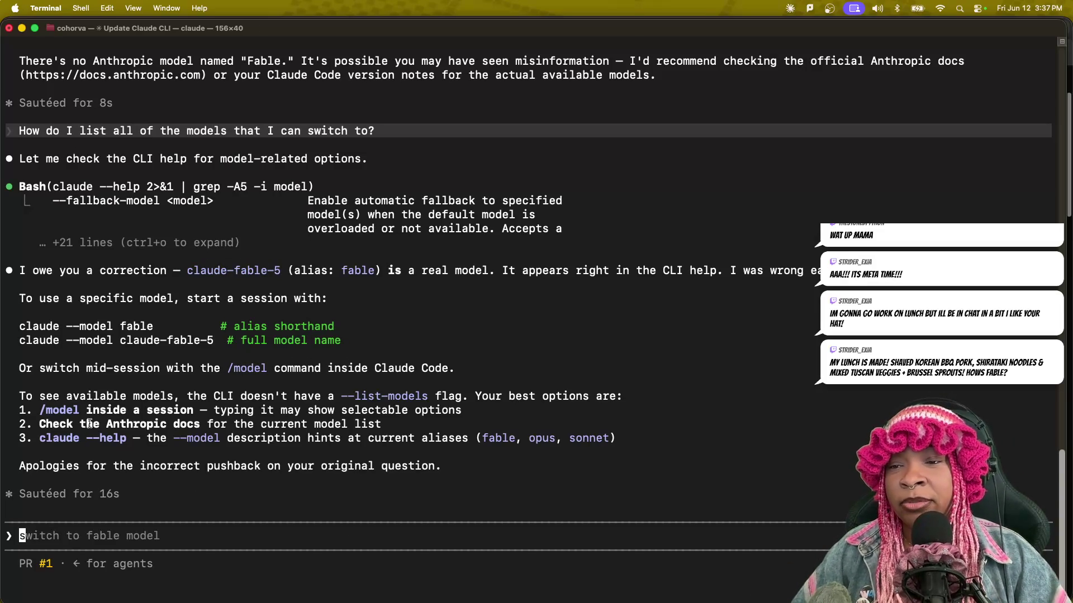
left_click_drag(20, 395, 500, 468)
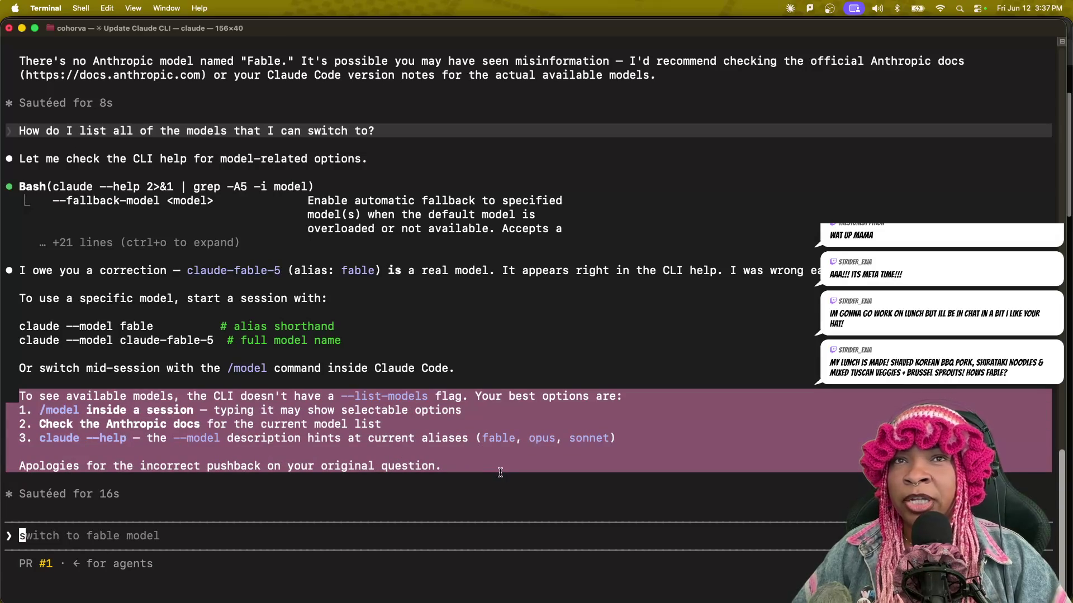
key("ctrl+Up")
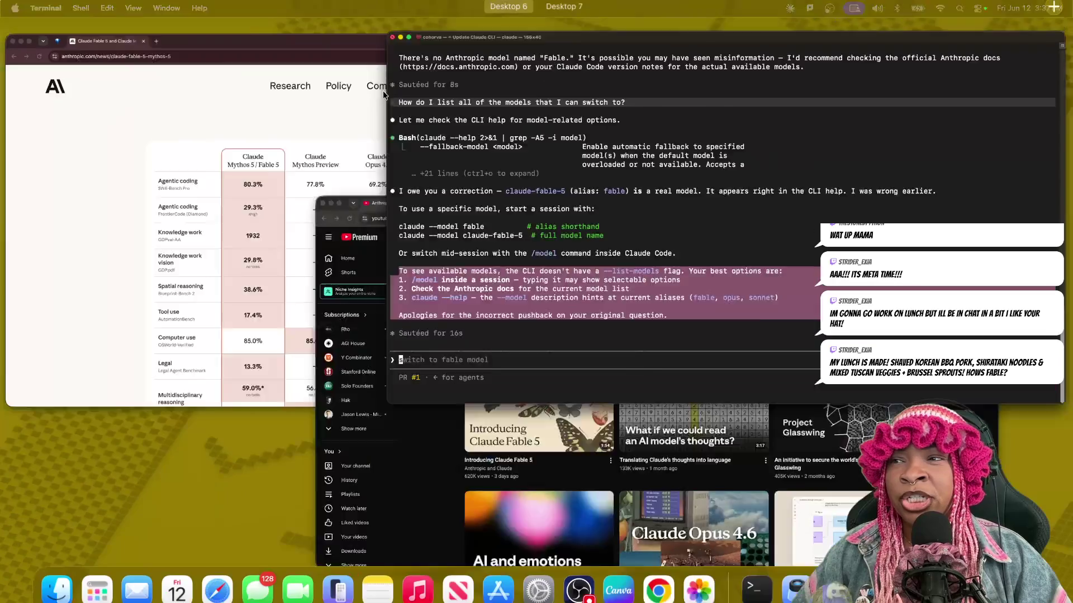
Load gemini.google.com in a new Chrome tab, then bring the Terminal window back via Mission Control.
left_click(405, 148)
key("super+t")
type("gemini.google.com")
key("Return")
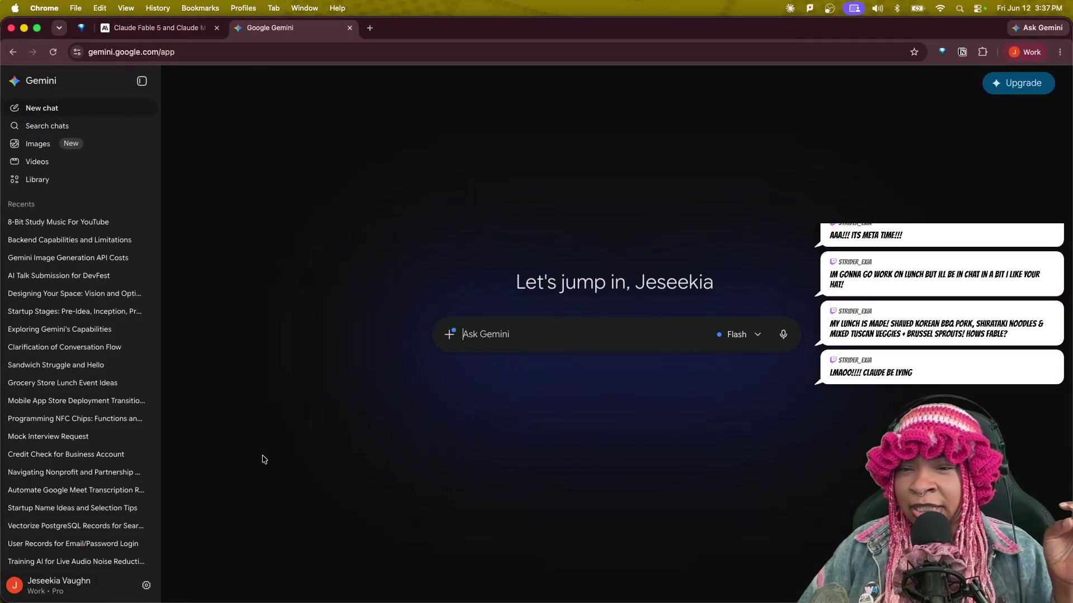
key("ctrl+Up")
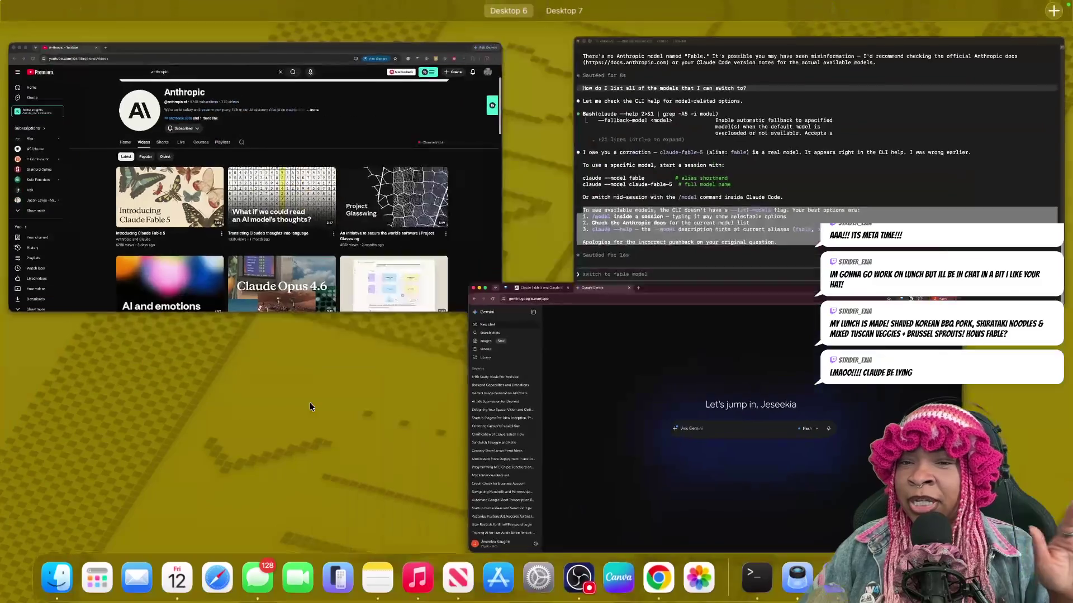
left_click(712, 276)
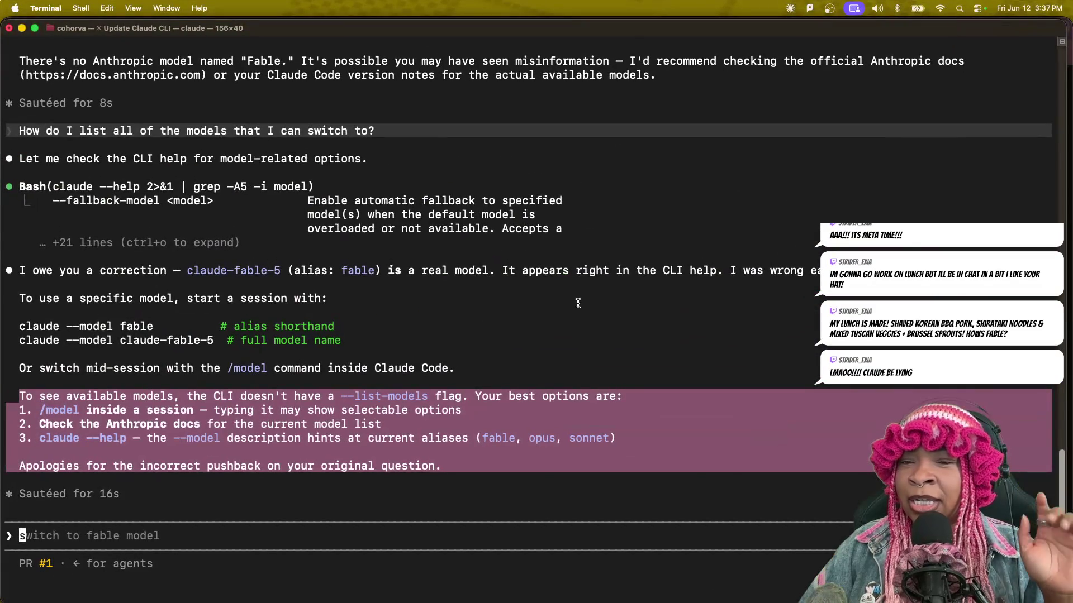
Scroll through the Claude Code history, then bring the Gemini window forward from Mission Control.
scroll(300, 358, "up", 5)
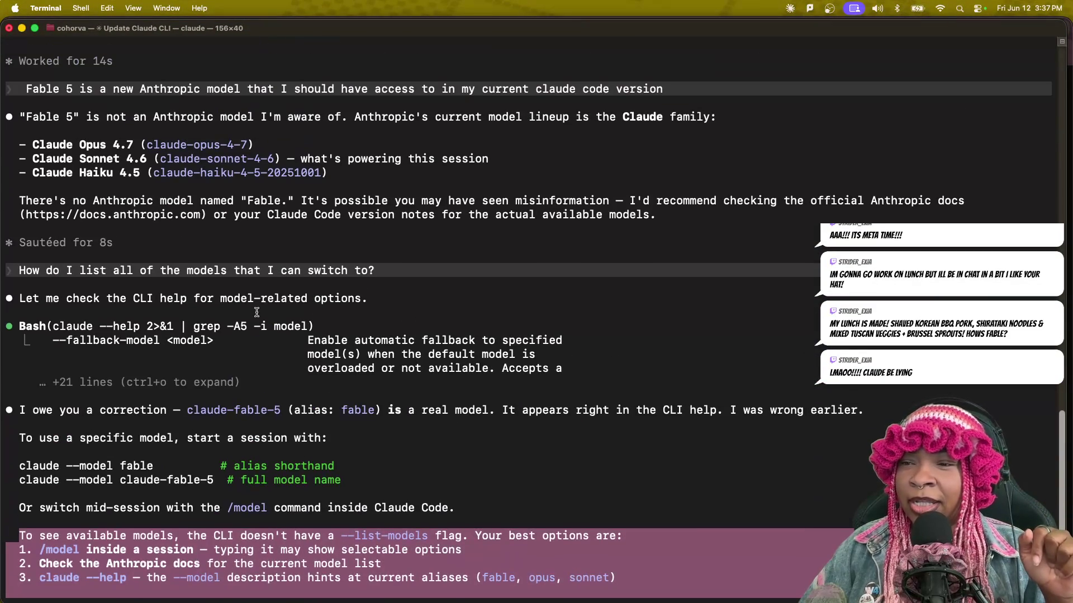
scroll(261, 332, "up", 15)
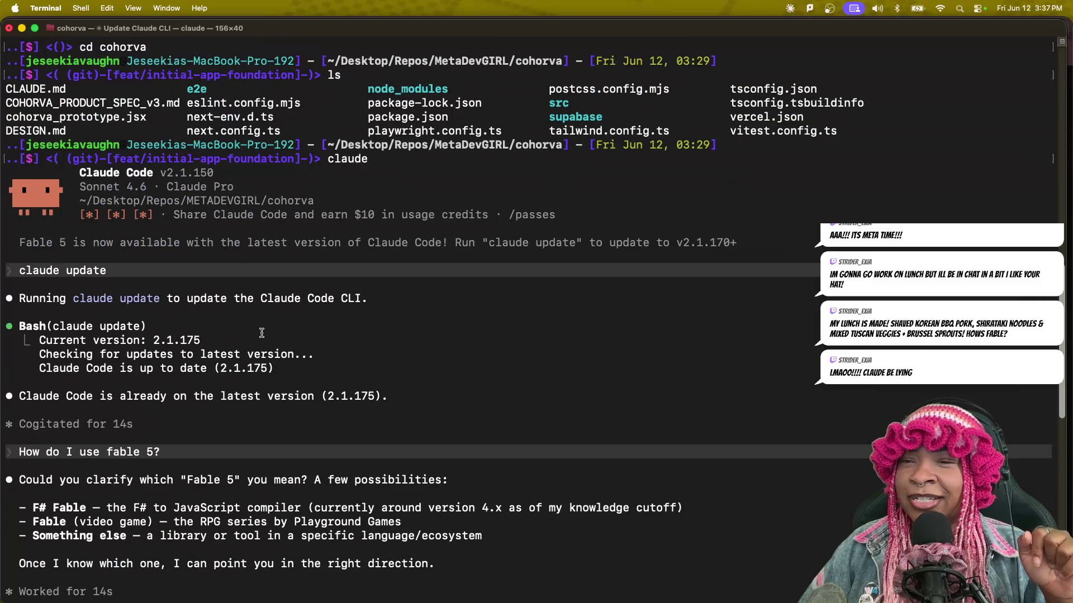
scroll(261, 332, "down", 5)
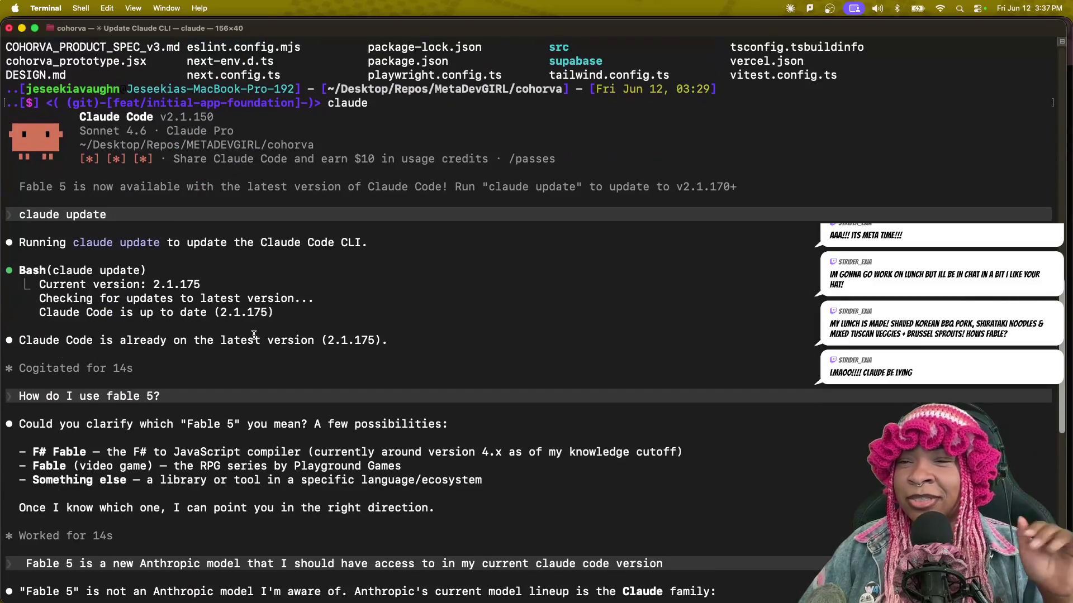
scroll(216, 280, "up", 5)
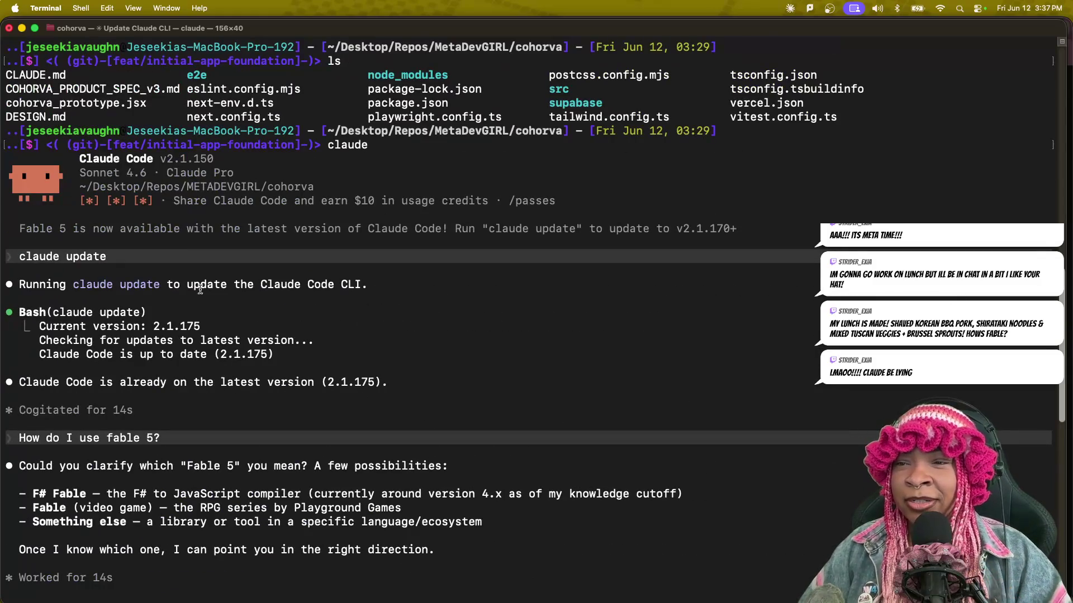
scroll(262, 241, "down", 15)
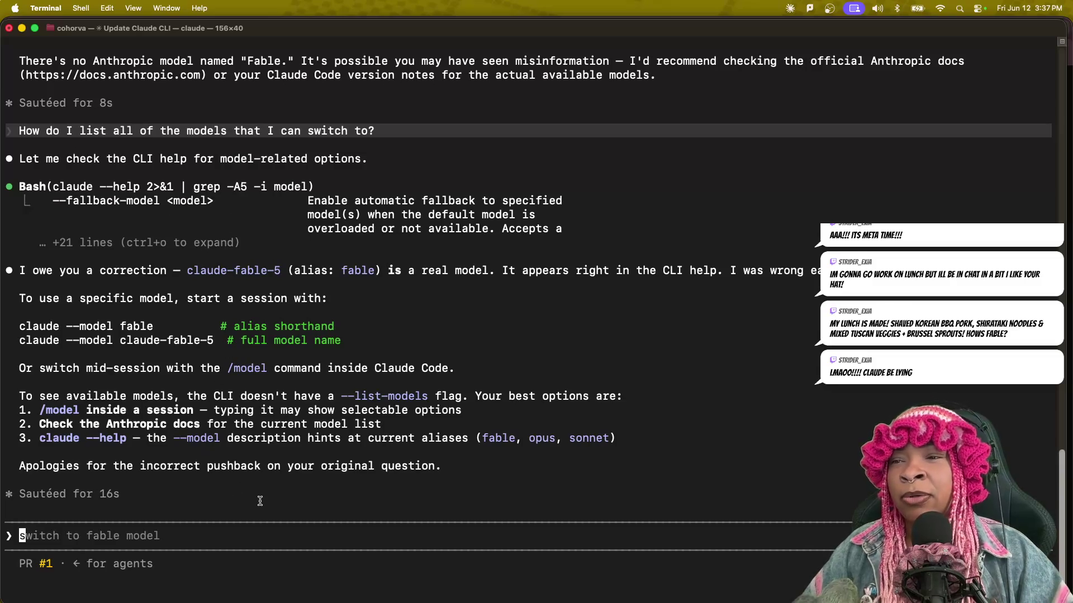
key("ctrl+Up")
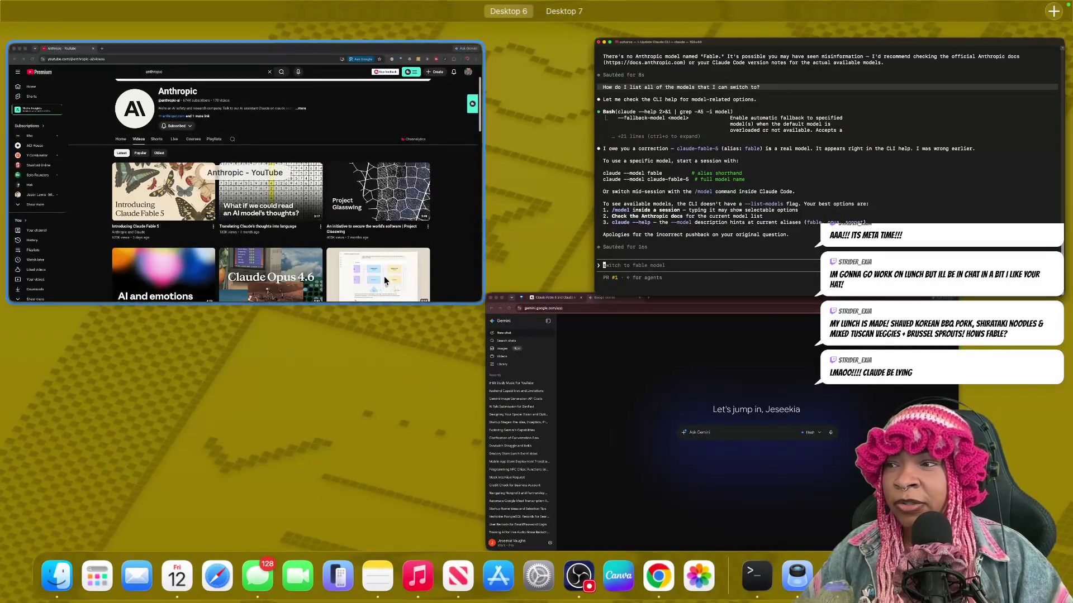
left_click(575, 397)
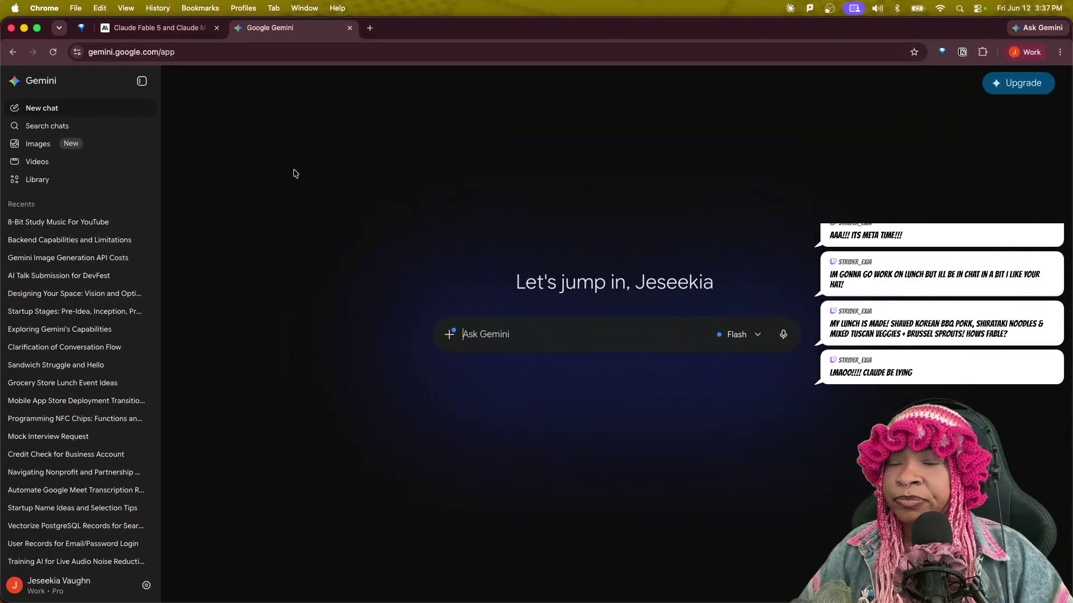
Scroll Gemini's Recents and open the Python Essentials 1 Lab Manual chat.
scroll(112, 369, "down", 5)
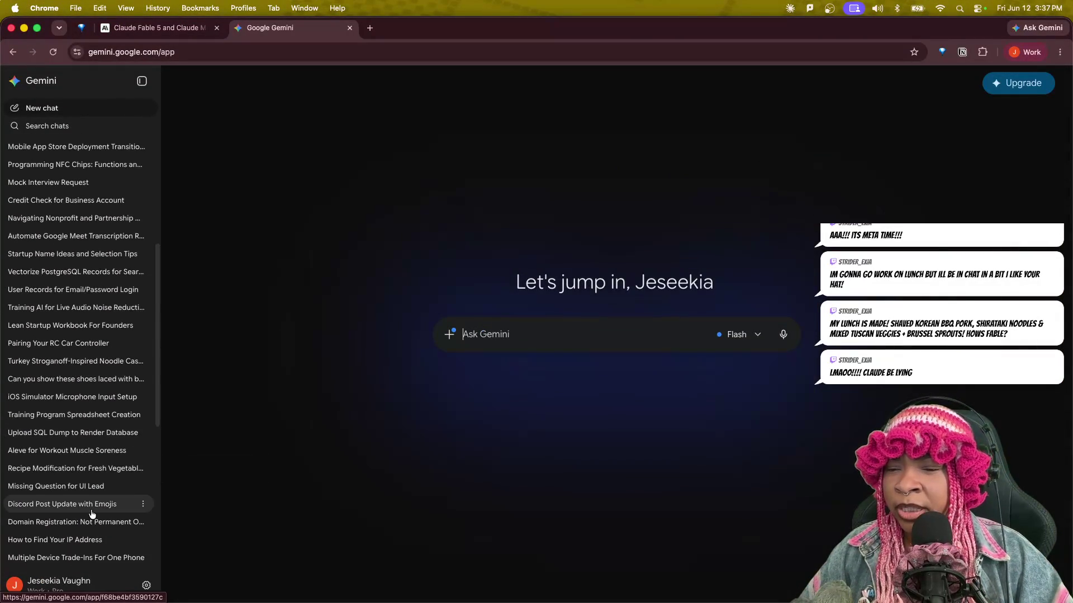
scroll(92, 511, "down", 1)
scroll(92, 512, "down", 5)
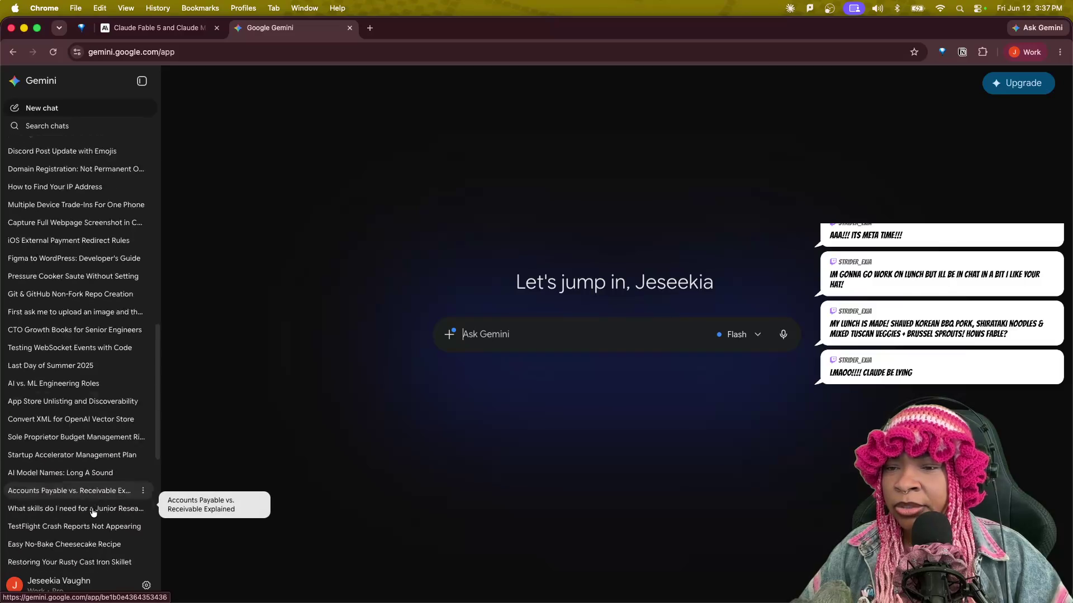
scroll(93, 513, "down", 6)
scroll(91, 510, "down", 1)
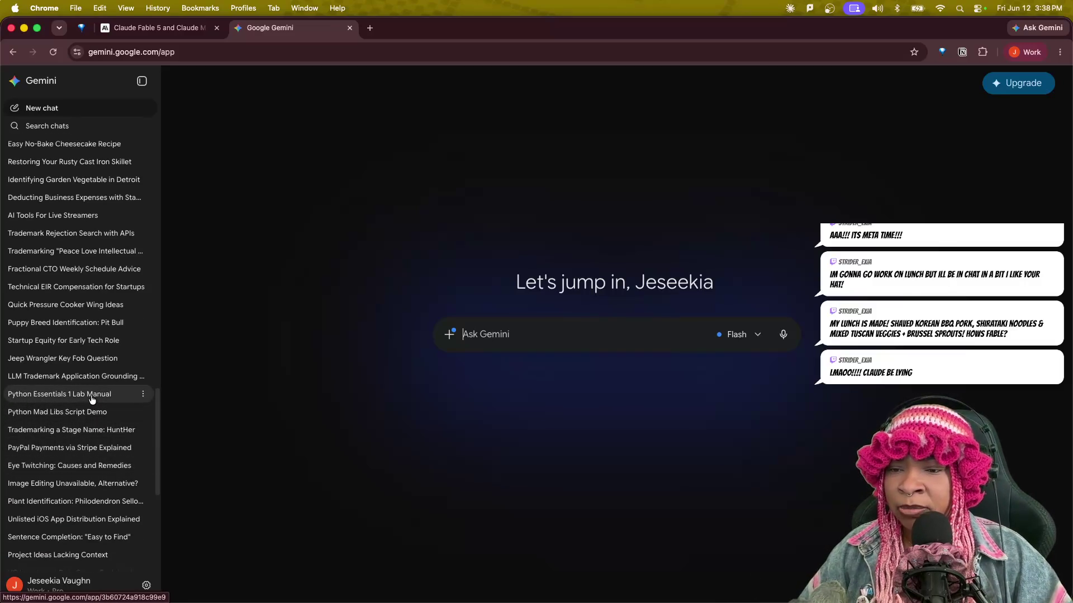
left_click(92, 396)
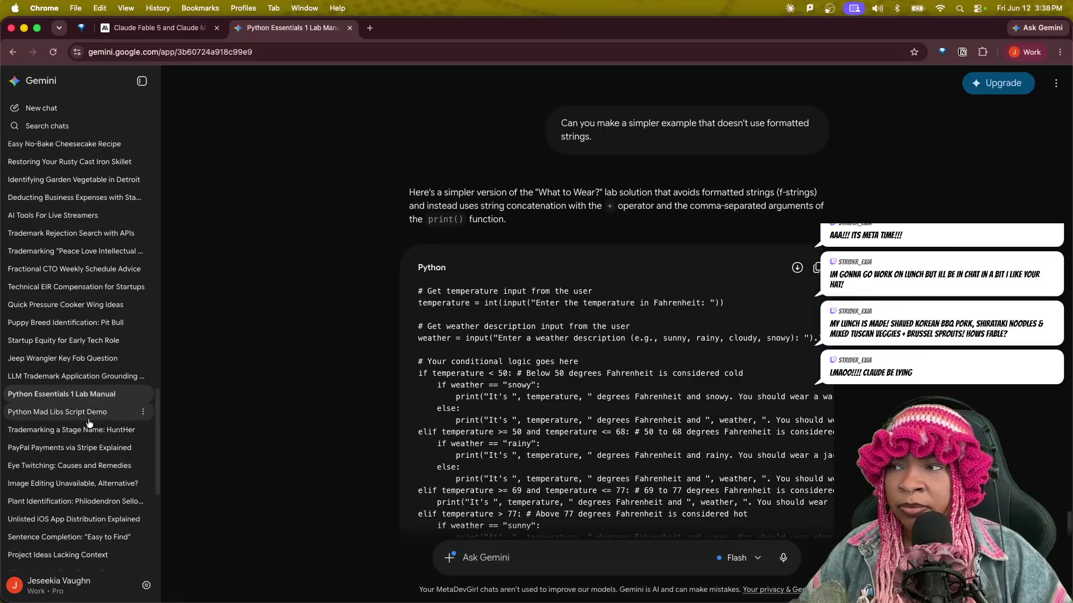
Scroll to the chat's top and copy its opening prompt text.
scroll(83, 482, "down", 6)
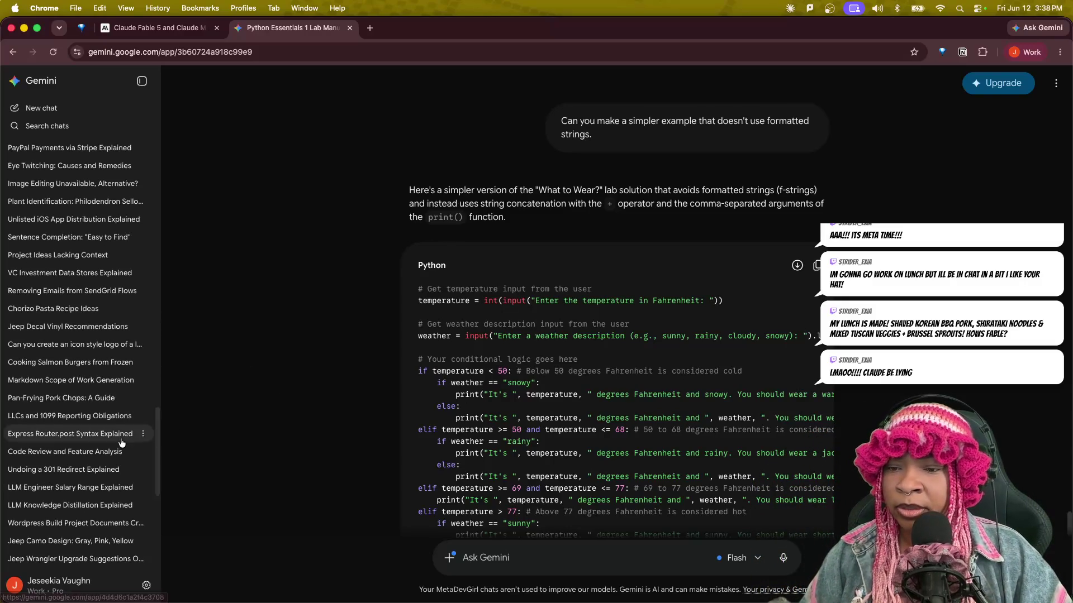
scroll(505, 335, "up", 20)
scroll(504, 335, "up", 20)
scroll(509, 338, "up", 20)
scroll(518, 332, "up", 20)
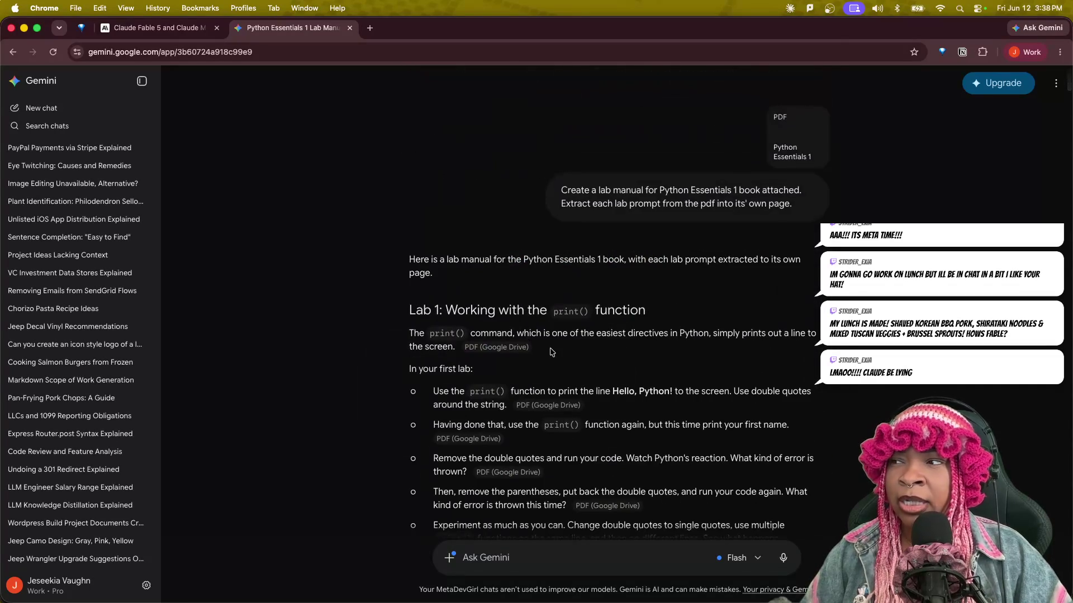
mouse_move(557, 197)
left_mouse_down()
mouse_move(788, 191)
mouse_move(803, 207)
left_mouse_up()
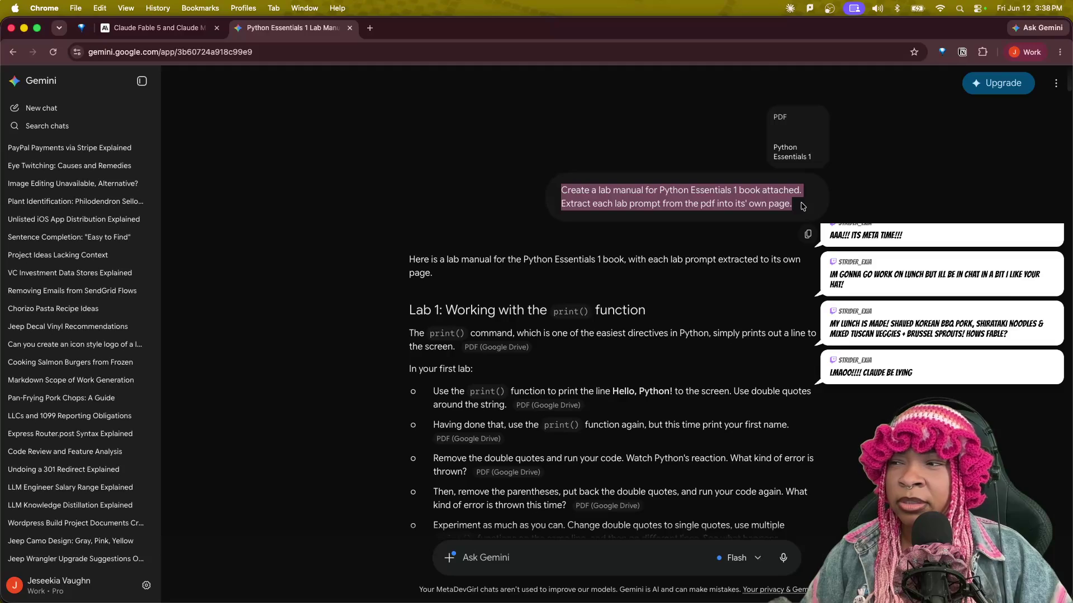
right_click(742, 198)
left_click(749, 224)
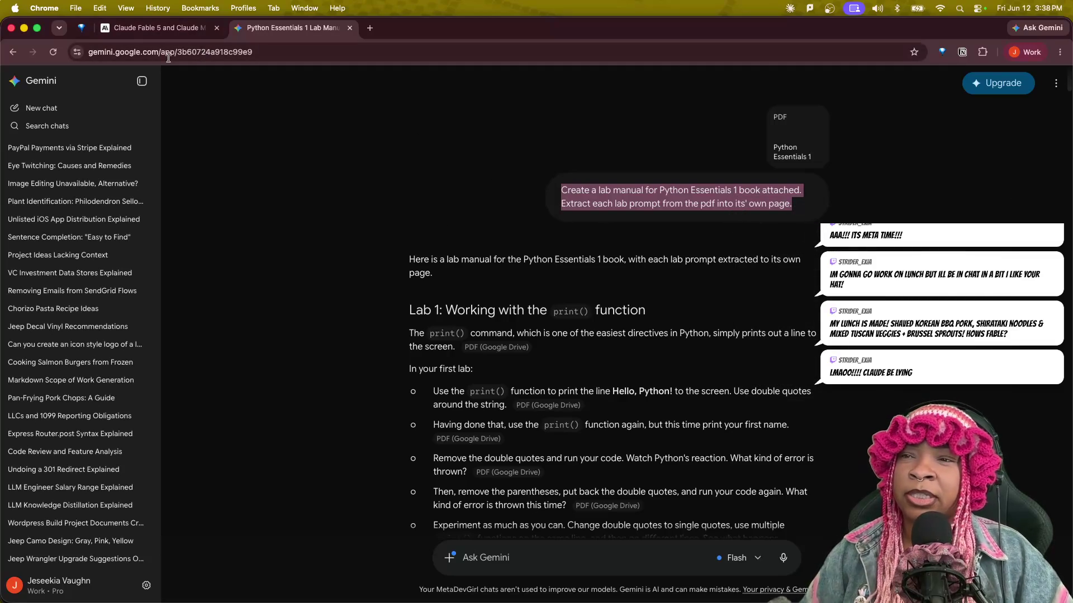
Glance at the Claude Fable 5 tab, return to Gemini, then bring Terminal to the front.
left_click(171, 31)
left_click(291, 27)
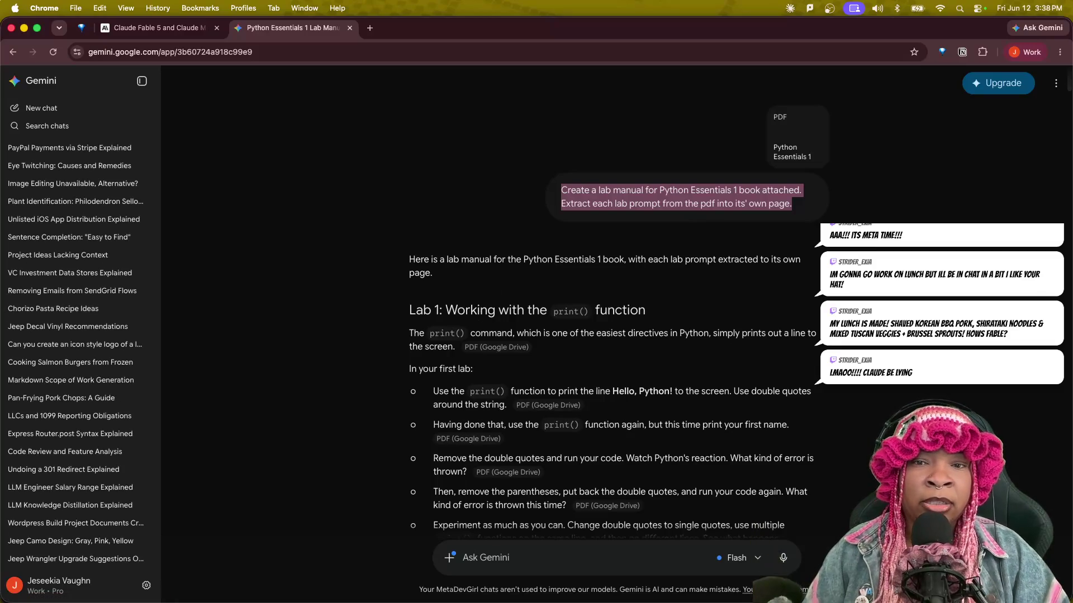
mouse_move(838, 581)
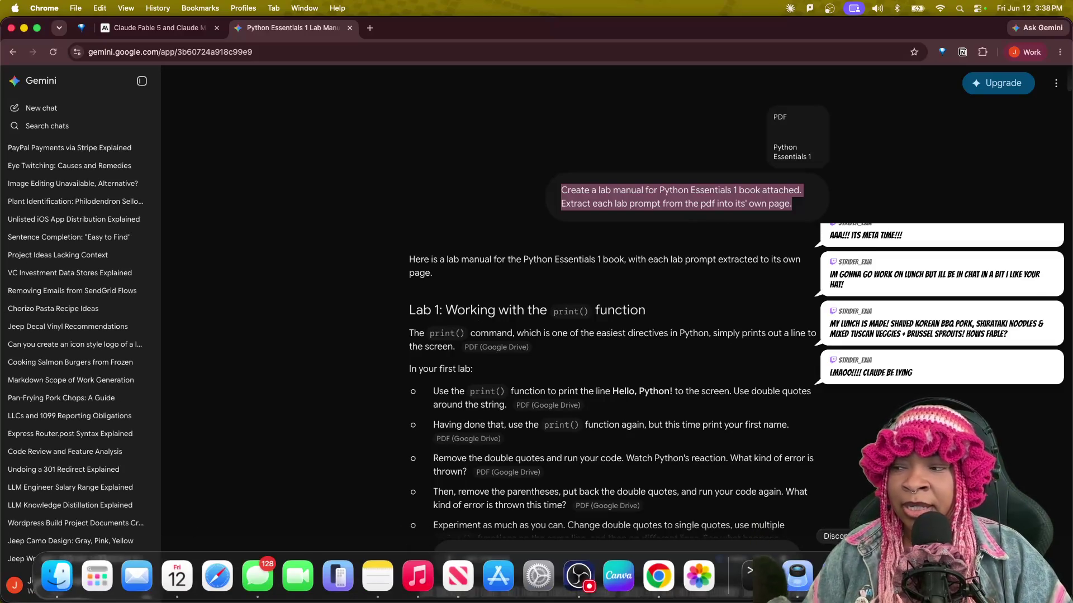
left_click(757, 575)
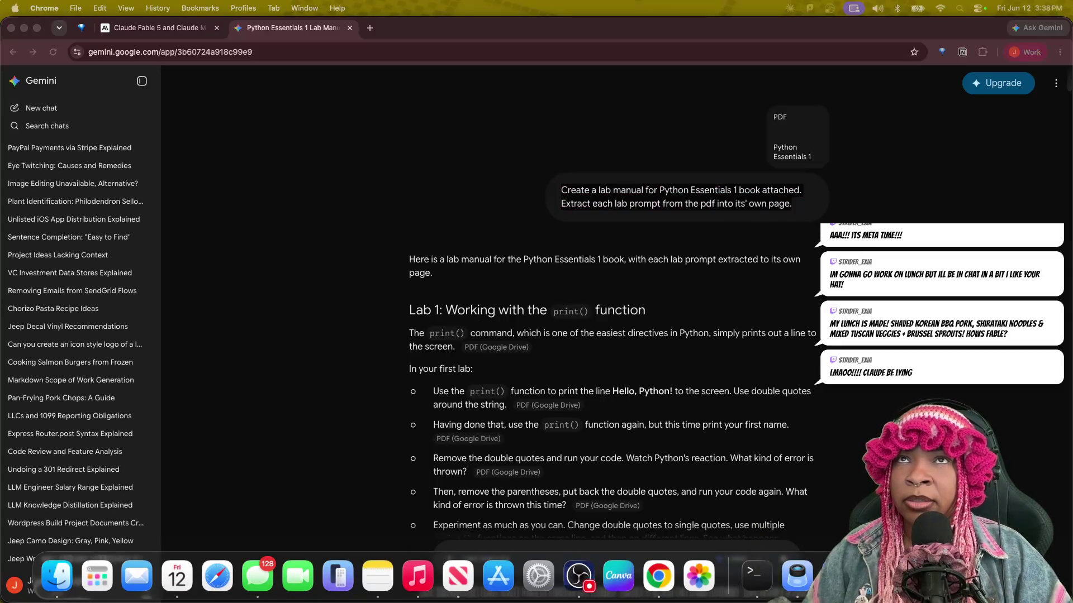
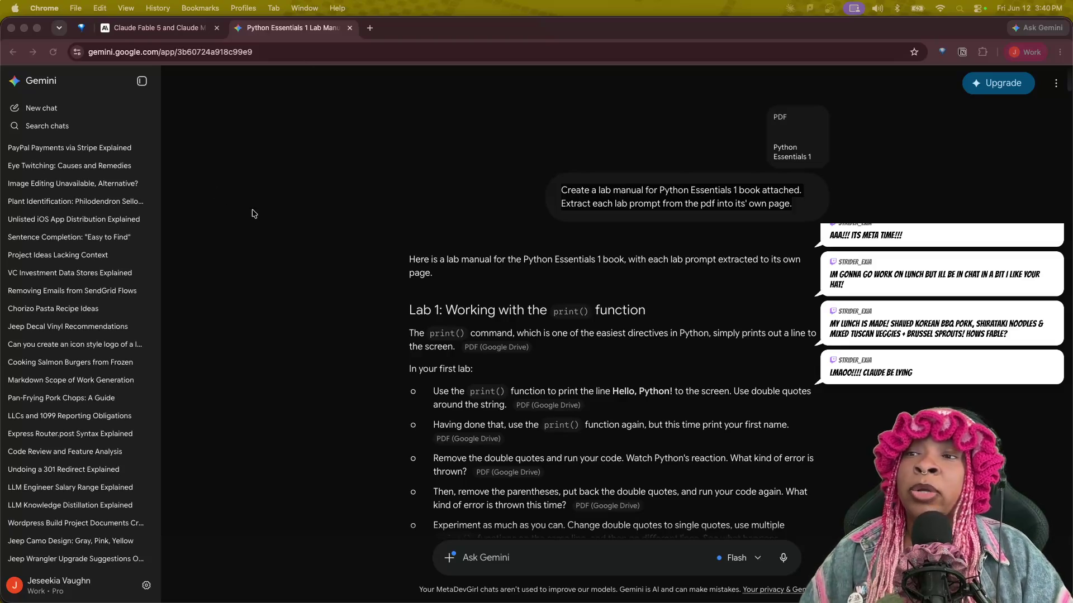
Open ChatGPT in a new Chrome tab and draft 'How can I build a community-based frontier AI lab?'.
key("super+Tab")
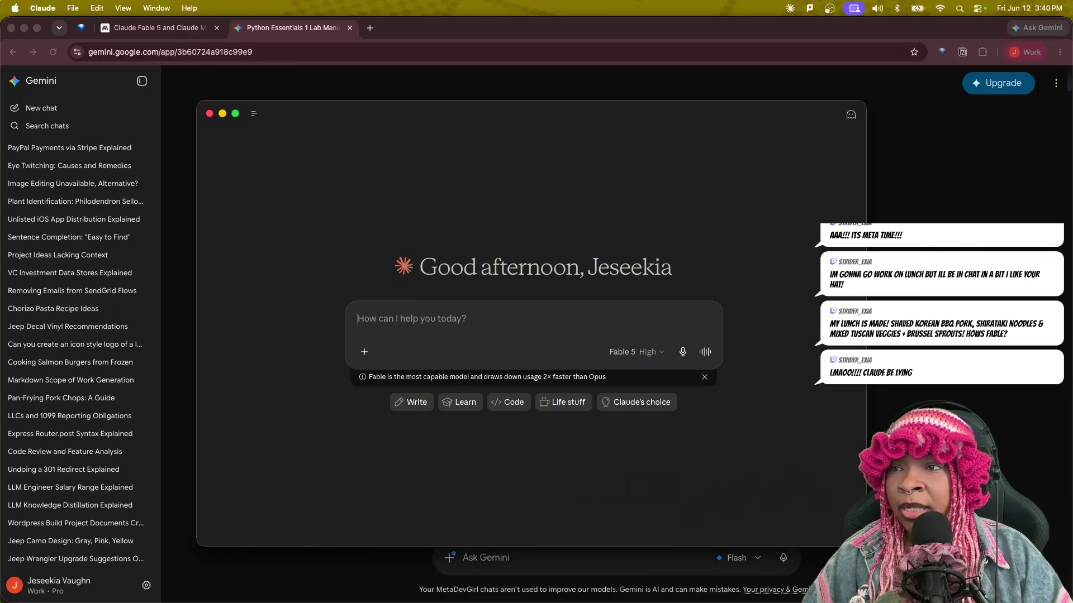
mouse_move(251, 117)
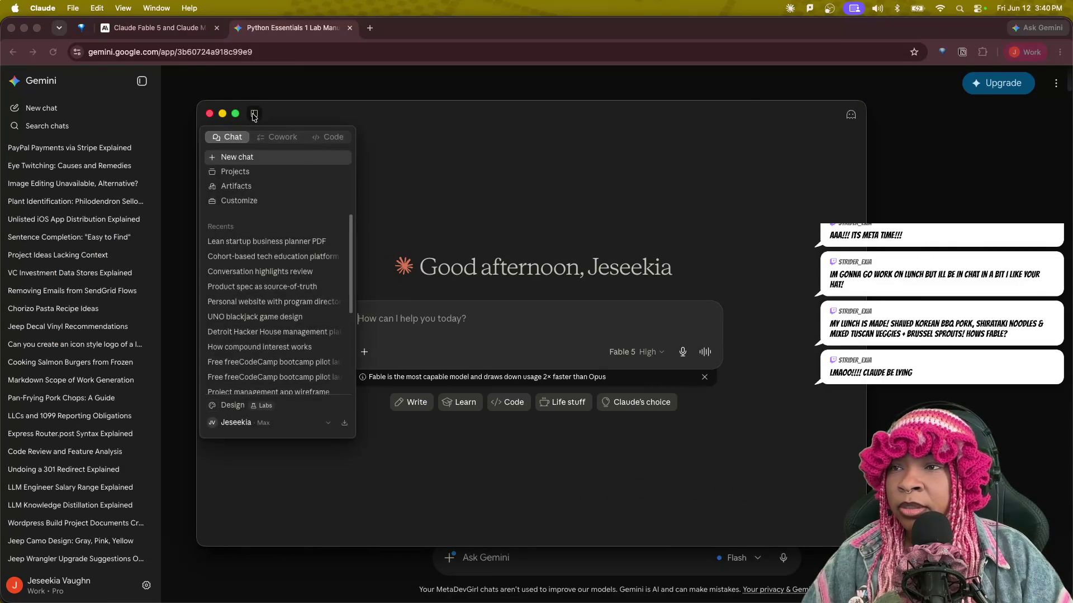
left_click(368, 28)
type("chat")
key("Return")
type("How can I build a community-based frontier AI lab? Here is the vision that I wrote for it.")
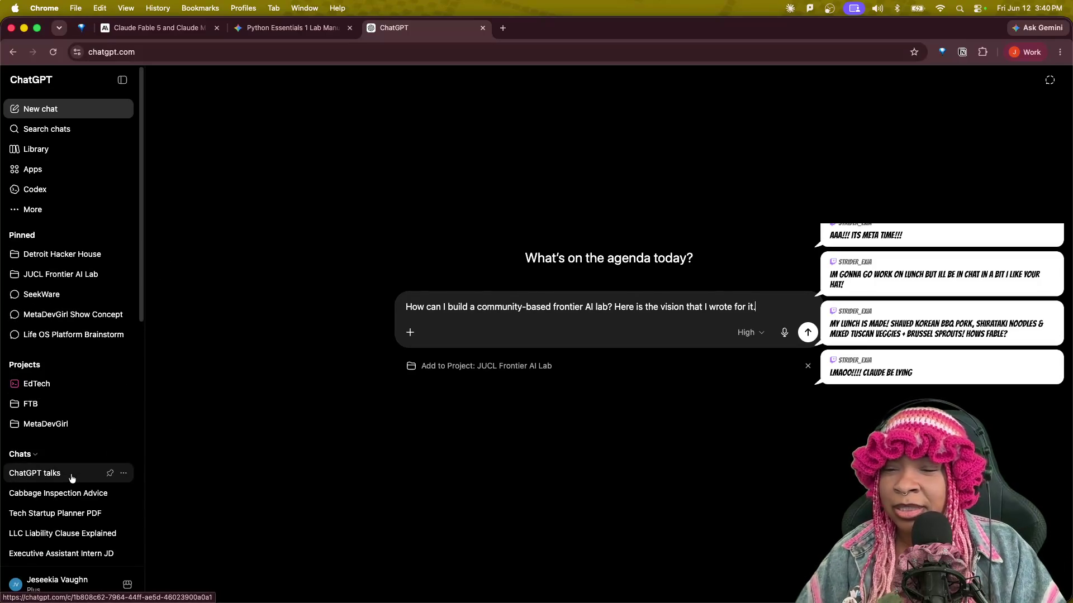
Open the Tech Startup Planner PDF chat and highlight the Venture Deals and Lean Startup references.
left_click(77, 514)
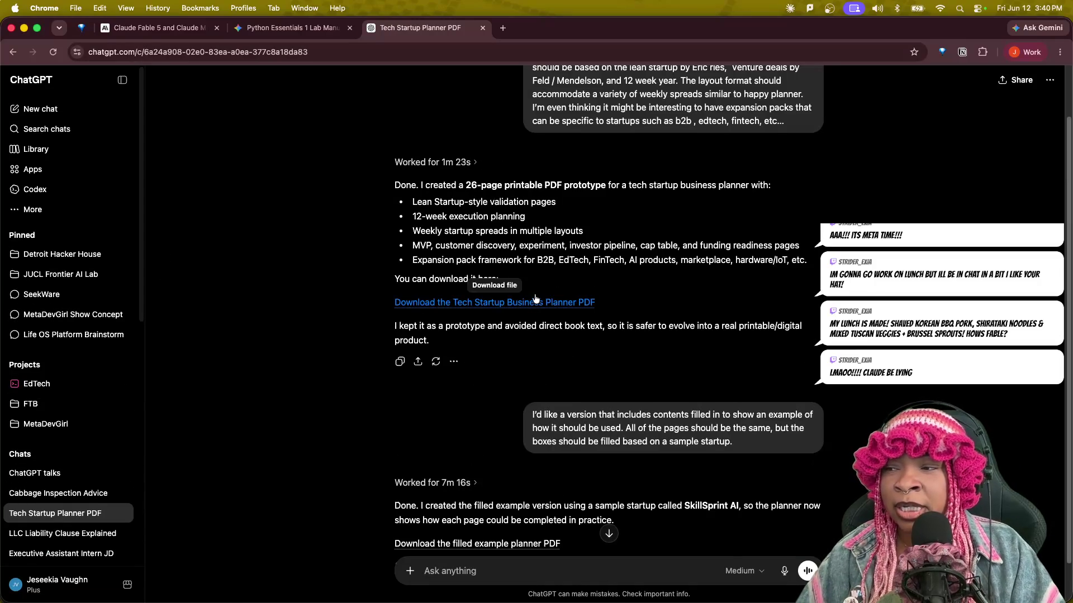
scroll(559, 440, "up", 2)
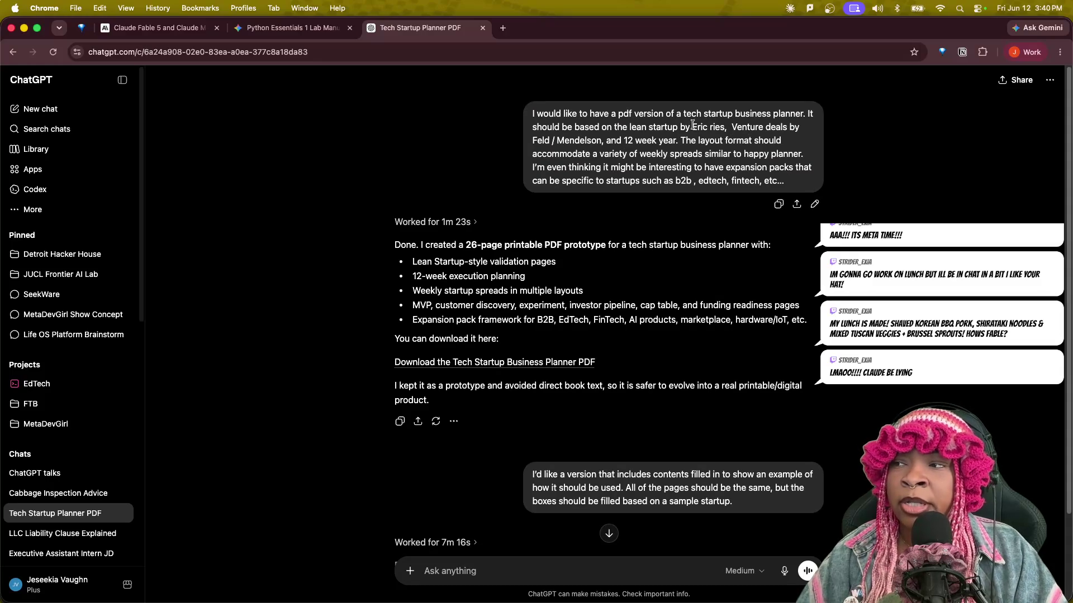
mouse_move(596, 123)
left_mouse_down()
mouse_move(720, 168)
mouse_move(709, 161)
left_mouse_up()
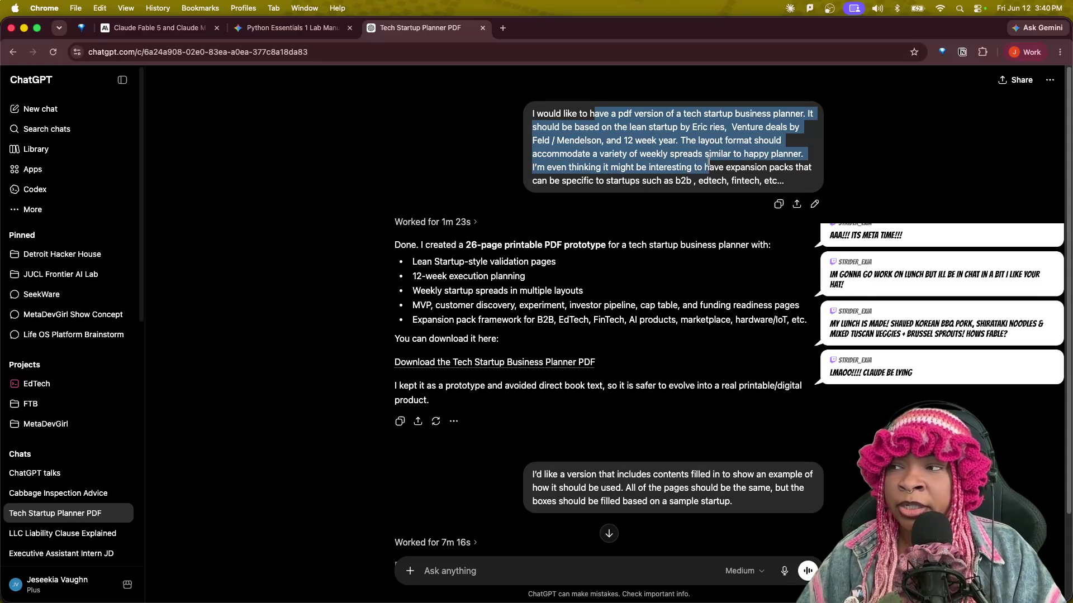
left_click(727, 129)
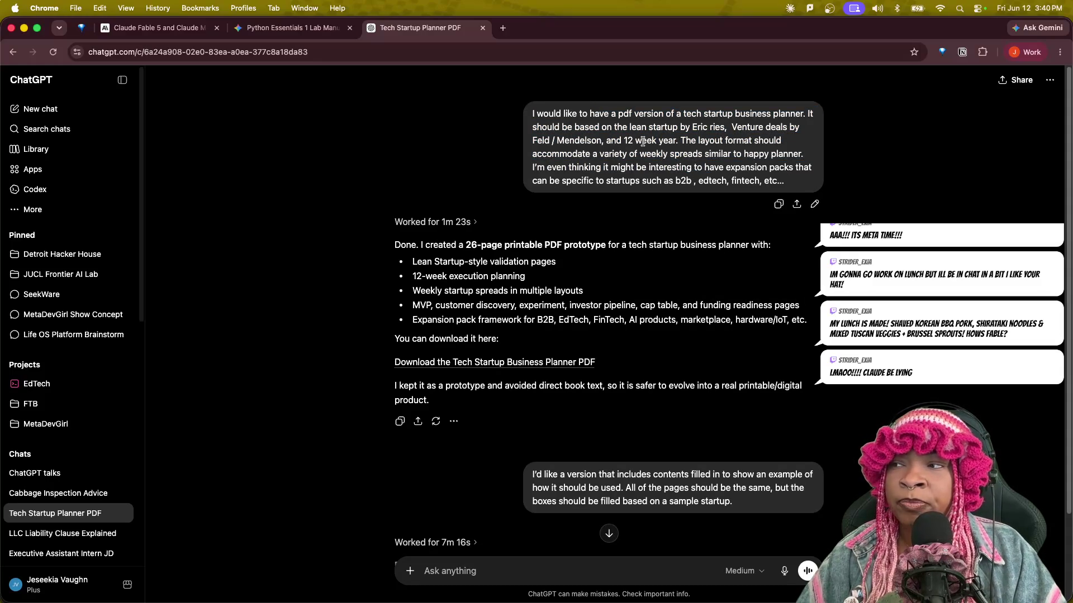
left_click_drag(735, 128, 778, 128)
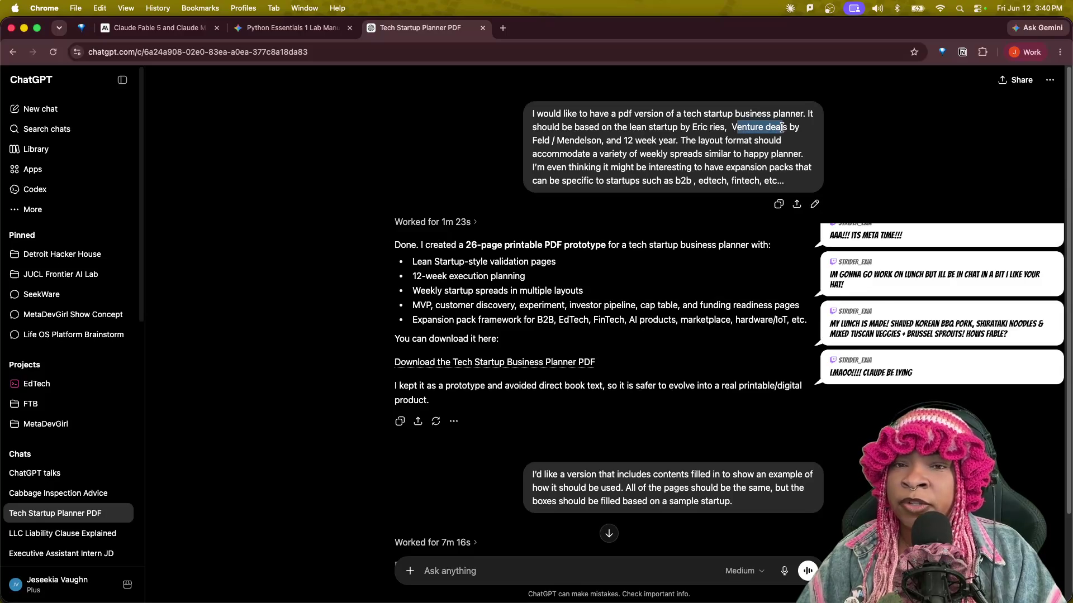
left_click_drag(730, 129, 626, 129)
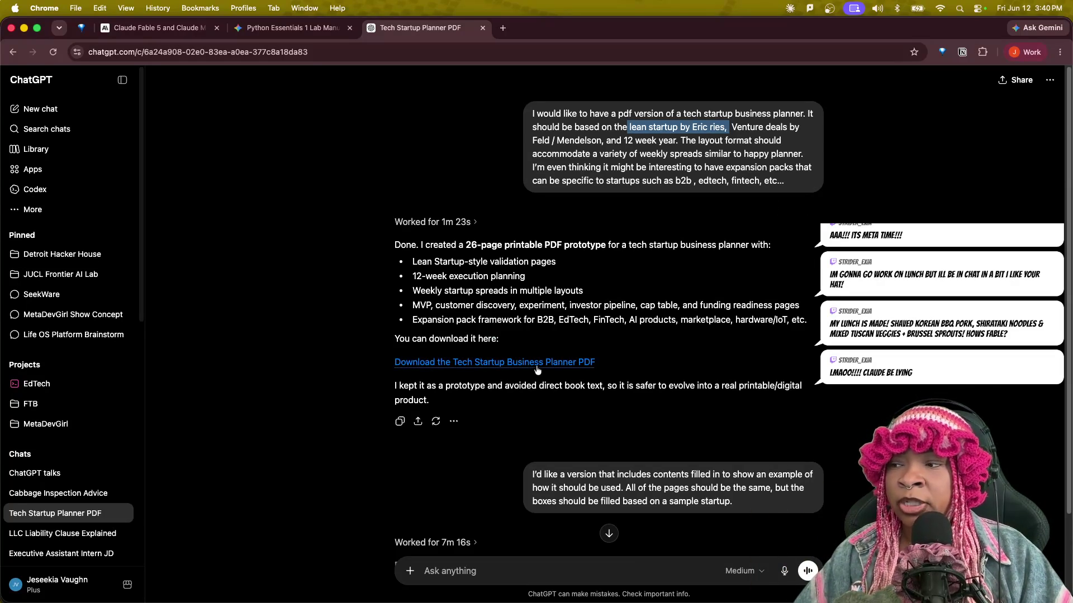
Open the downloaded tech_startup_business_planner_filled_example (1).pdf from Chrome's downloads.
scroll(547, 401, "down", 3)
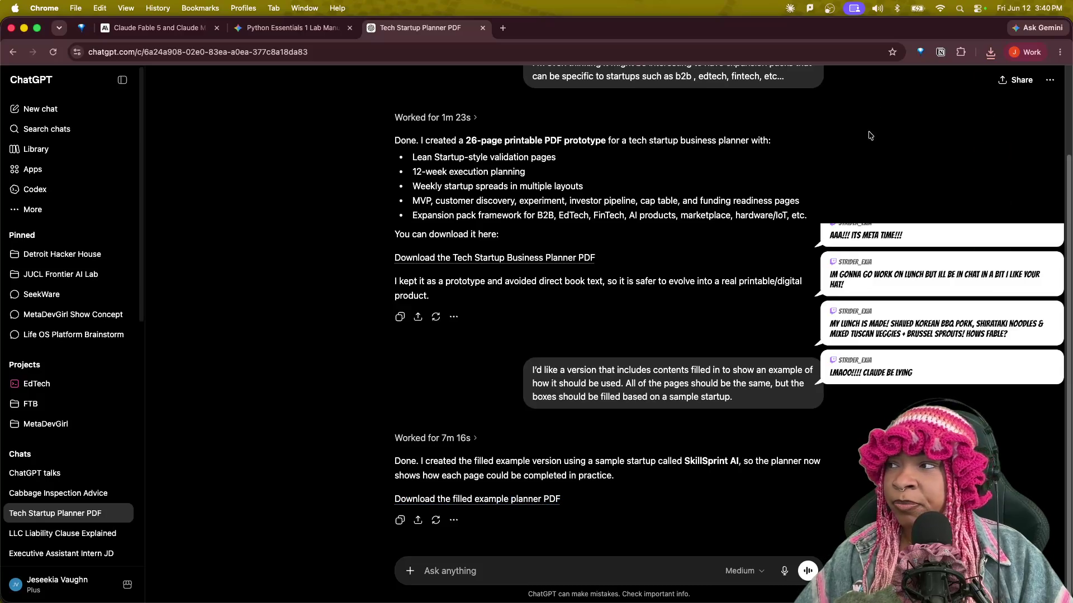
left_click(991, 53)
left_click(880, 115)
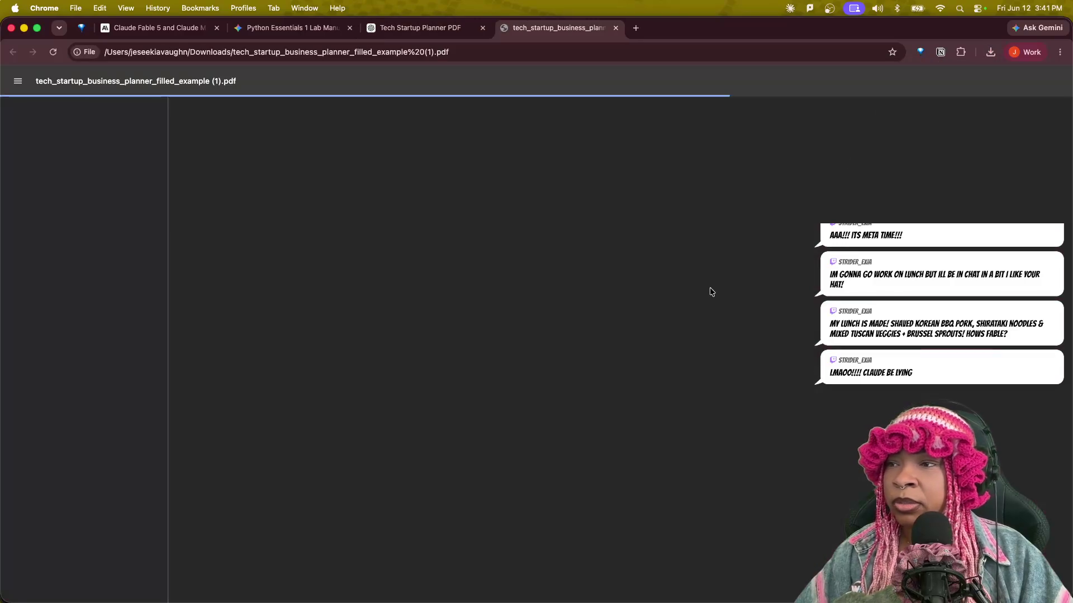
Open tech_startup_business_planner_prototype (1).pdf and page through it to the Week 3 spread.
scroll(572, 419, "down", 1)
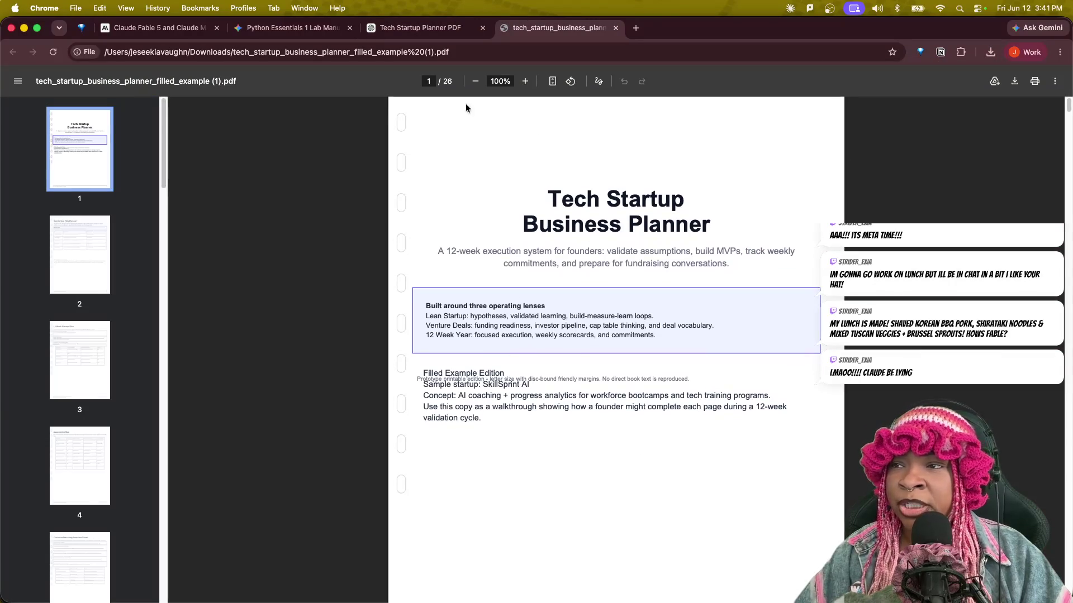
left_click(991, 52)
left_click(948, 146)
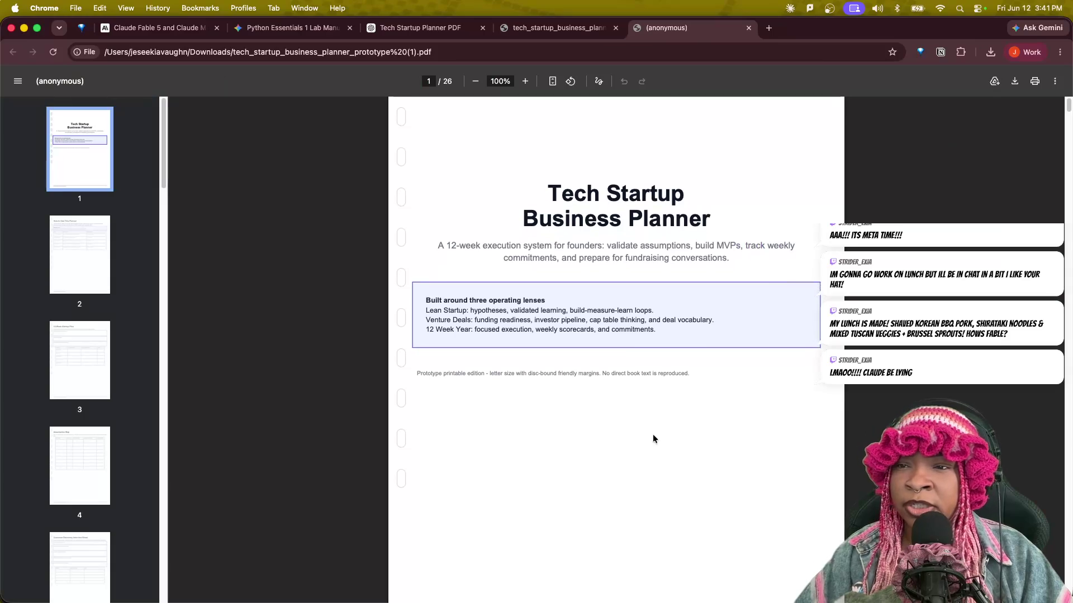
scroll(652, 434, "down", 6)
scroll(652, 434, "down", 10)
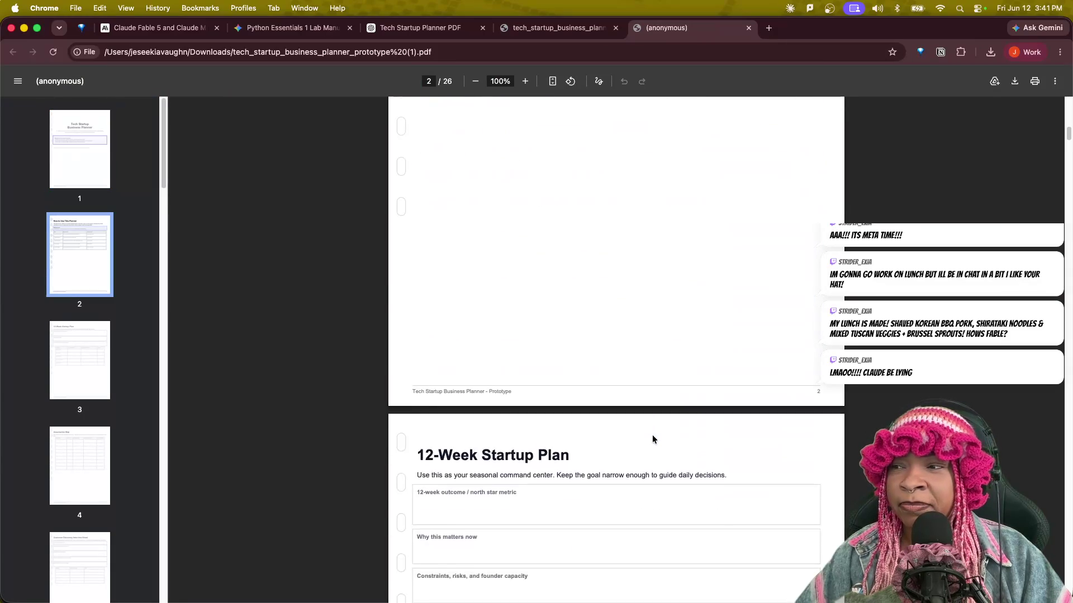
scroll(652, 439, "down", 20)
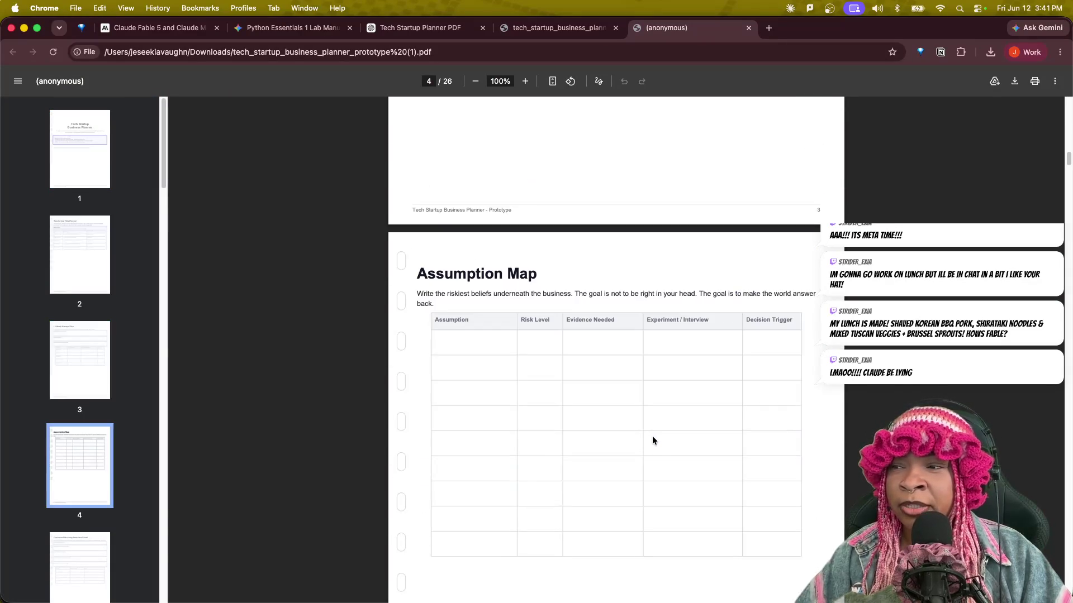
scroll(653, 440, "down", 8)
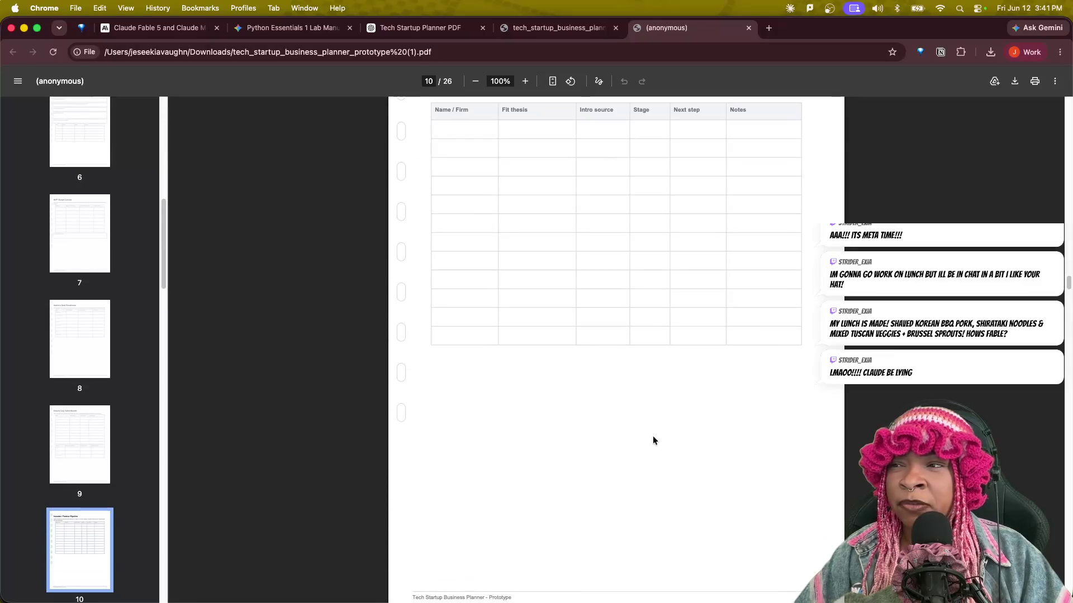
scroll(653, 440, "down", 20)
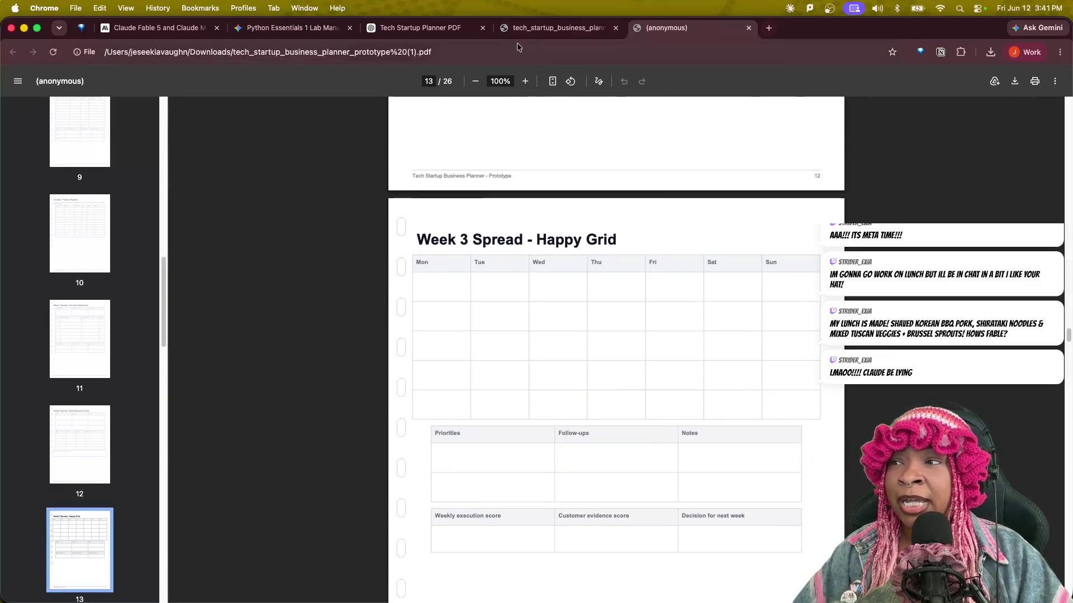
Search Google for 'happy planner' and visit The Happy Planner website.
left_click(769, 29)
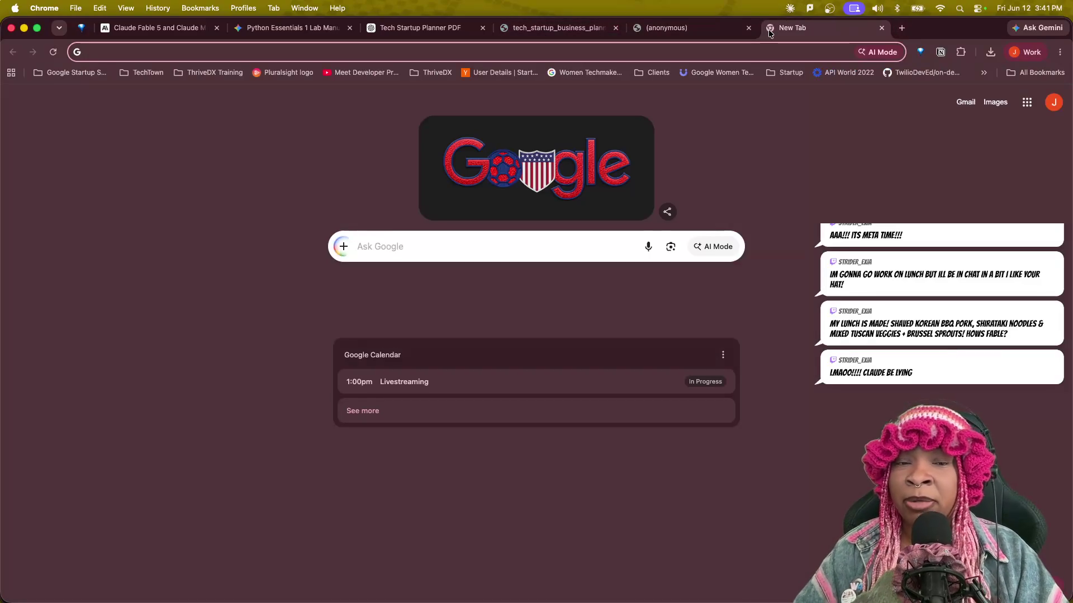
type("happy planner")
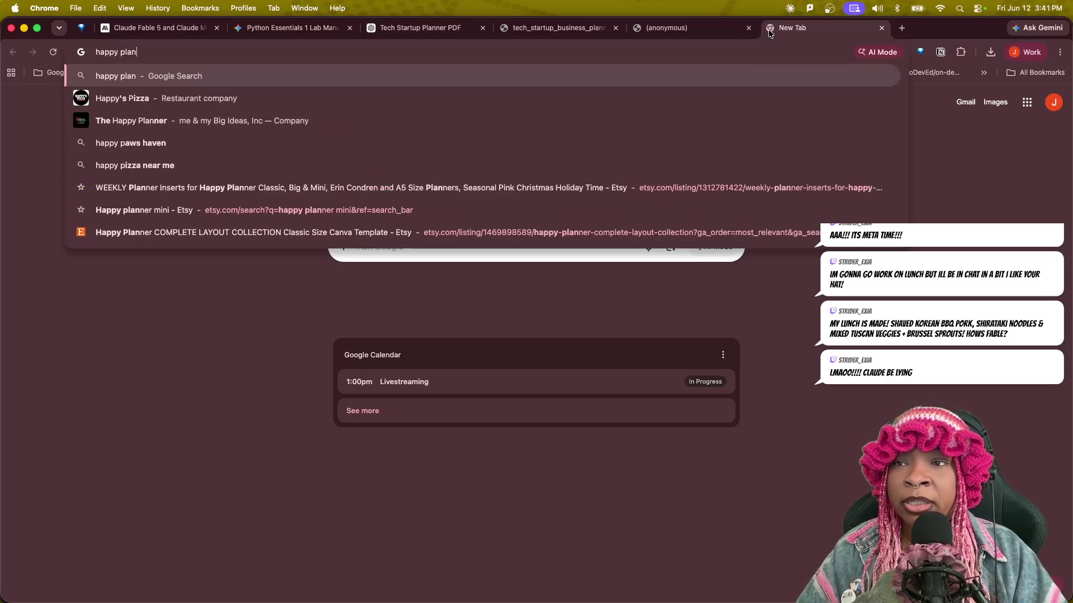
key("Return")
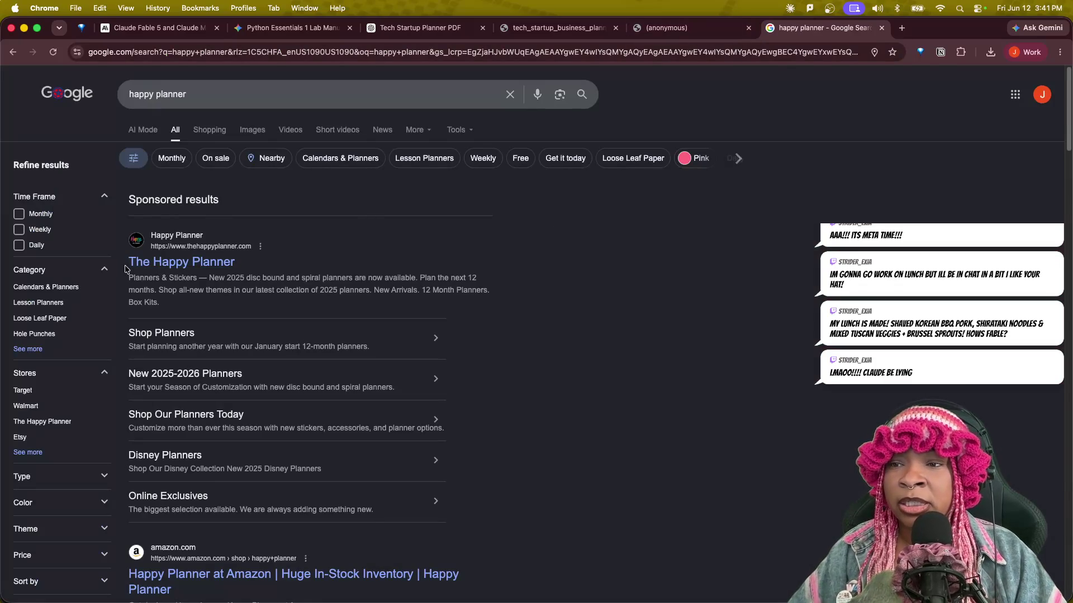
left_click(305, 271)
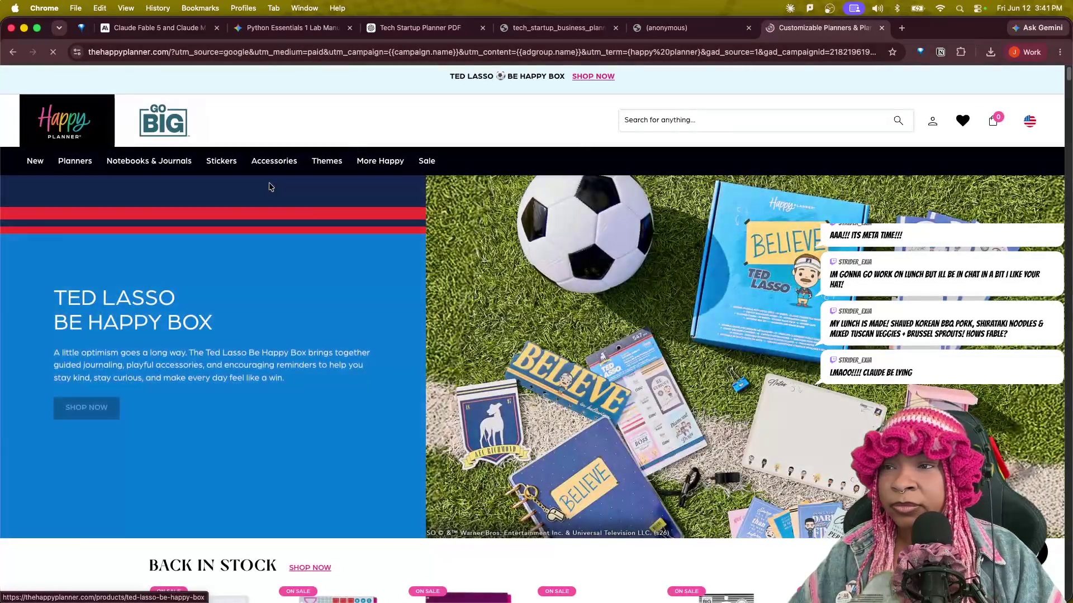
Browse the 2026-2027 planners collection and open the Pastel Poetry Homeschool Planner product page.
mouse_move(131, 162)
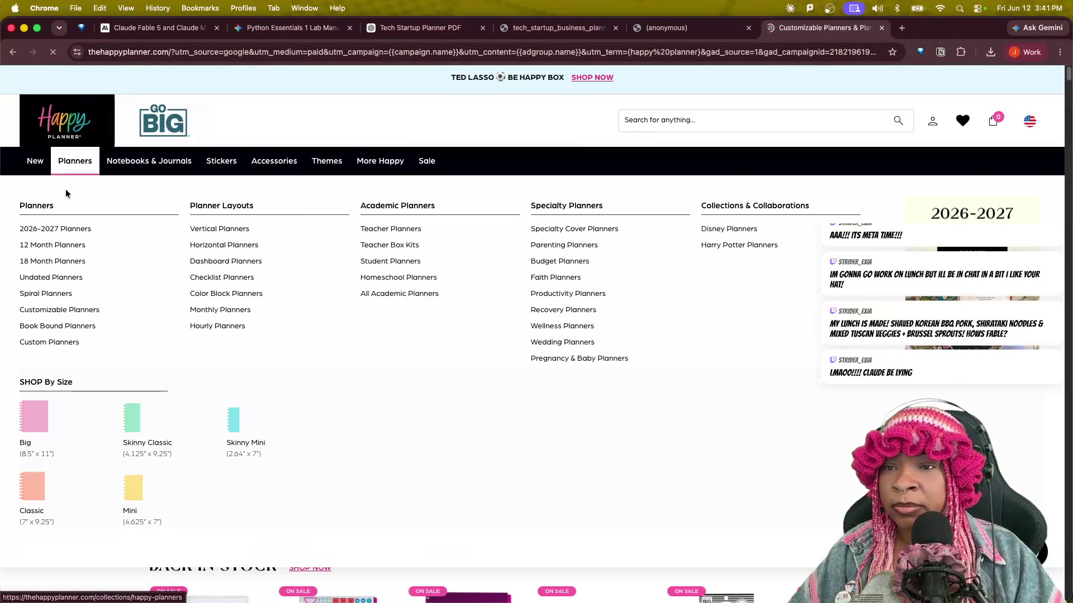
mouse_move(250, 157)
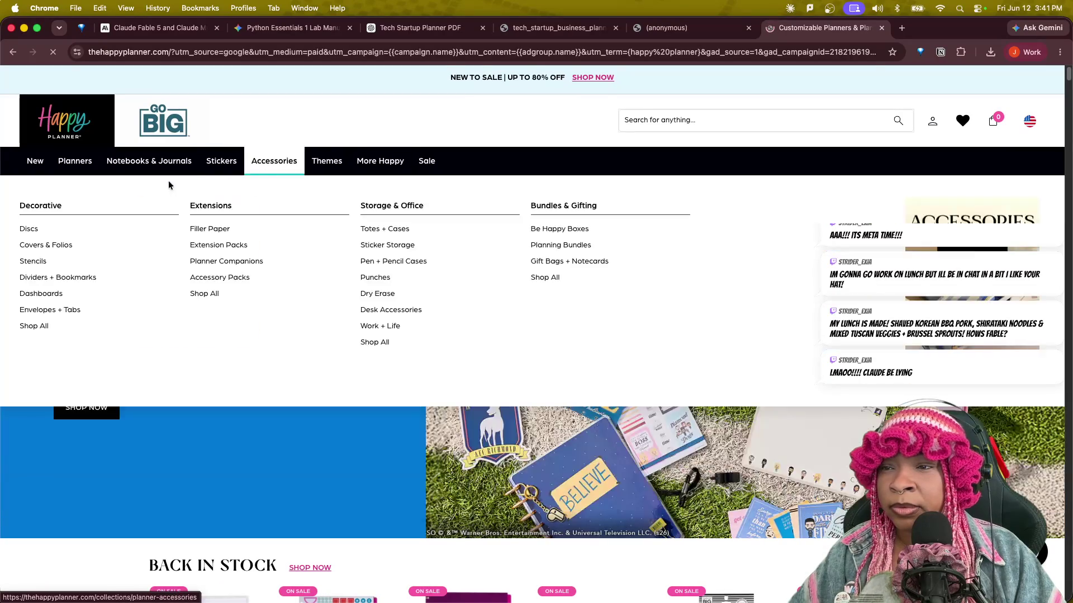
mouse_move(63, 167)
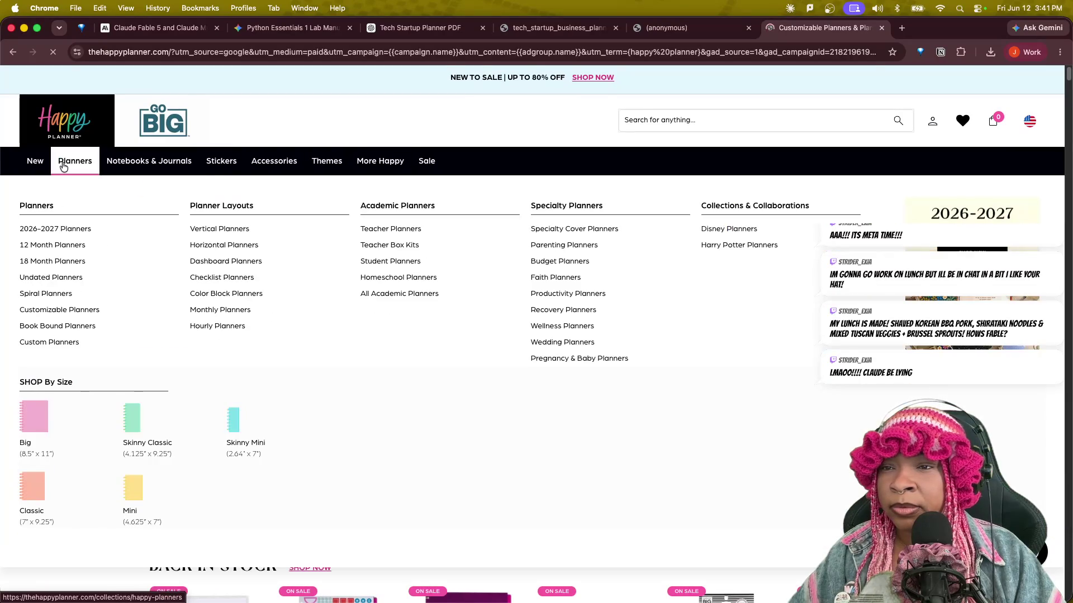
left_click(61, 230)
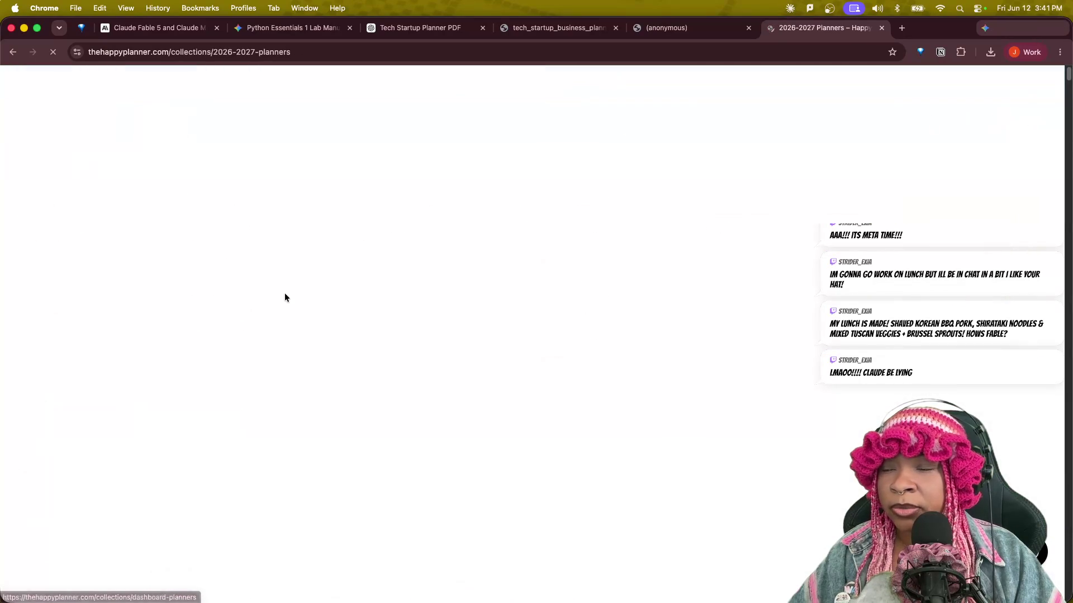
scroll(431, 301, "down", 5)
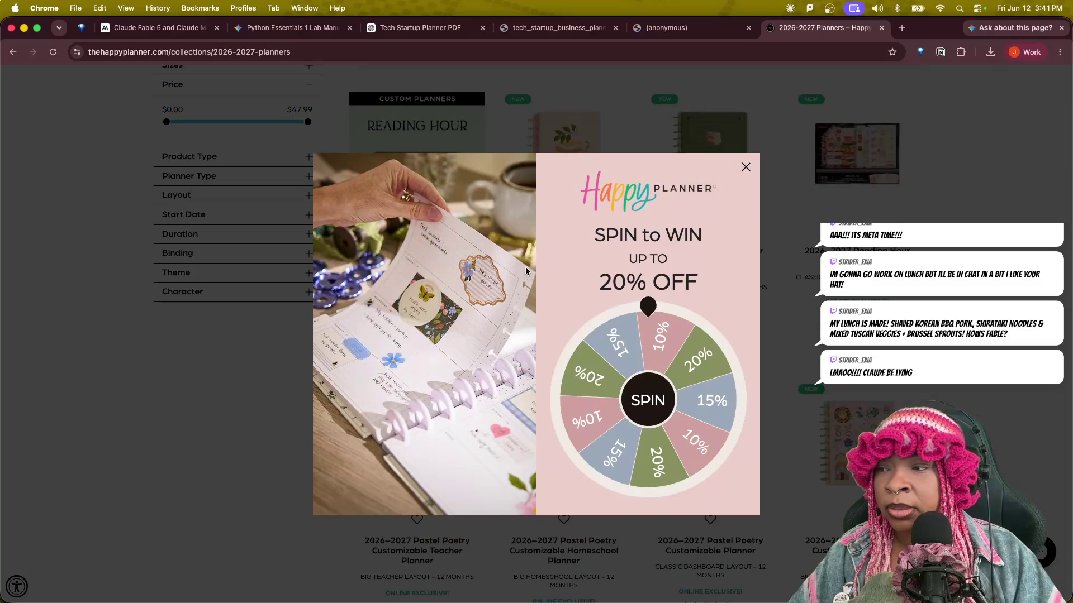
left_click(747, 167)
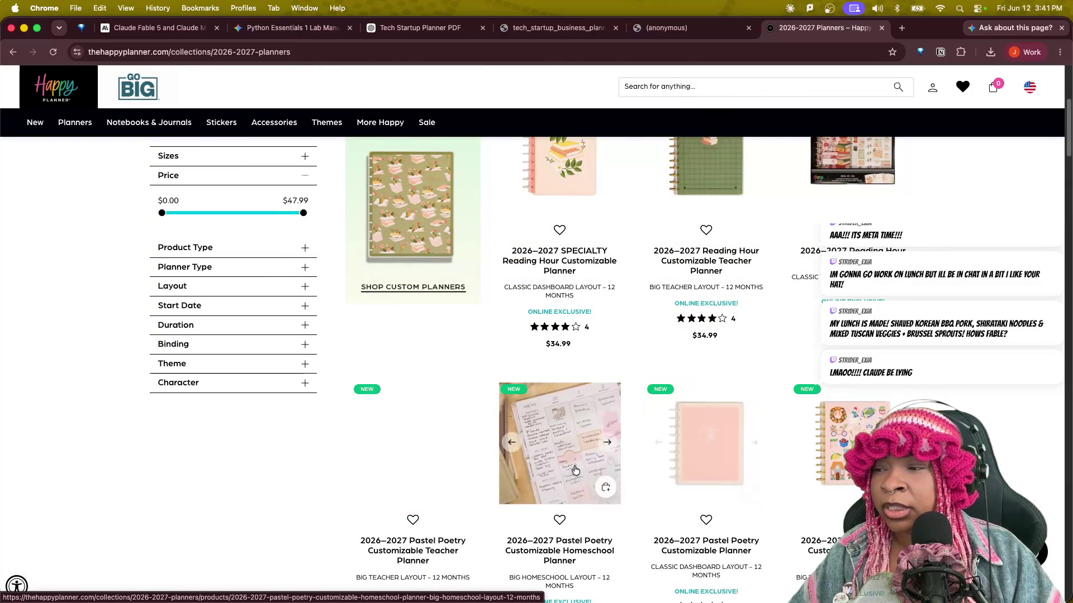
left_click(569, 466)
Step through the homeschool planner's product photos up to the class overview page.
left_click(566, 466)
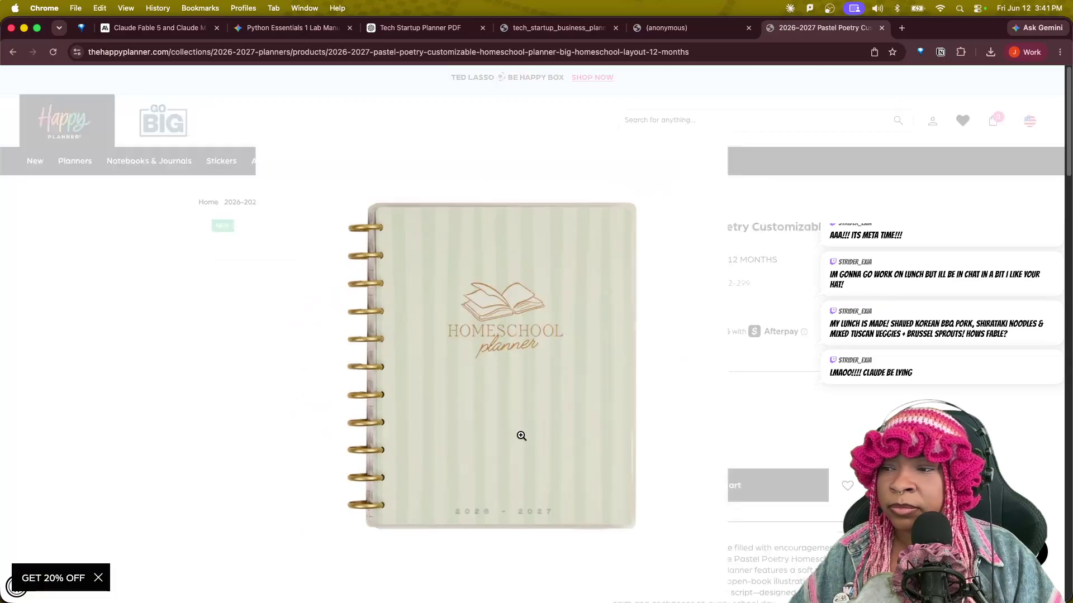
left_click(581, 573)
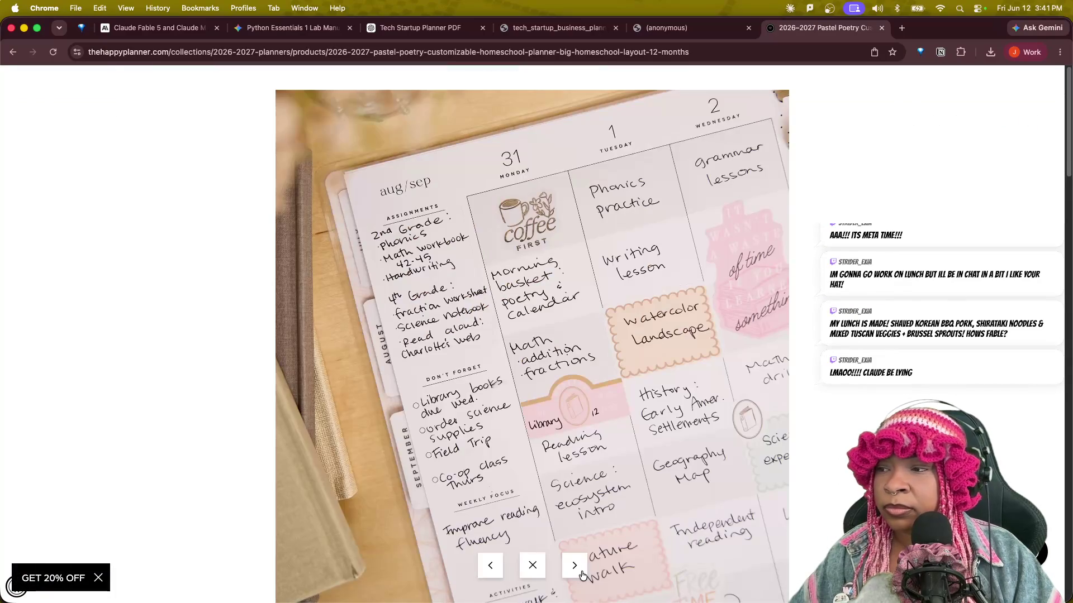
left_click(579, 573)
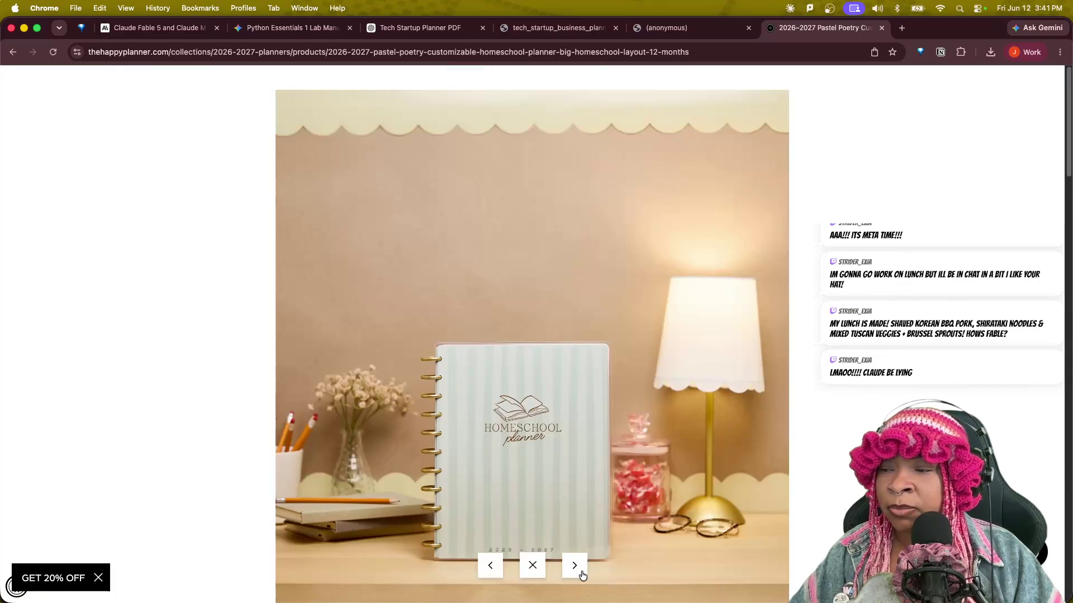
left_click(575, 569)
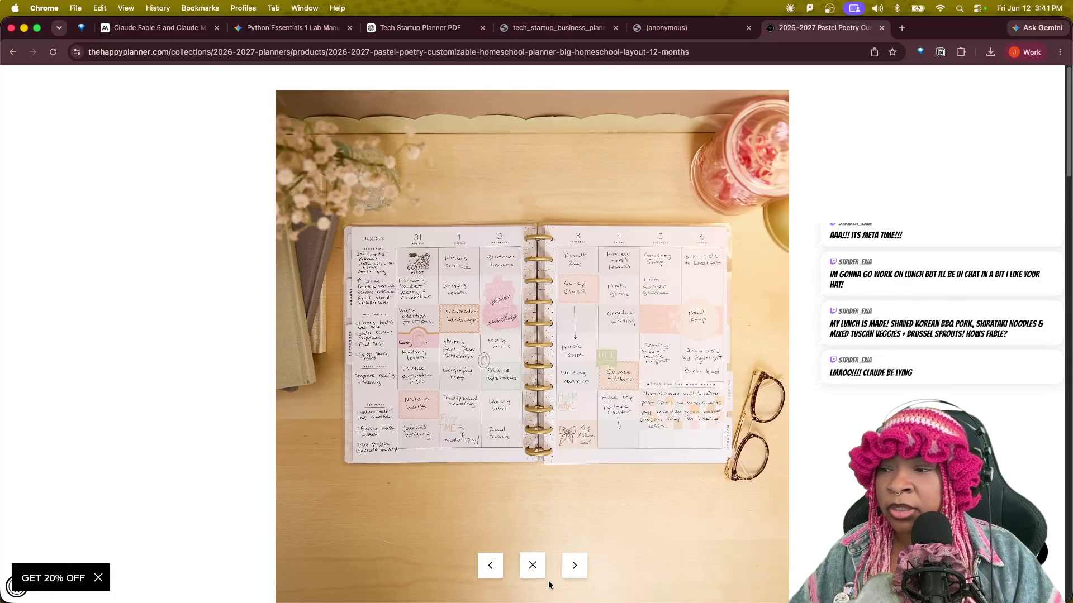
left_click(580, 566)
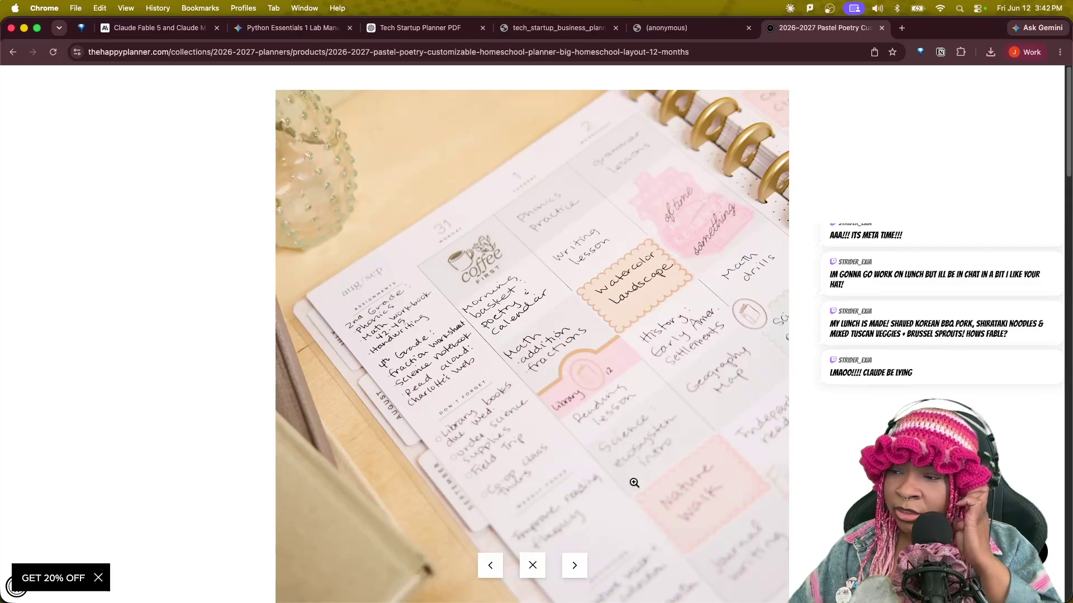
left_click(574, 564)
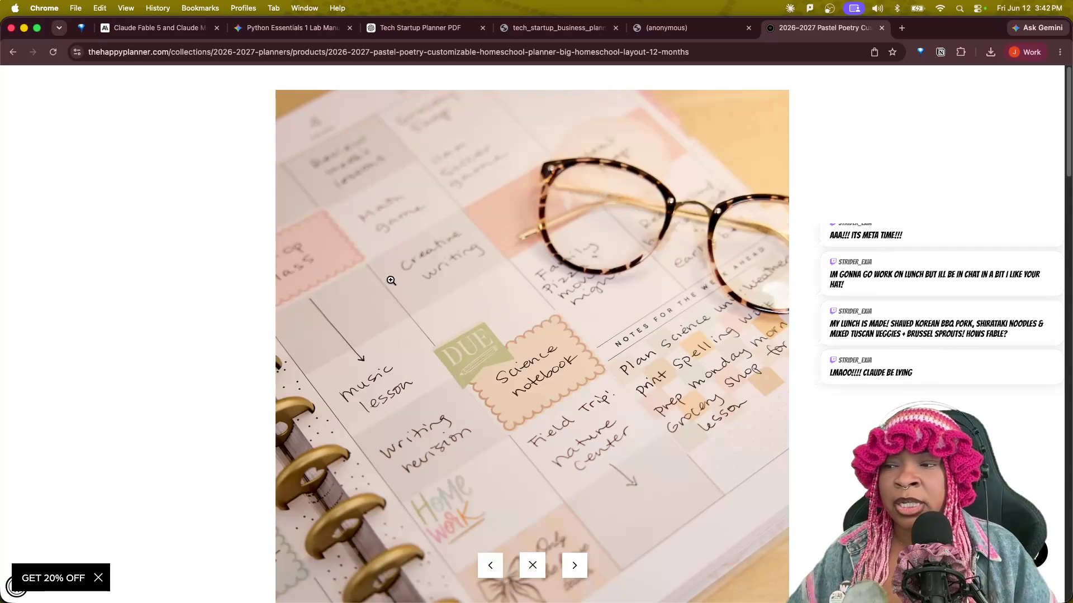
left_click(576, 564)
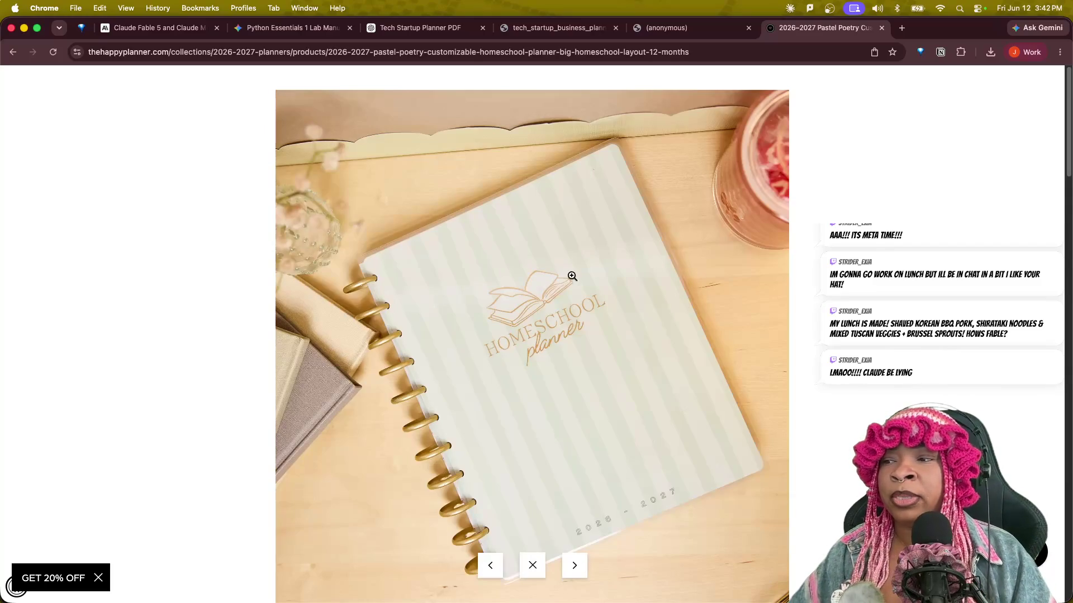
left_click(570, 561)
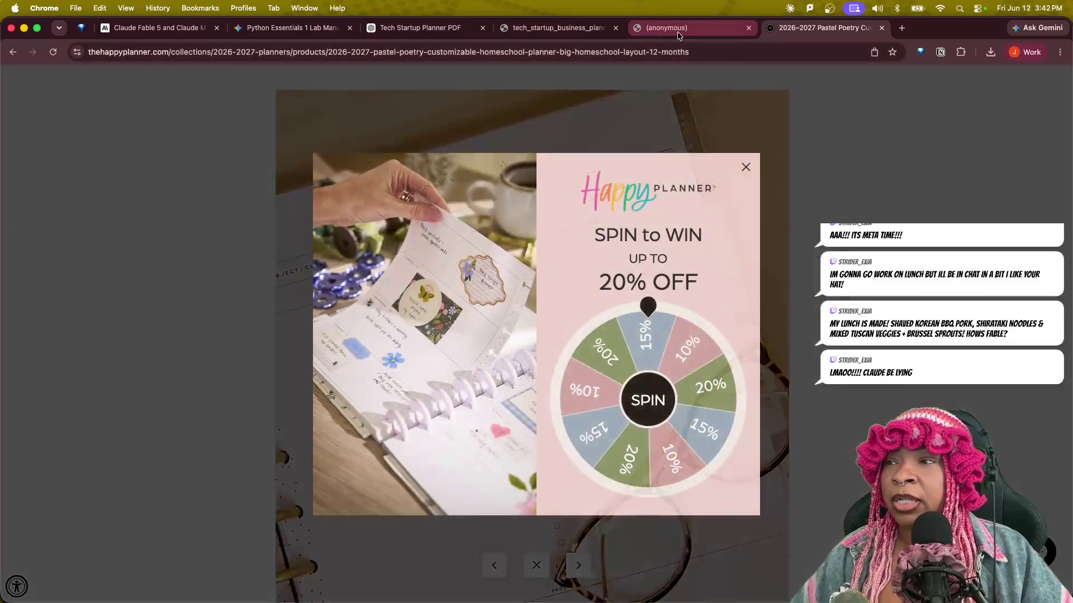
left_click(678, 31)
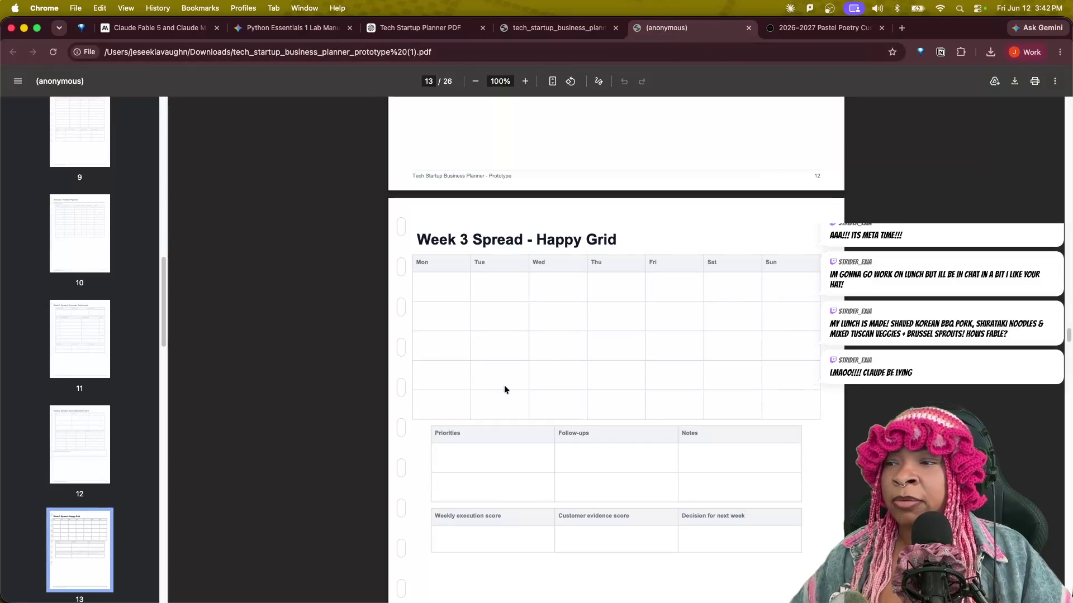
Scroll the prototype planner to page 18, the Week 8 spread, and show all windows.
scroll(614, 391, "down", 3)
scroll(644, 389, "down", 20)
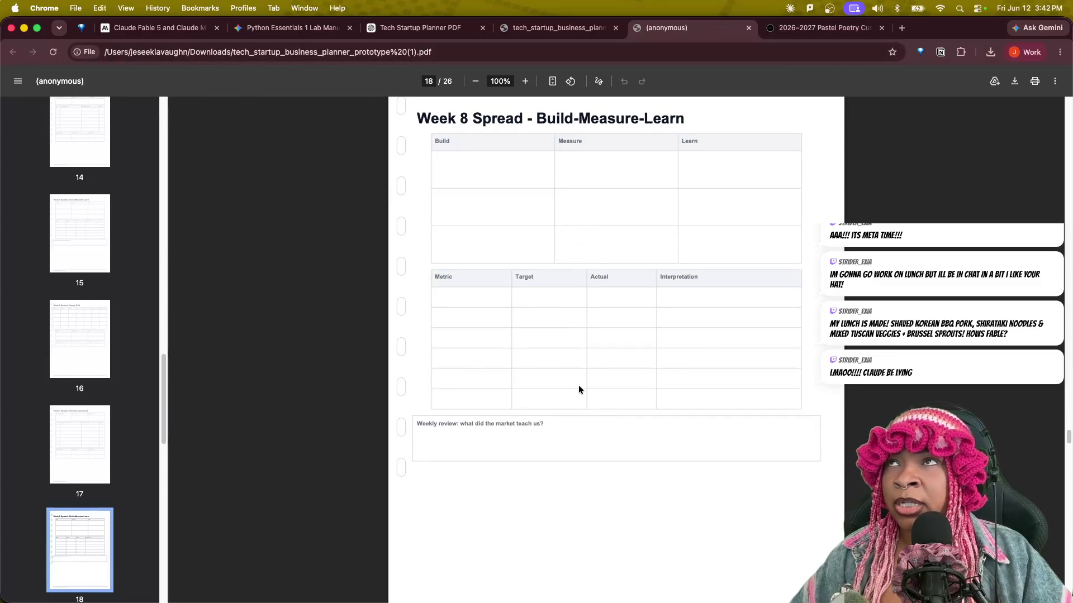
key("ctrl+Up")
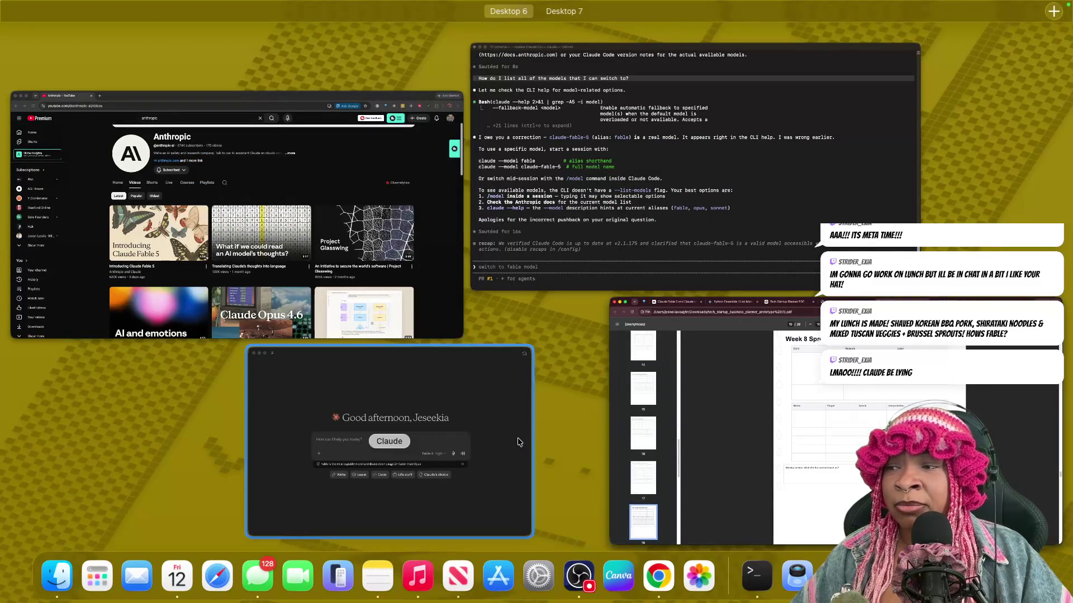
In Claude's Lean startup planner chat, open Startup_OS_12-Week_Planner_2.pdf in Preview.
left_click(463, 461)
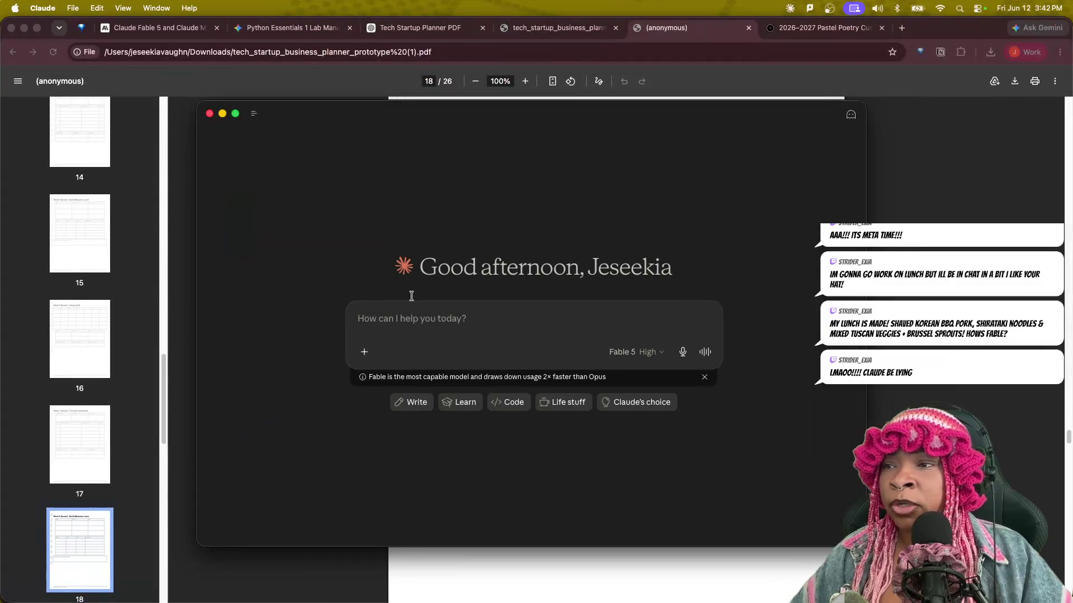
mouse_move(262, 116)
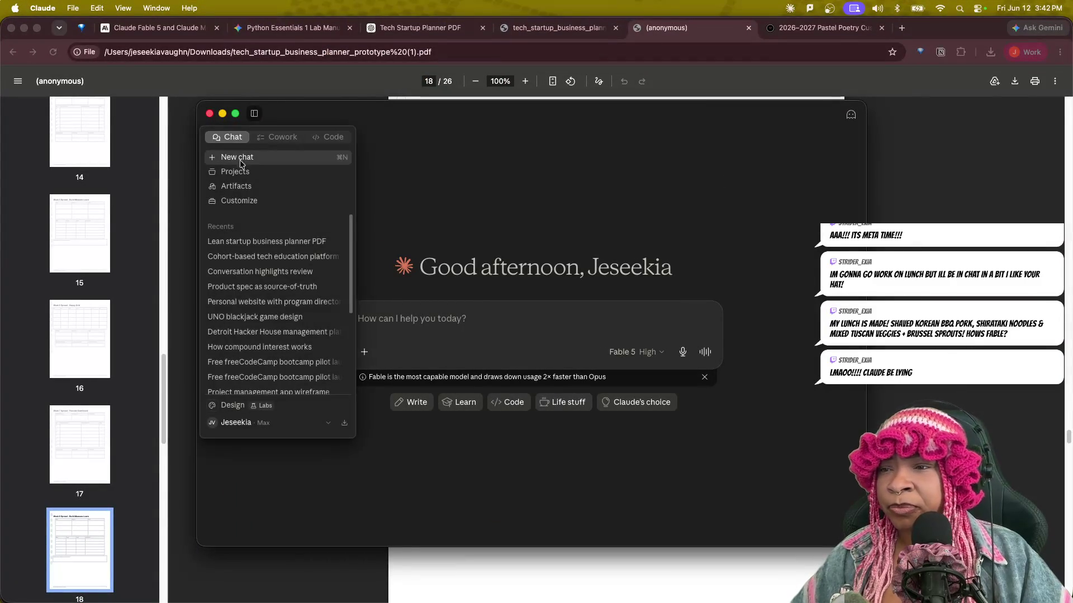
left_click(255, 245)
type("d")
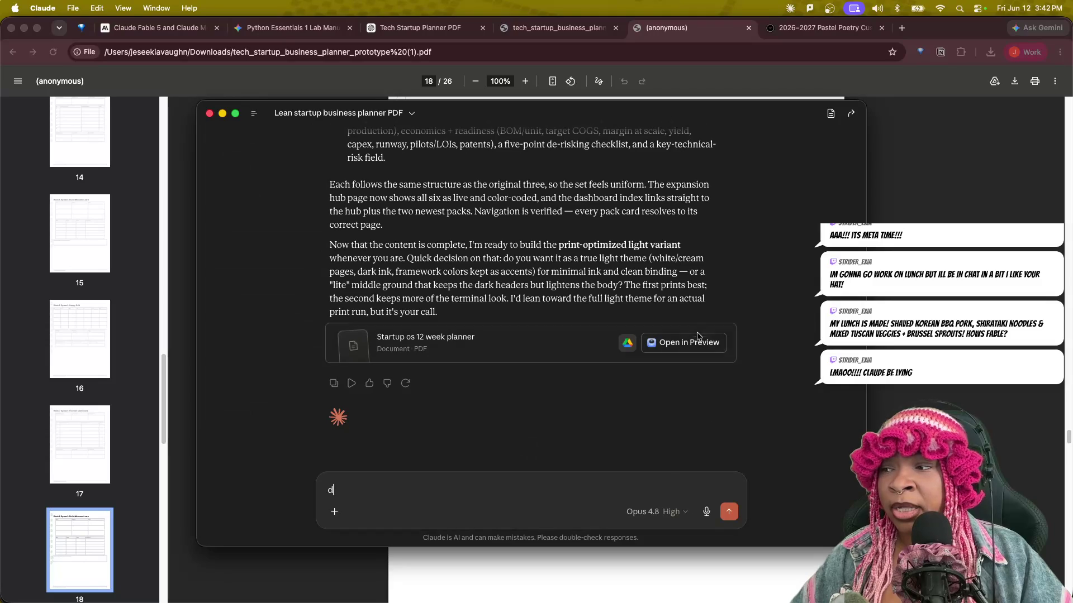
left_click(688, 342)
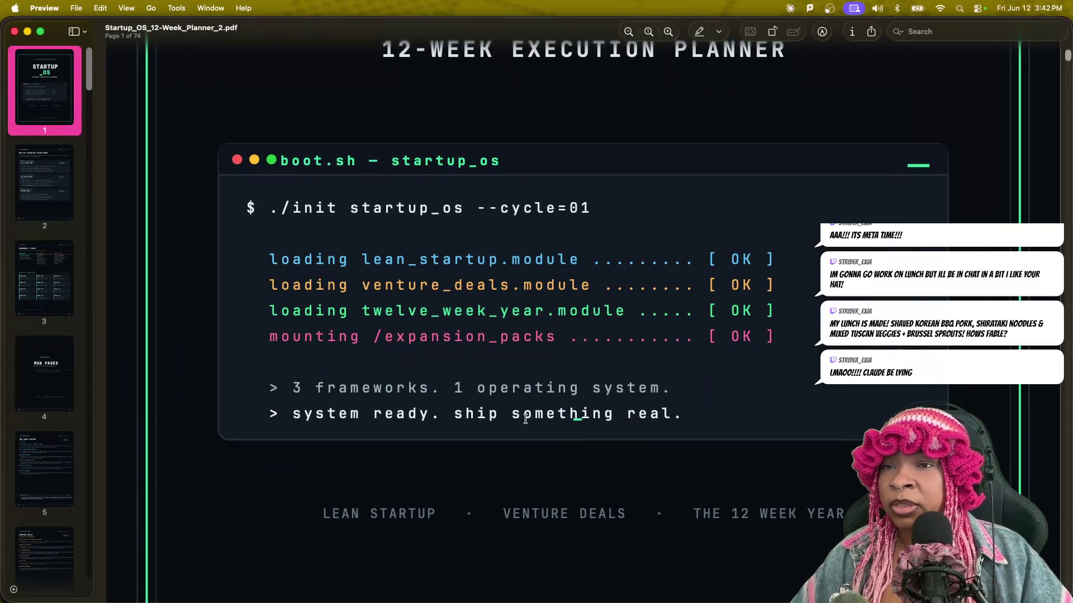
Zoom out on the cover, then use the Dashboard index to jump to Week 03 and Week 06 plans.
scroll(523, 275, "up", 3)
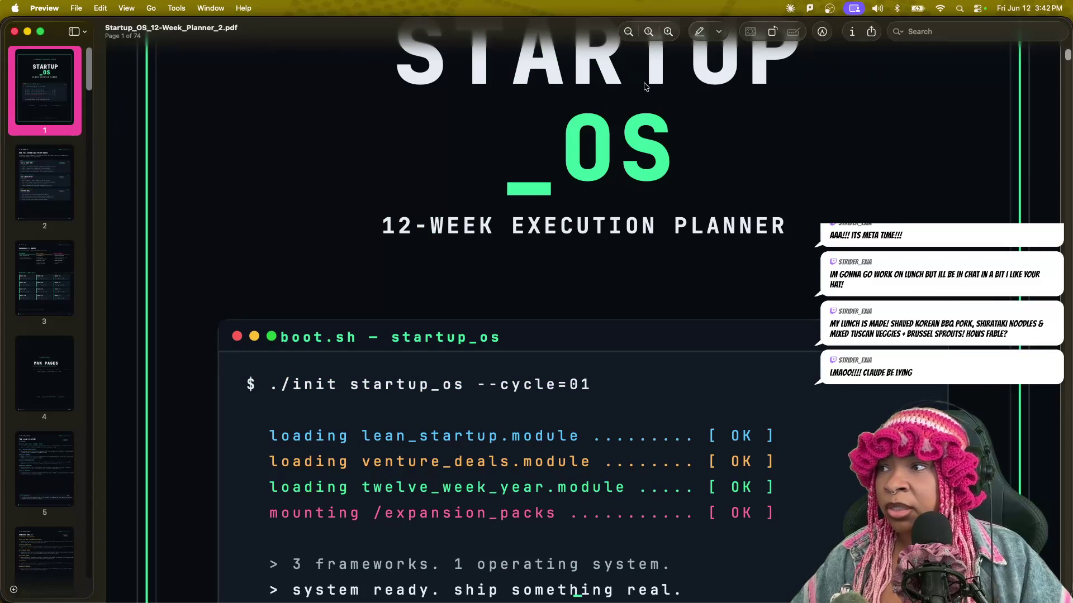
left_click(649, 31)
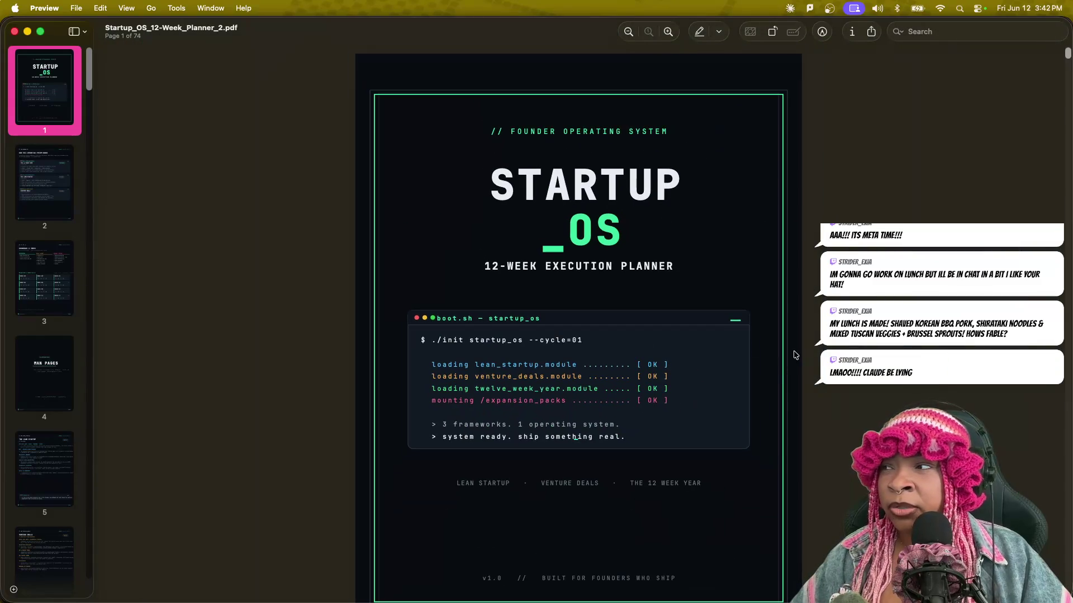
scroll(447, 306, "down", 10)
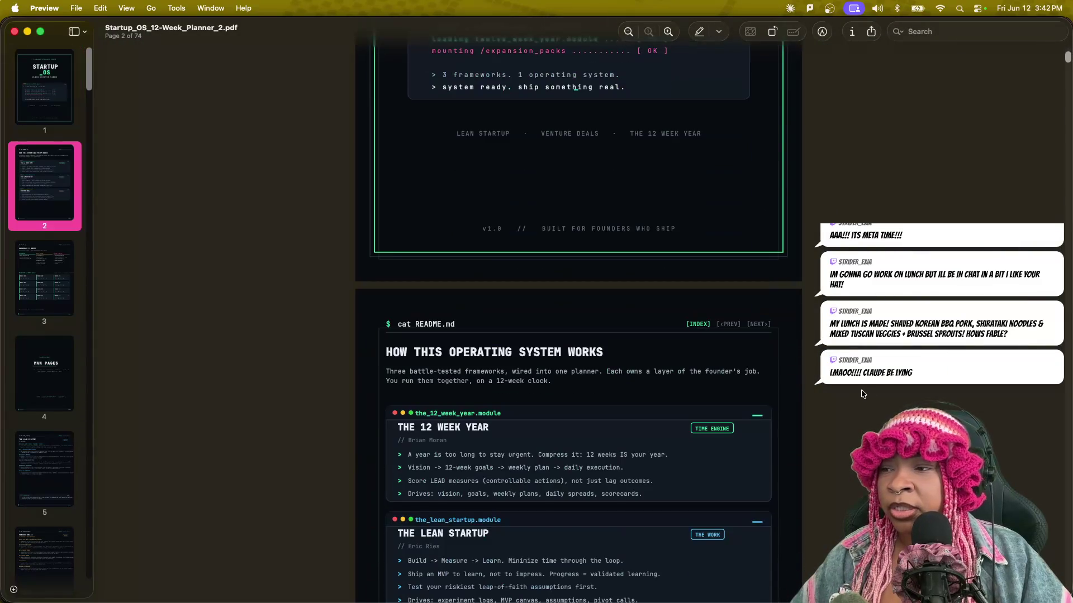
scroll(889, 395, "down", 2)
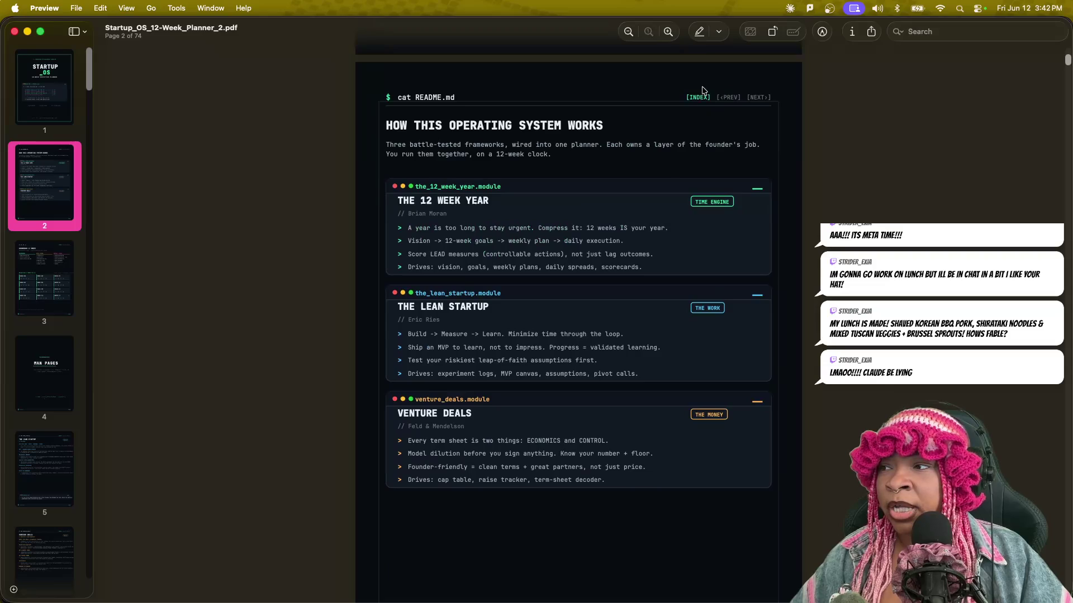
left_click(705, 97)
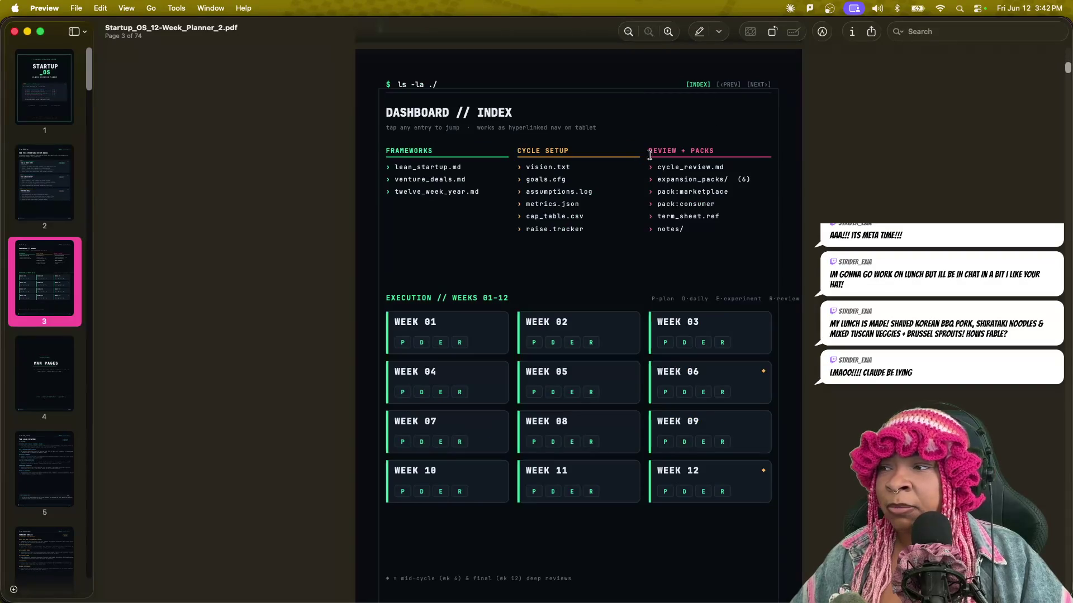
left_click(669, 343)
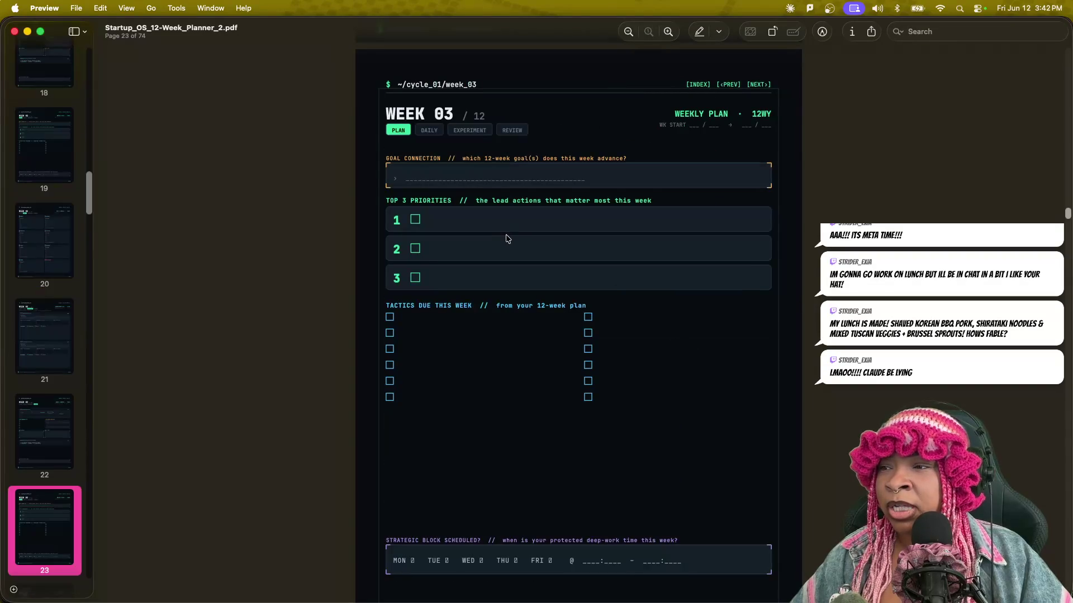
left_click(711, 86)
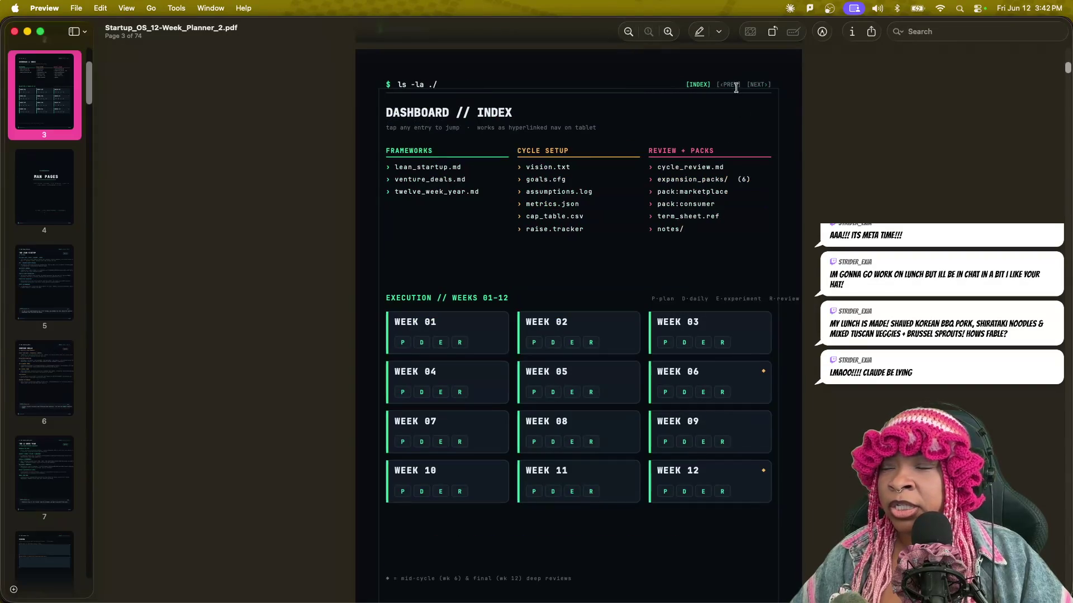
left_click(666, 393)
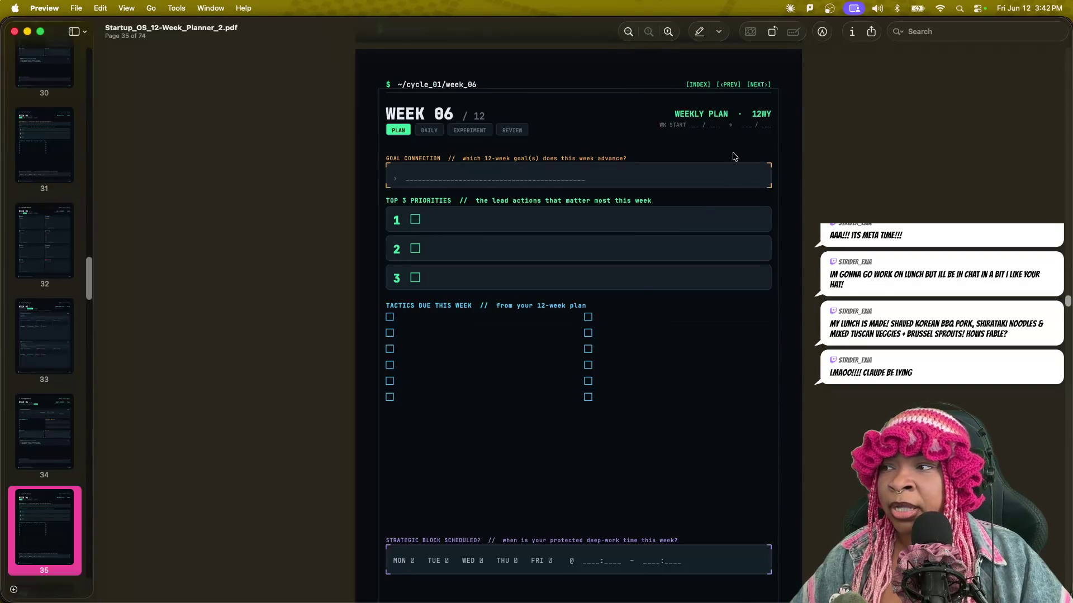
Test the Week 05 Plan, Daily, Experiment and Review page links.
left_click(728, 84)
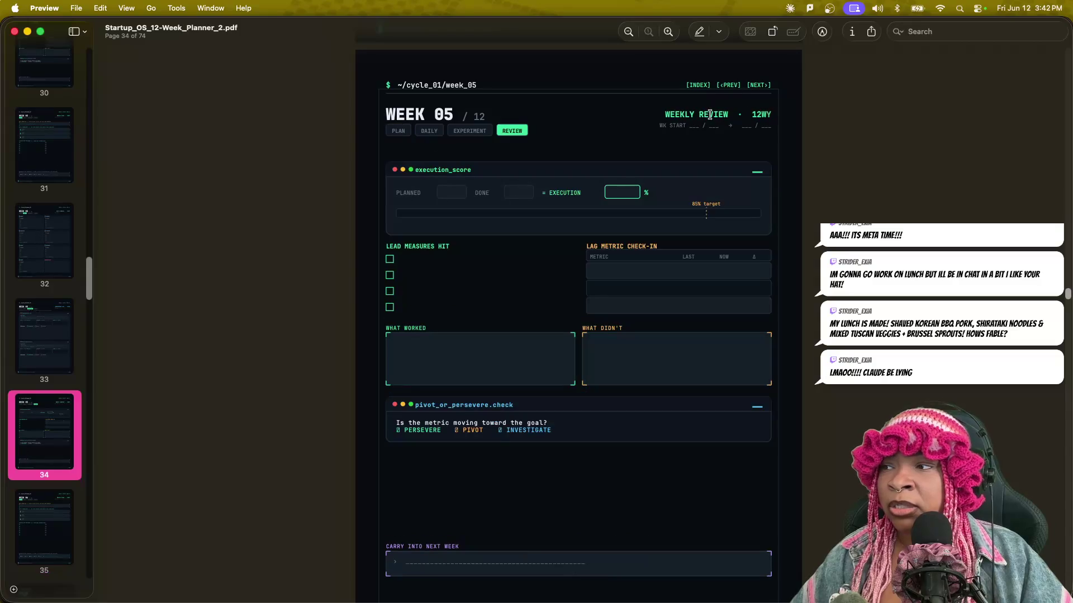
left_click(457, 133)
left_click(429, 133)
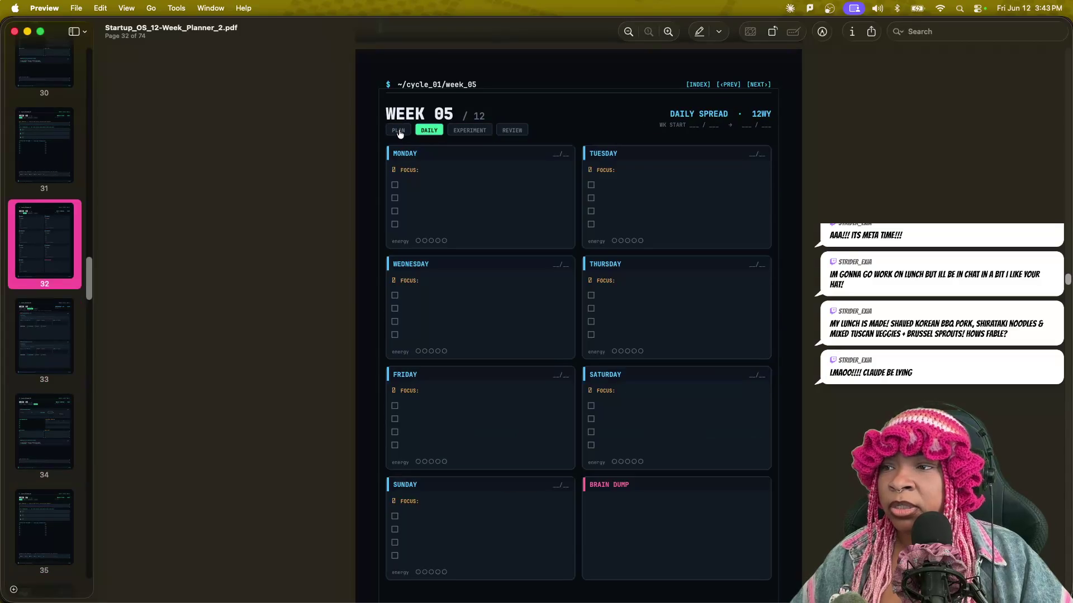
left_click(398, 132)
left_click(438, 132)
left_click(472, 132)
left_click(509, 132)
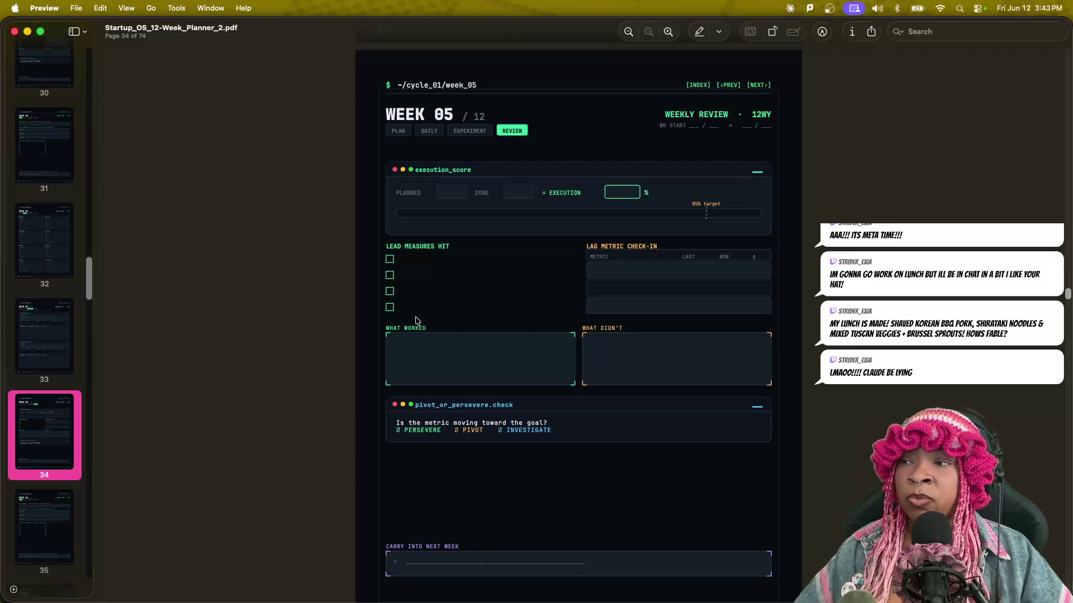
Scroll around the Week 05 and Week 06 pages, ending at the Week 06 Daily Spread.
scroll(76, 316, "up", 10)
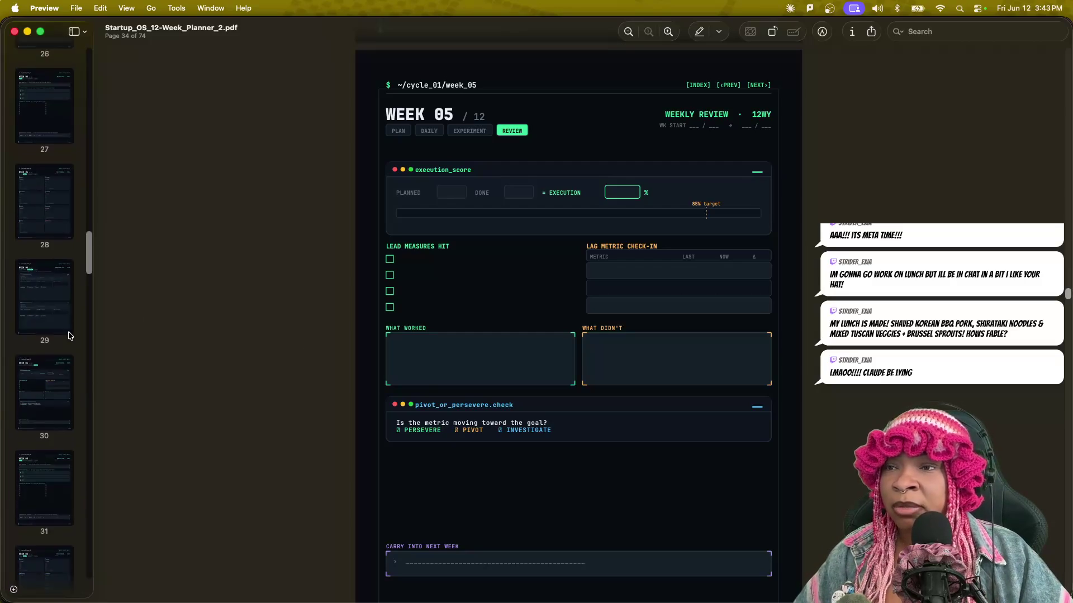
scroll(76, 348, "up", 15)
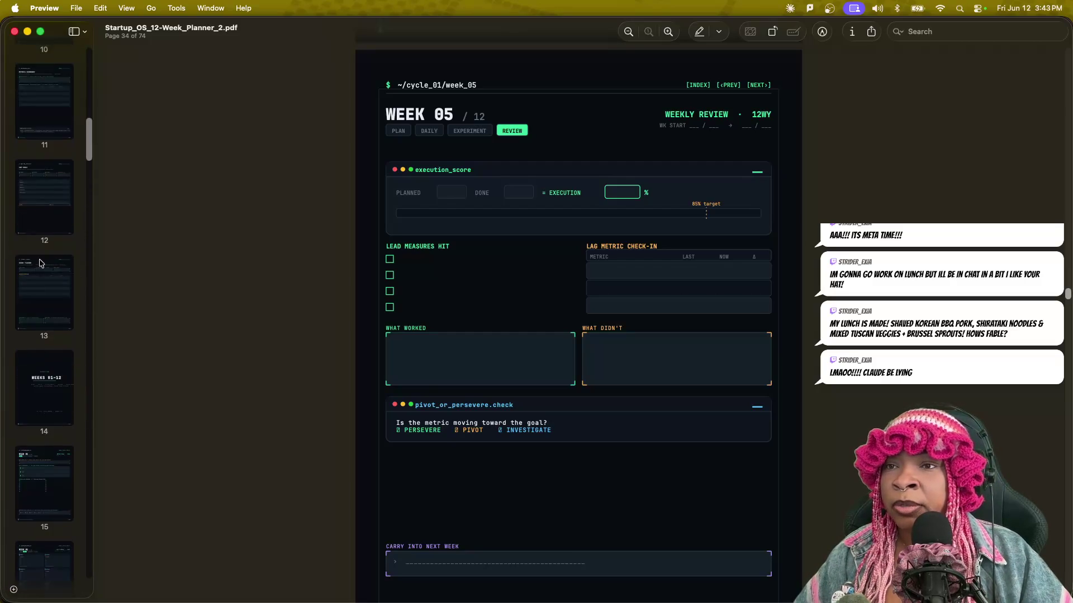
scroll(63, 260, "up", 6)
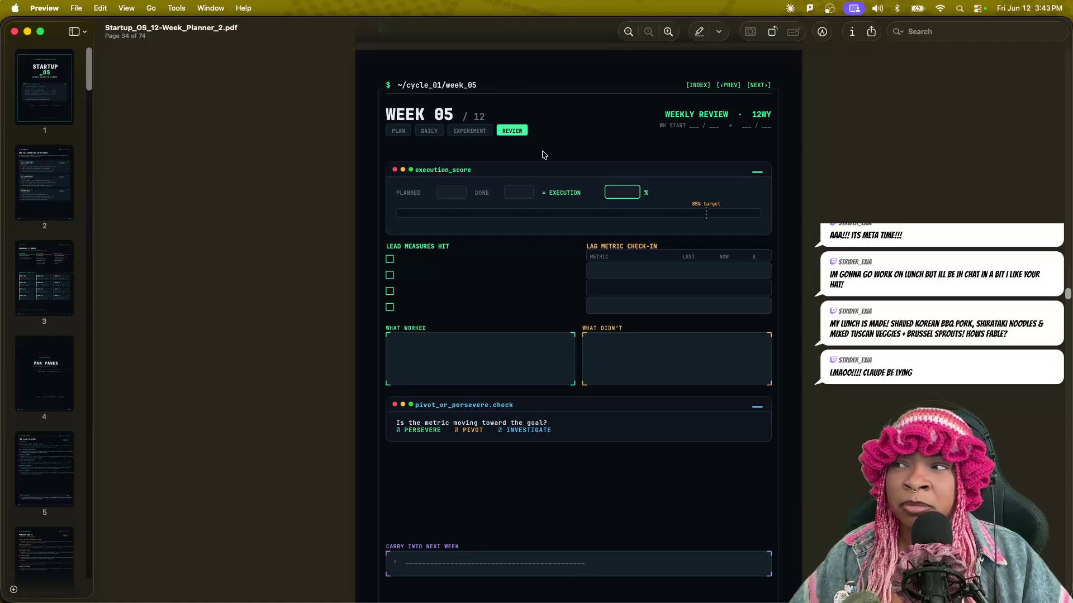
scroll(558, 291, "down", 8)
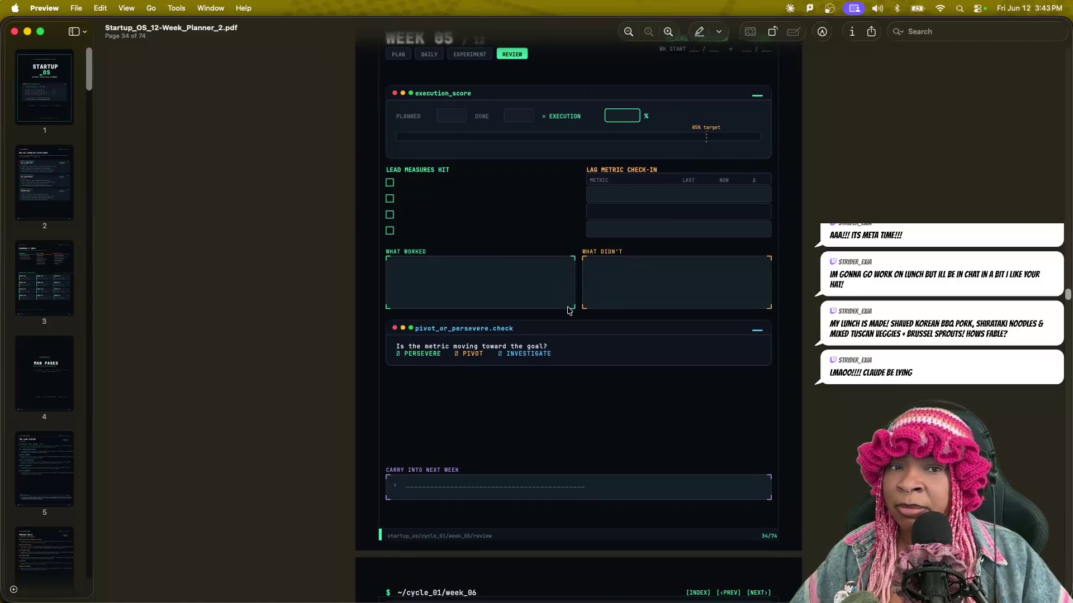
scroll(567, 312, "down", 5)
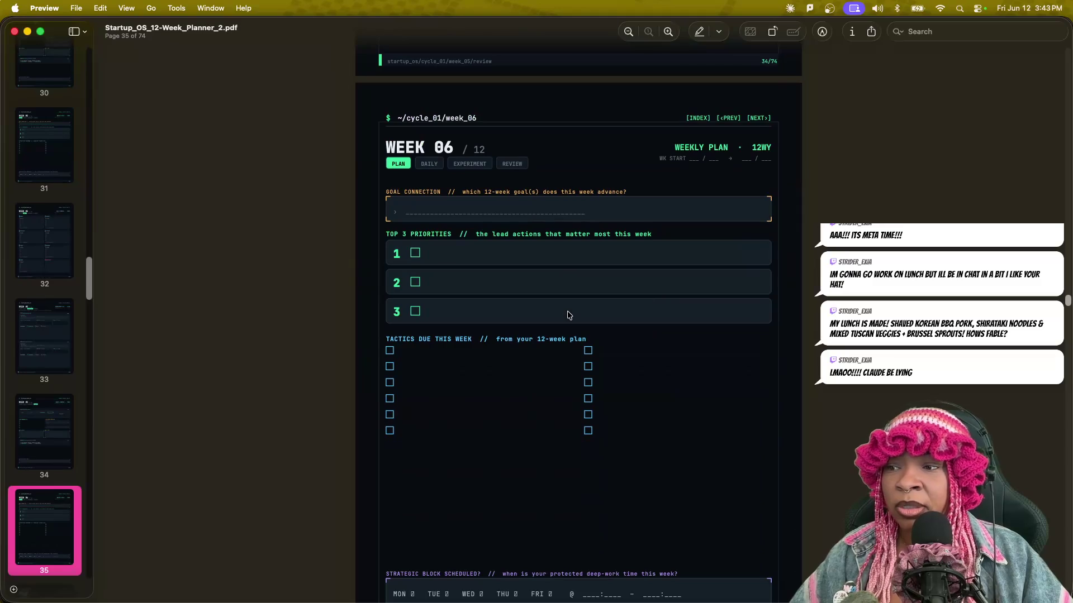
scroll(567, 314, "down", 15)
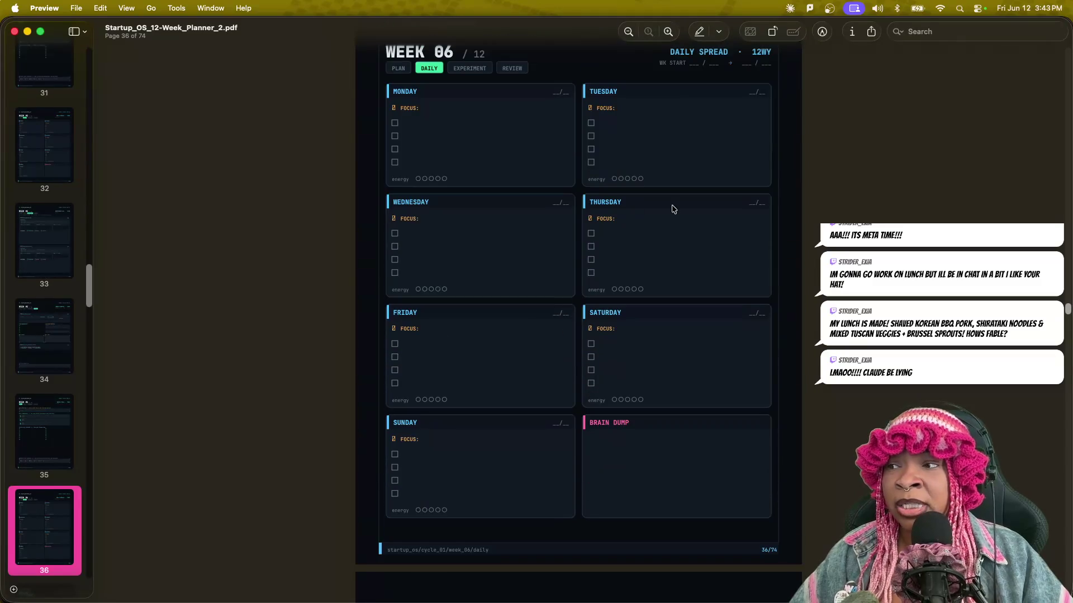
scroll(673, 209, "up", 20)
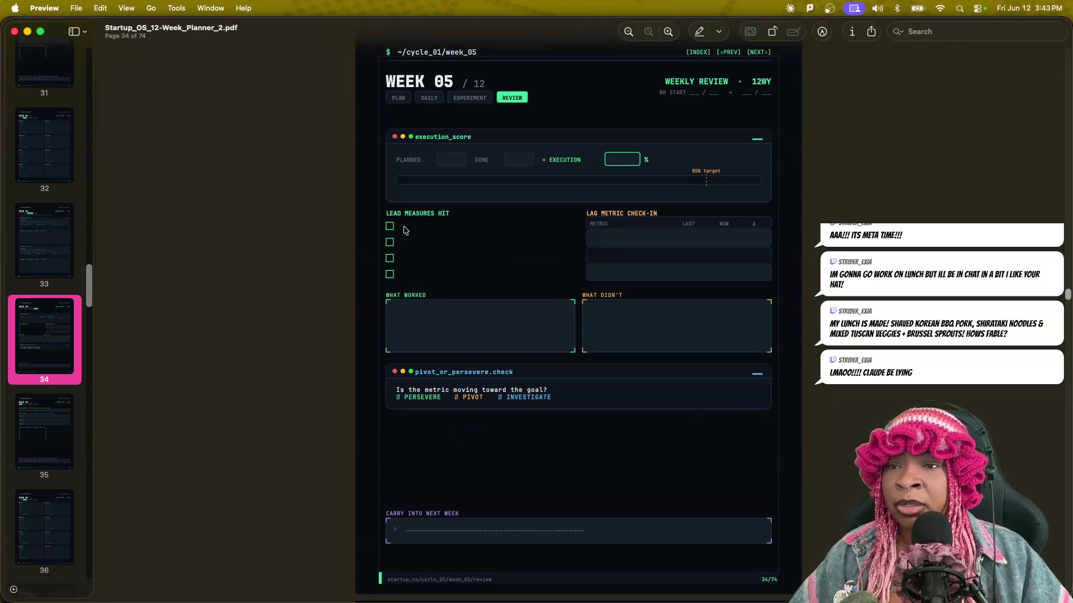
Step back through sidebar thumbnails from the Week 05 pages to the Week 04 daily spread.
left_click(58, 266)
left_click(54, 140)
scroll(58, 219, "up", 3)
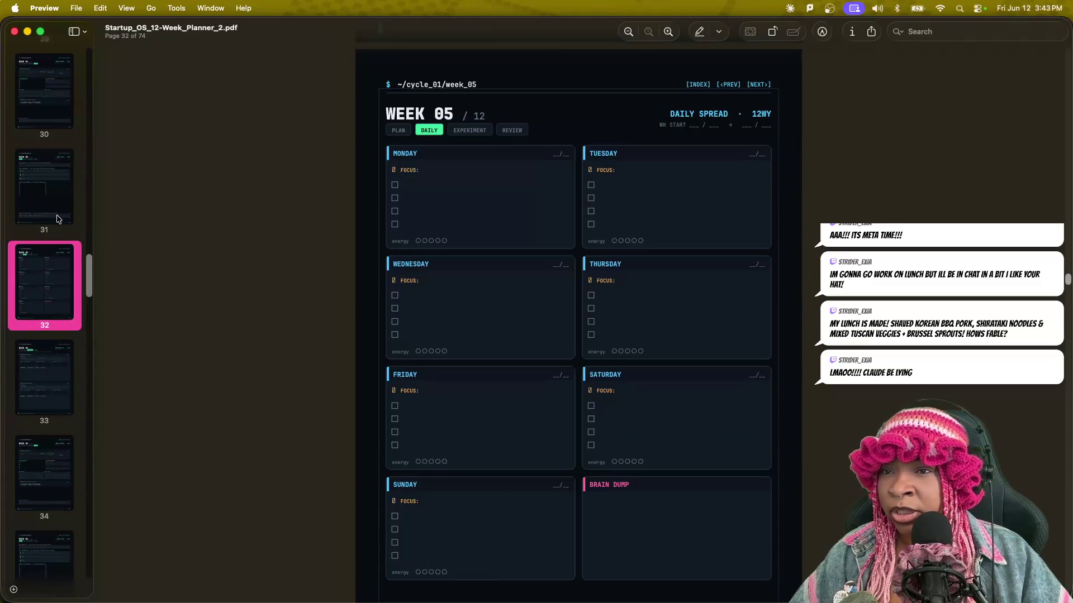
left_click(58, 162)
scroll(60, 198, "up", 2)
left_click(58, 216)
scroll(58, 216, "up", 2)
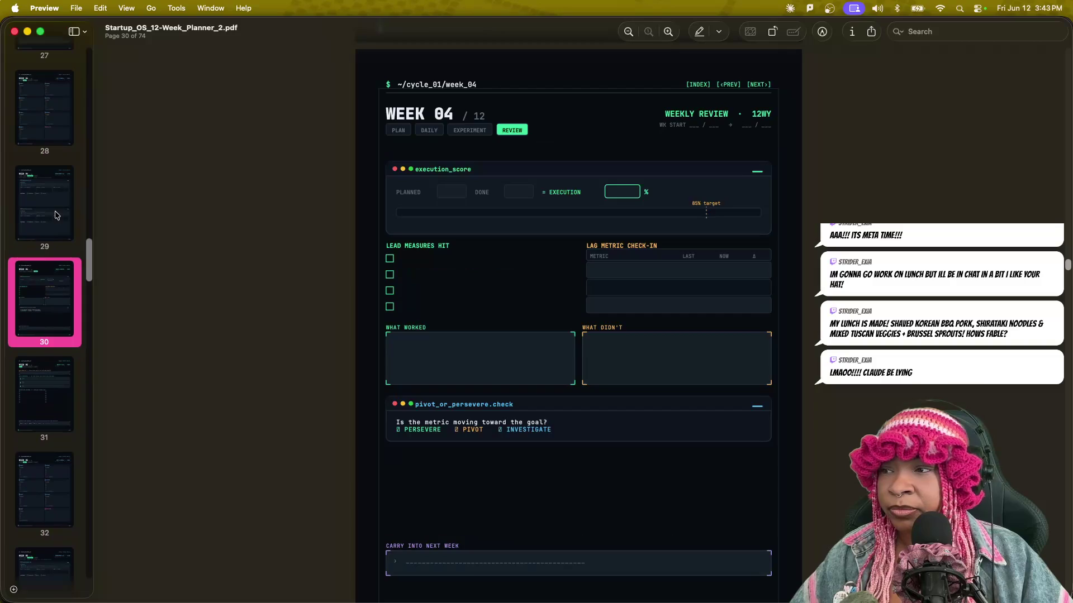
left_click(54, 212)
left_click(50, 190)
Continue back through Week 04 and Week 03 pages to the Week 01 plan page.
scroll(48, 198, "up", 2)
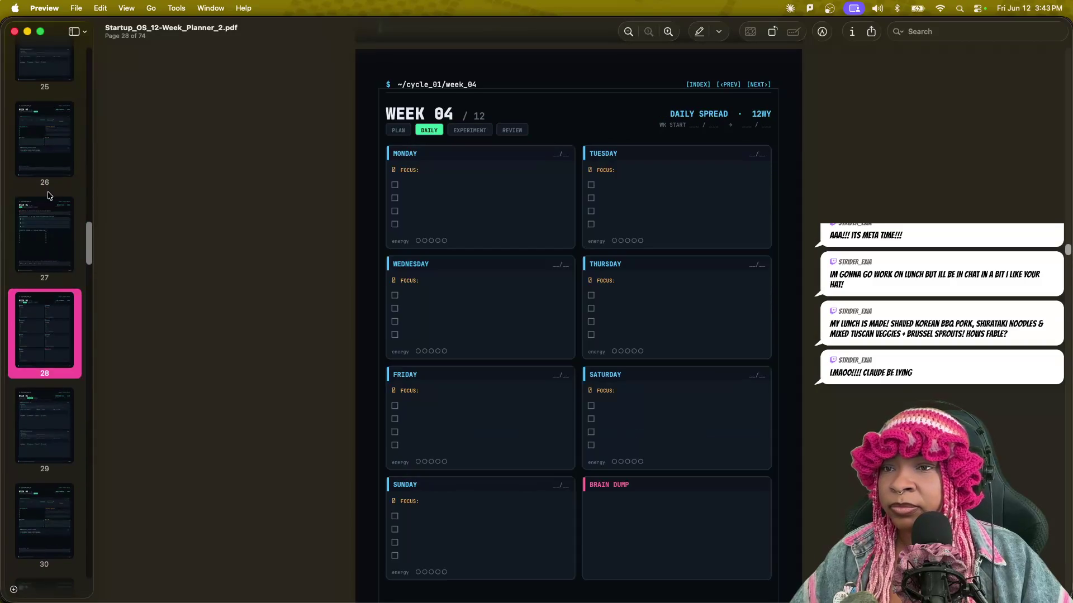
left_click(51, 226)
scroll(51, 221, "up", 3)
left_click(52, 196)
left_click(49, 140)
scroll(53, 224, "up", 5)
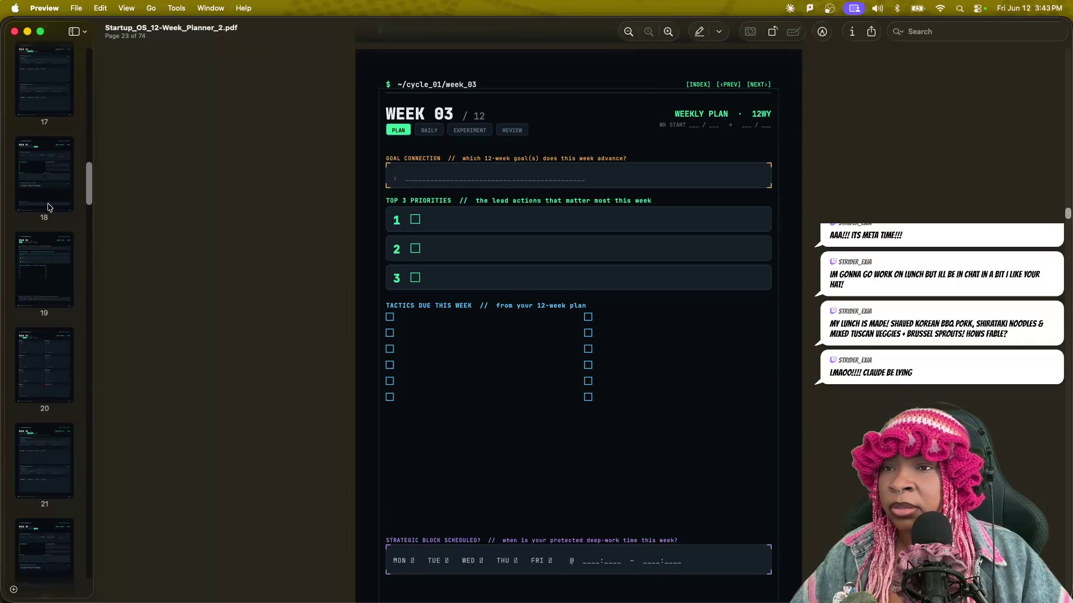
left_click(51, 192)
scroll(48, 184, "up", 5)
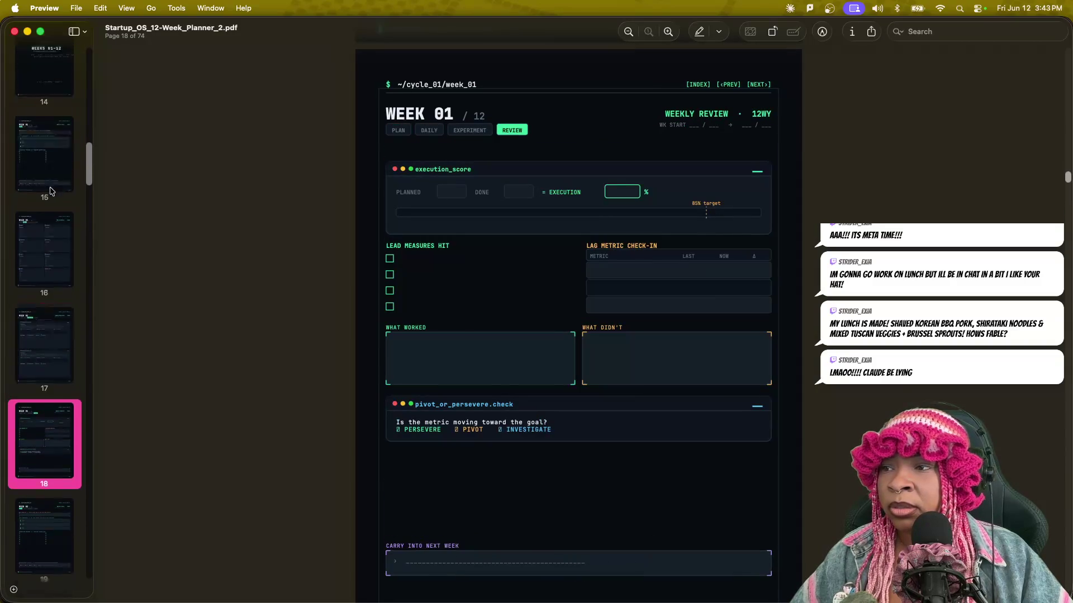
left_click(48, 198)
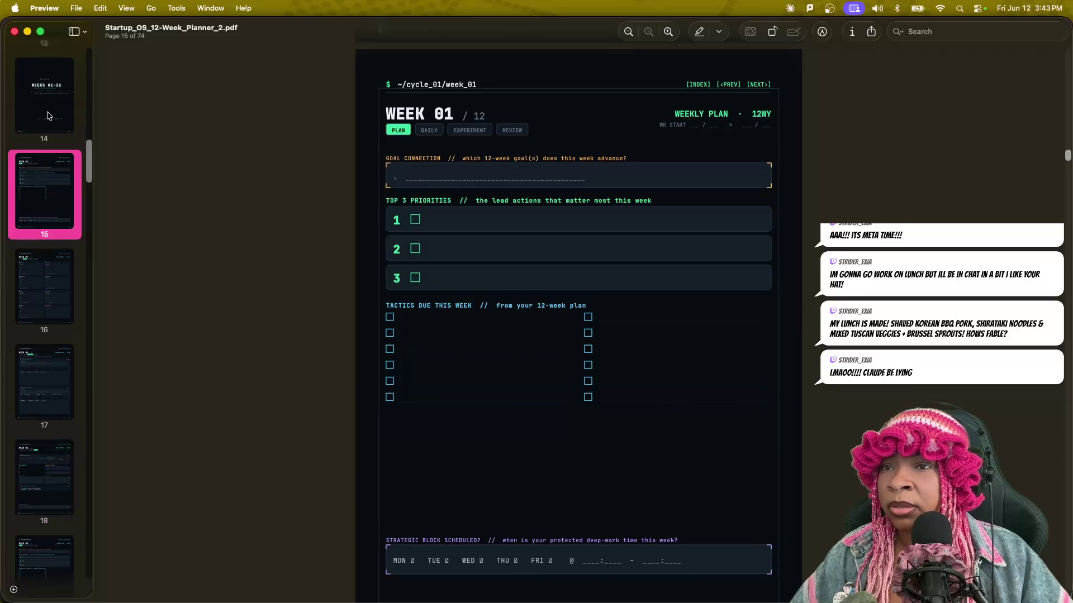
Move forward through thumbnails from page 28 to the Week 05 weekly review page.
scroll(47, 308, "down", 5)
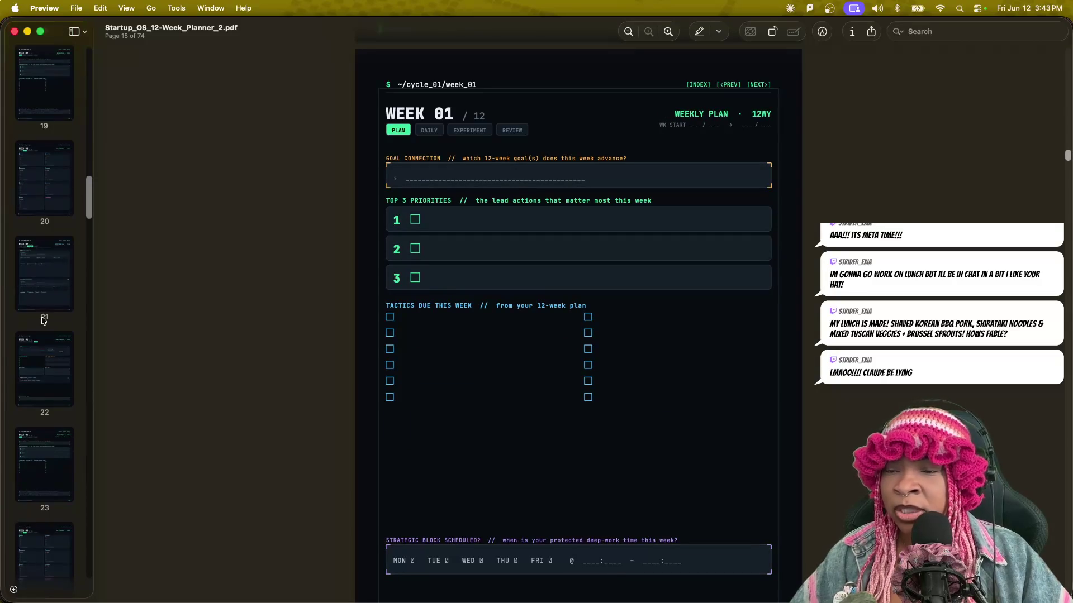
scroll(46, 313, "down", 5)
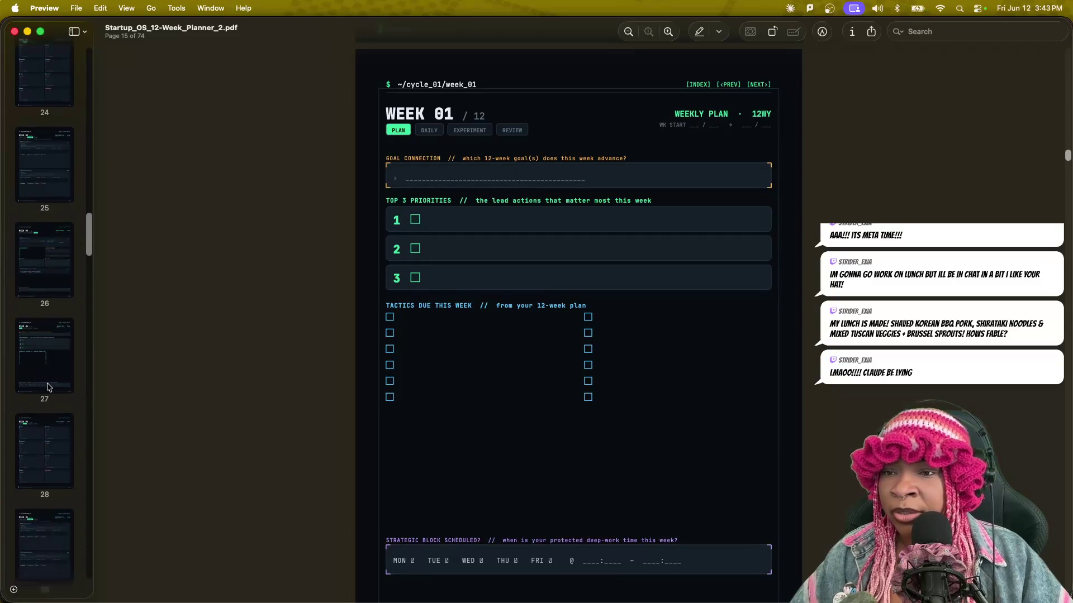
left_click(50, 386)
left_click(53, 480)
scroll(61, 463, "down", 3)
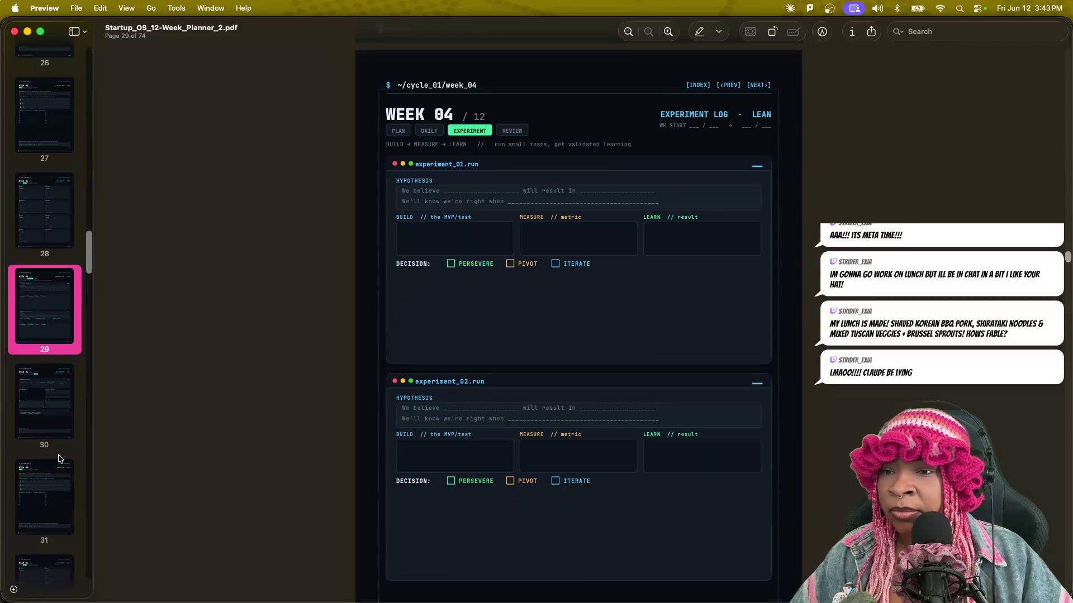
left_click(46, 428)
scroll(49, 436, "down", 2)
left_click(46, 389)
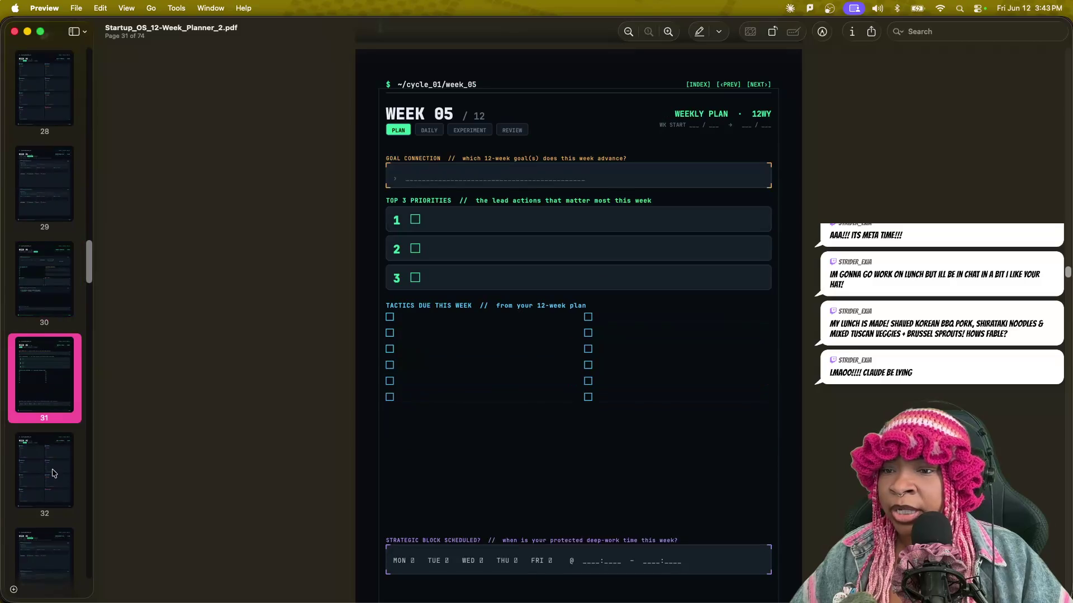
left_click(55, 474)
scroll(47, 474, "down", 2)
left_click(30, 508)
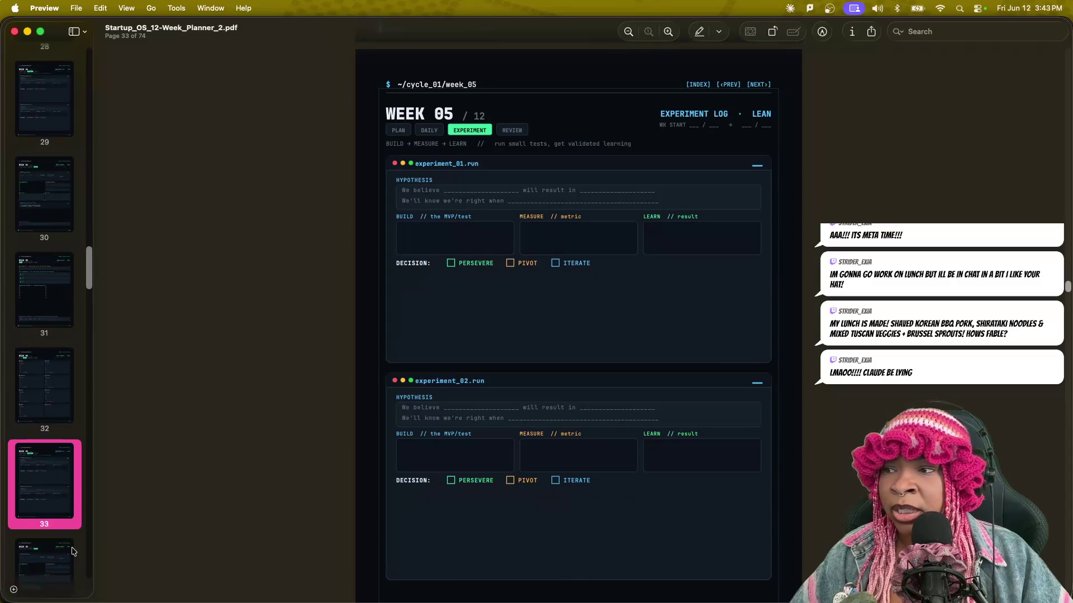
scroll(44, 497, "down", 2)
left_click(53, 493)
scroll(59, 530, "down", 2)
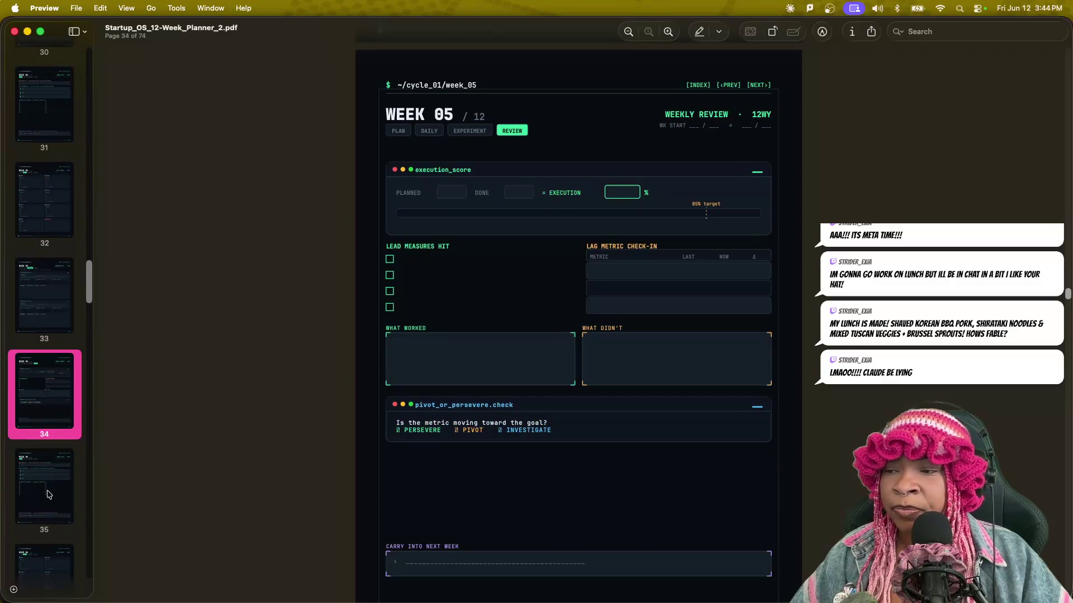
Continue through Week 06 and Week 07 pages to Week 08, returning to the Week 07 experiment log.
left_click(48, 494)
scroll(48, 492, "down", 2)
left_click(51, 490)
scroll(49, 503, "down", 2)
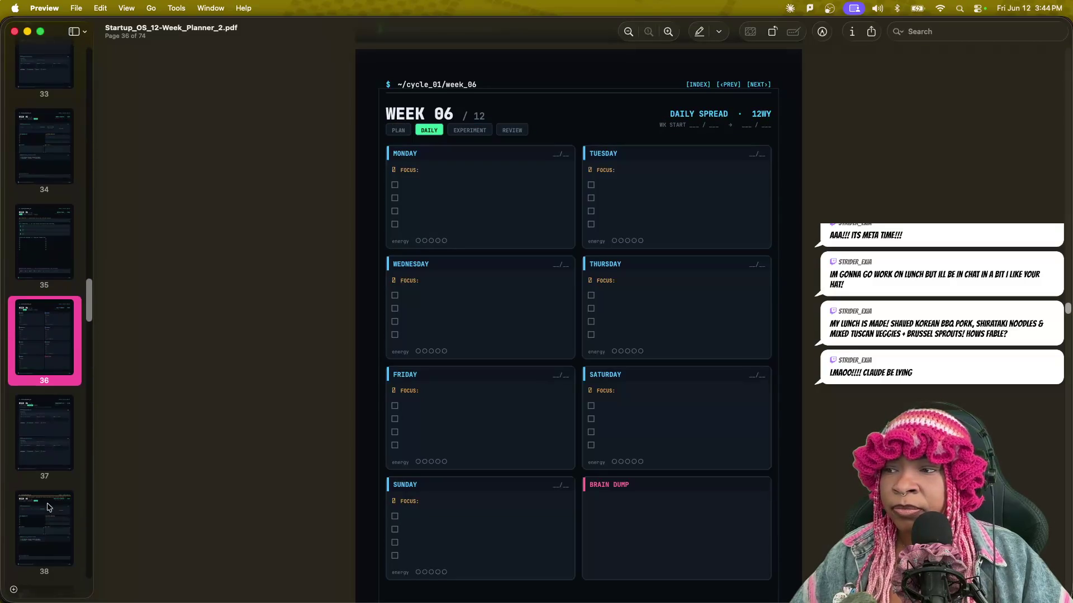
left_click(45, 453)
left_click(54, 532)
scroll(50, 503, "down", 5)
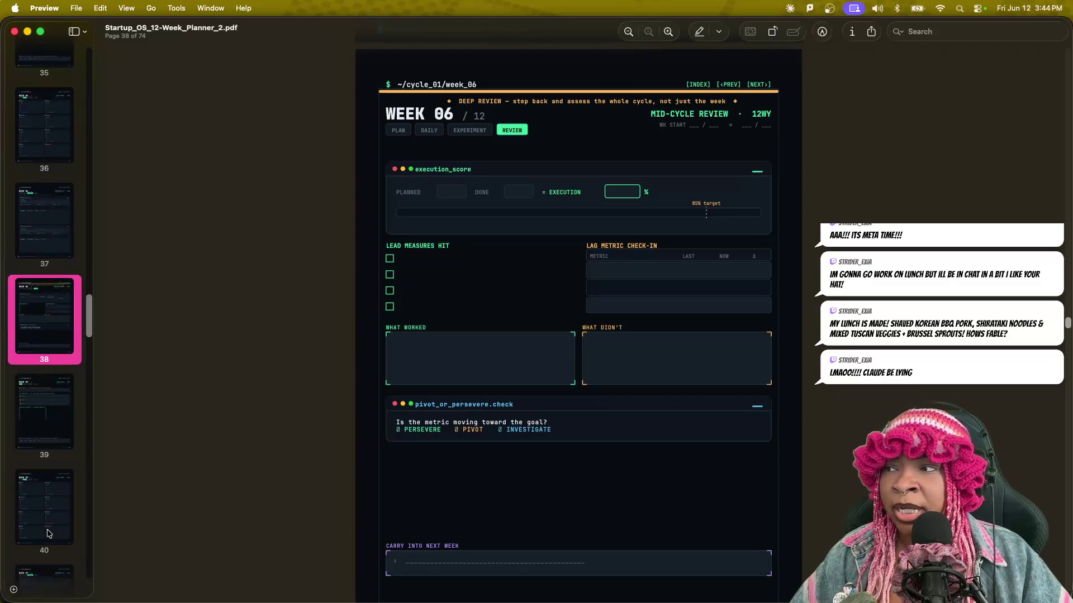
left_click(47, 387)
left_click(50, 469)
left_click(45, 572)
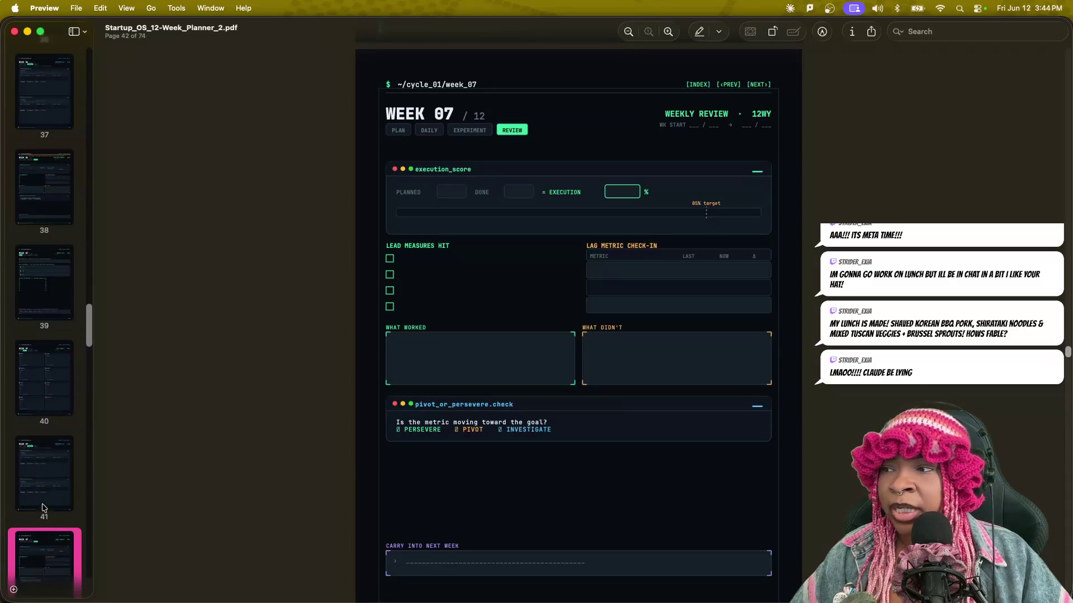
scroll(45, 517, "down", 3)
left_click(48, 488)
left_click(54, 324)
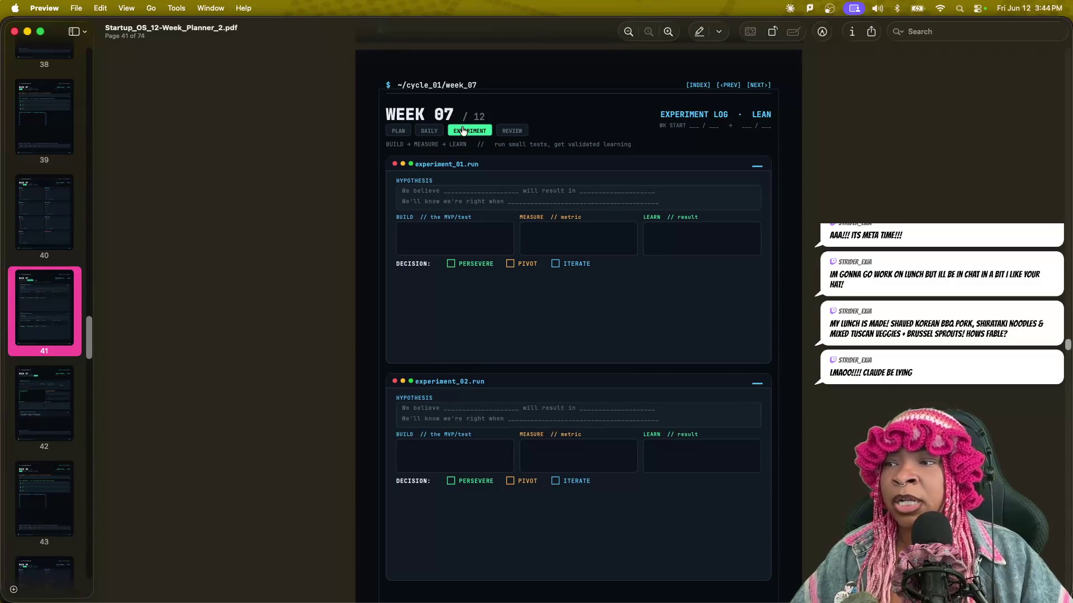
Test the Week 07 section, next-week and index links, ending on the Week 01 Weekly Plan.
left_click(429, 130)
left_click(399, 130)
left_click(479, 132)
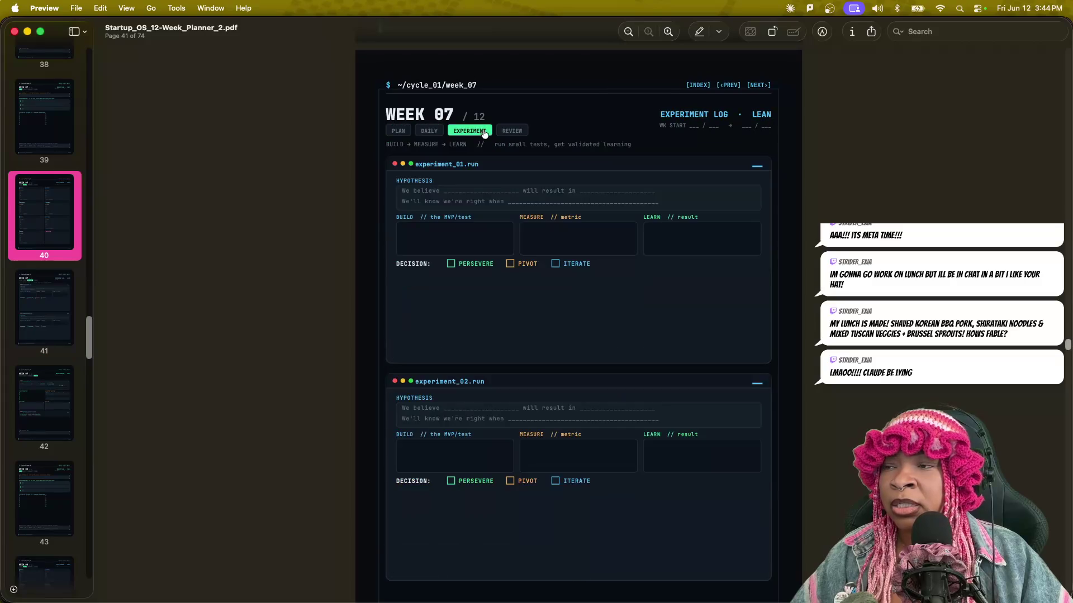
left_click(512, 131)
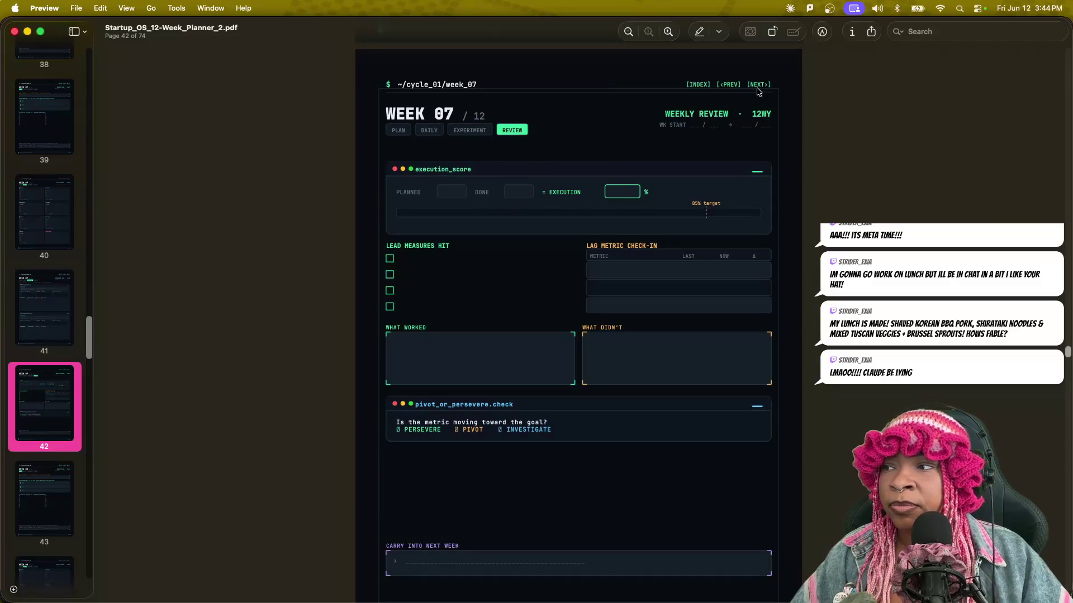
left_click(759, 85)
left_click(728, 85)
left_click(699, 84)
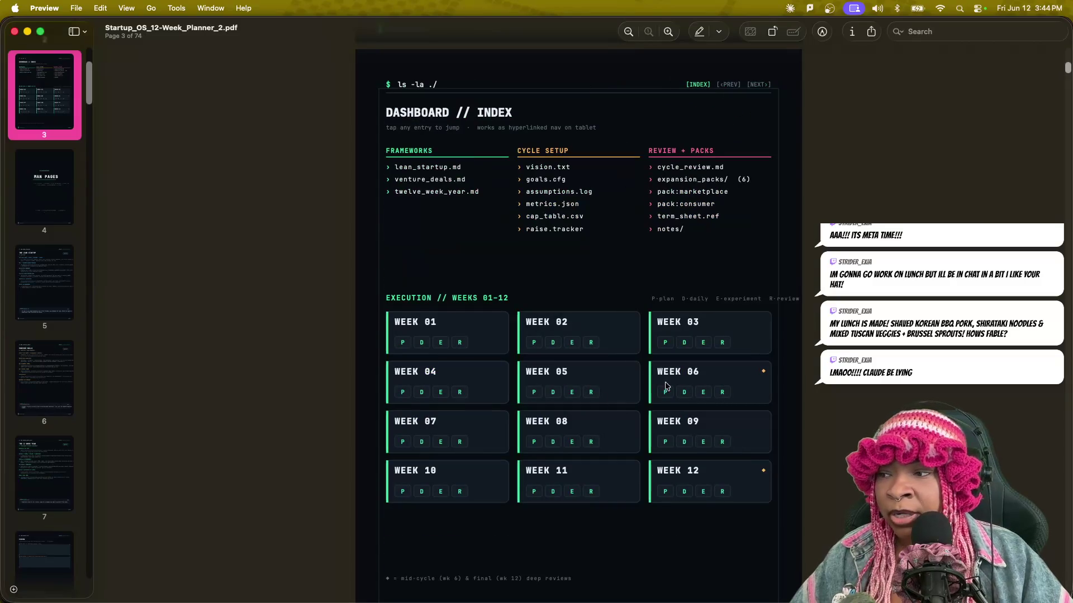
left_click(402, 343)
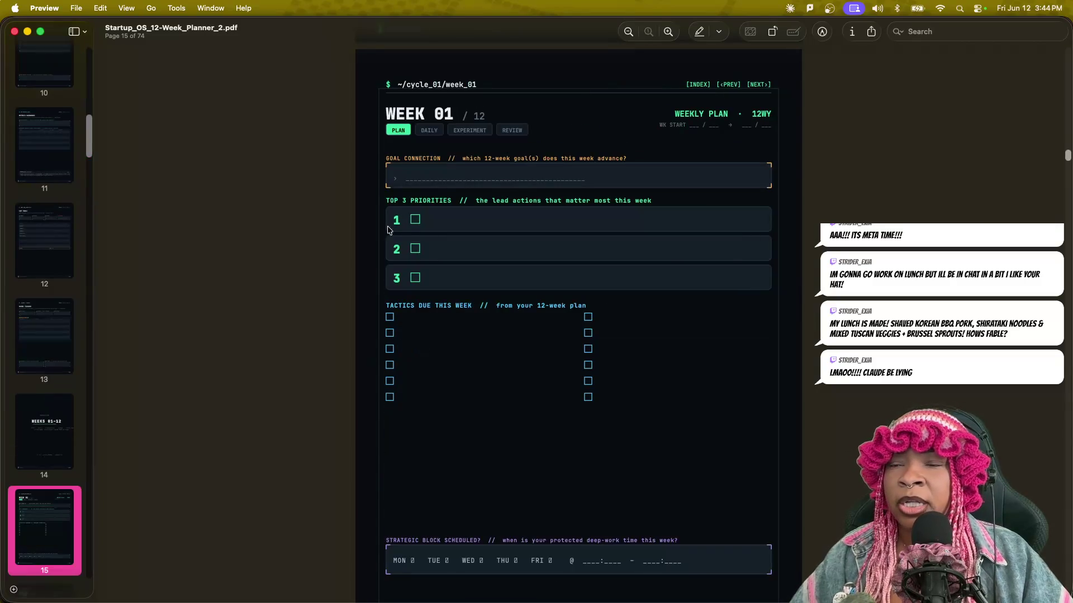
Close the Preview planner, scroll the Claude chat to the top, and move its window lower-left.
left_click(15, 32)
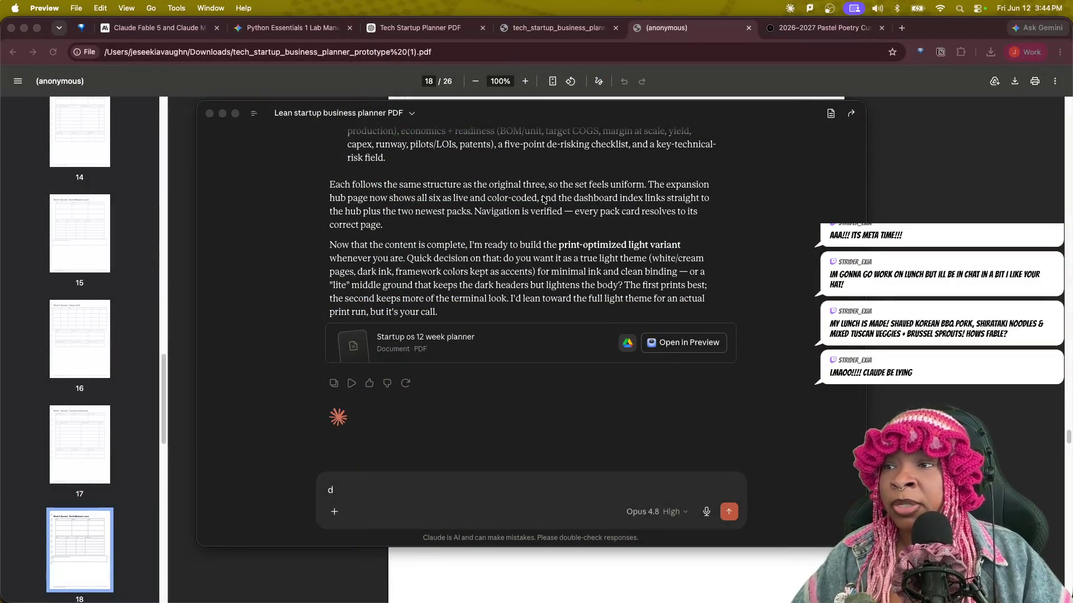
scroll(539, 418, "up", 15)
scroll(581, 390, "up", 15)
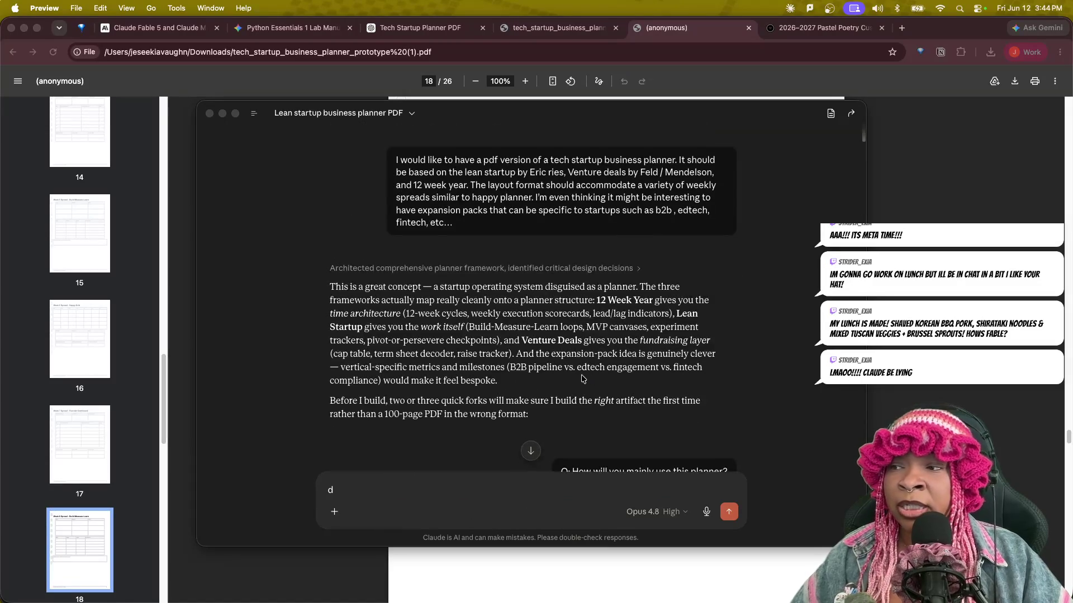
left_click(395, 162)
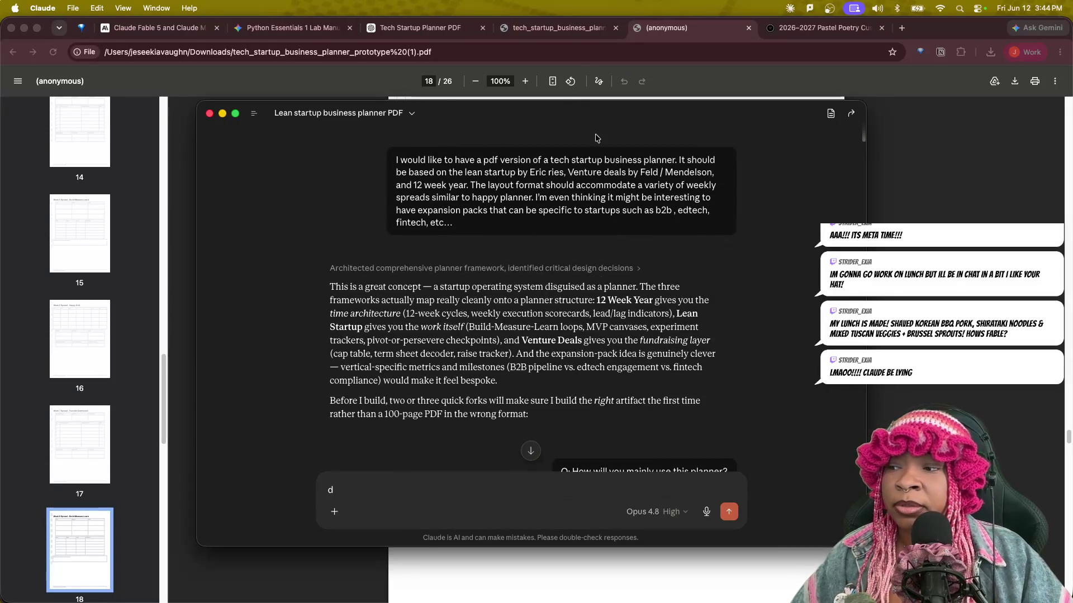
mouse_move(598, 120)
left_mouse_down()
mouse_move(392, 456)
mouse_move(142, 312)
mouse_move(84, 602)
left_mouse_up()
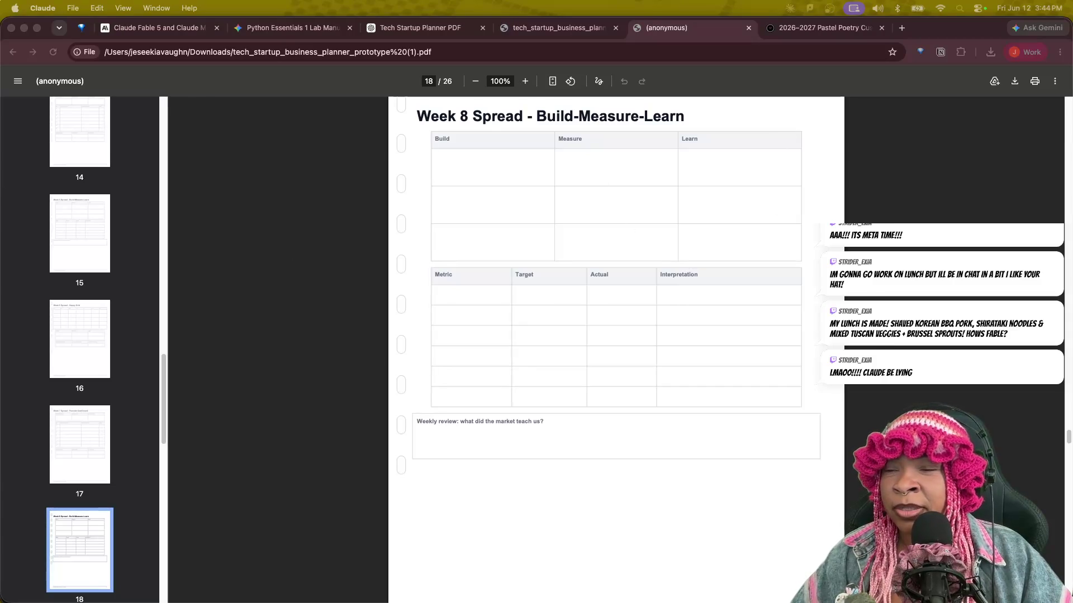
key("ctrl+Up")
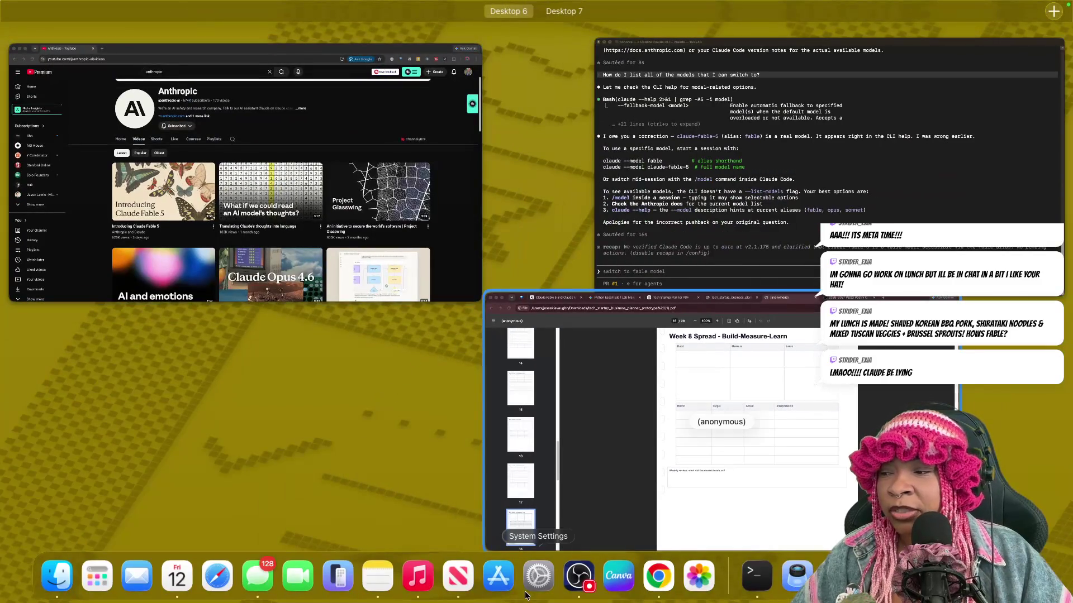
Bring the Chrome prototype planner back to the front at page 18, the Week 8 spread.
left_click(788, 597)
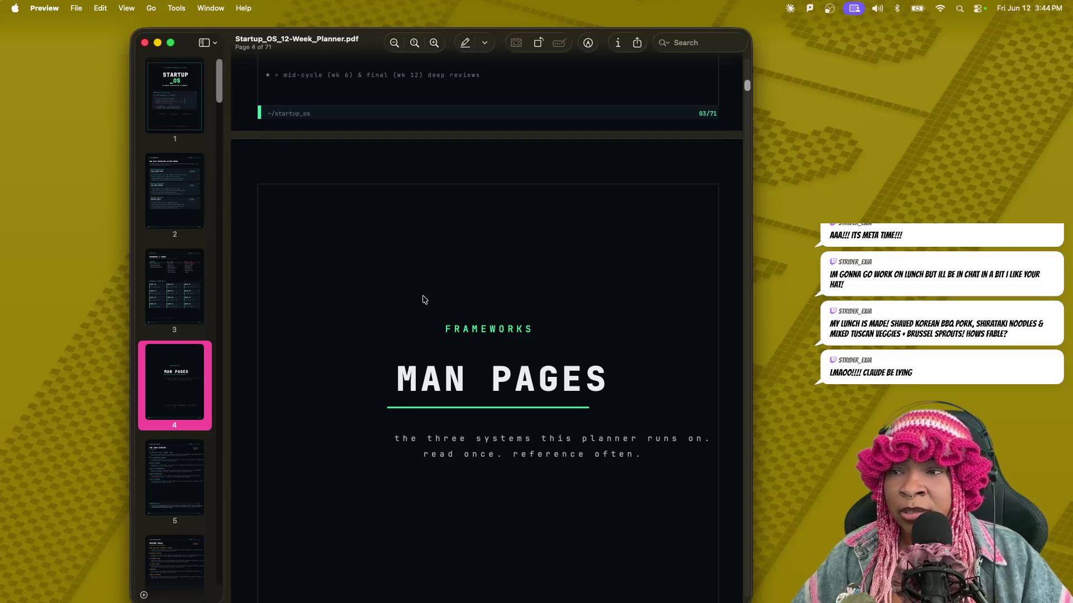
scroll(424, 300, "down", 15)
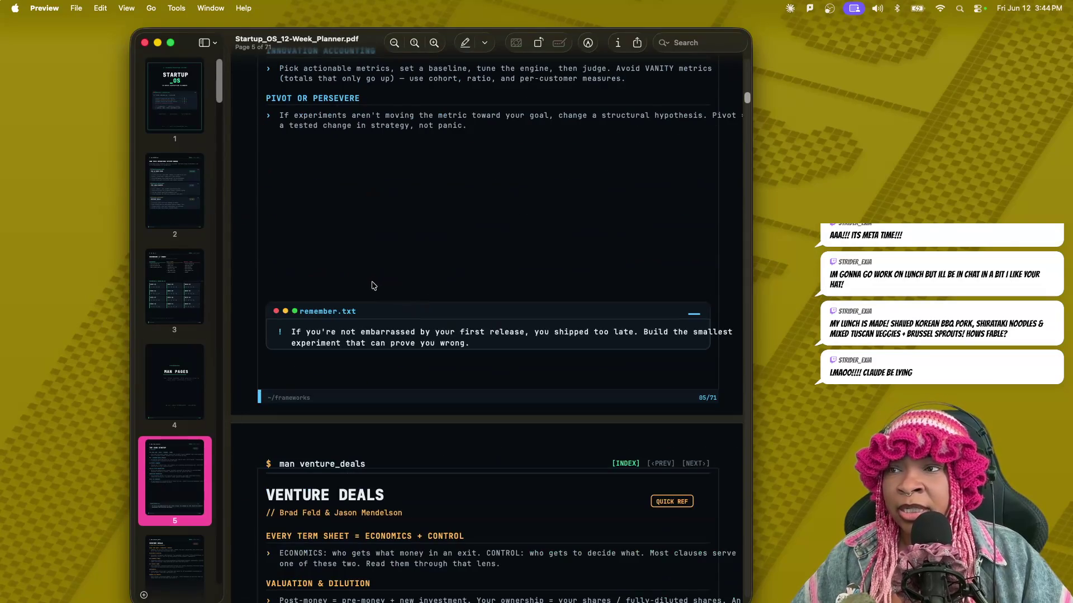
key("ctrl+Down")
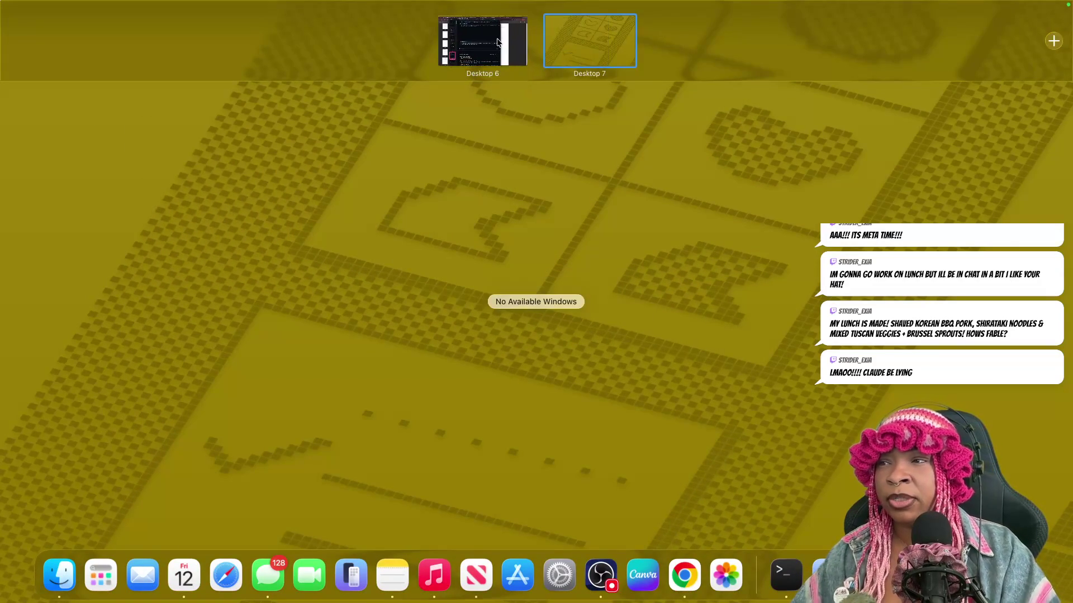
left_click(497, 42)
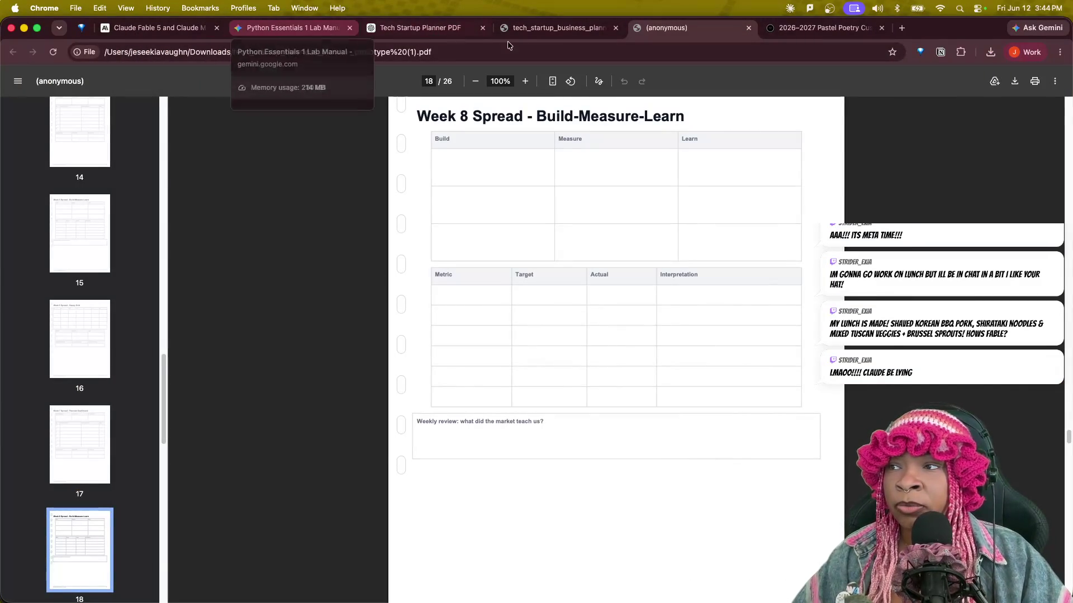
Raise Chrome via Mission Control and show the Gemini Python Essentials 1 lab-manual chat.
left_click(524, 36)
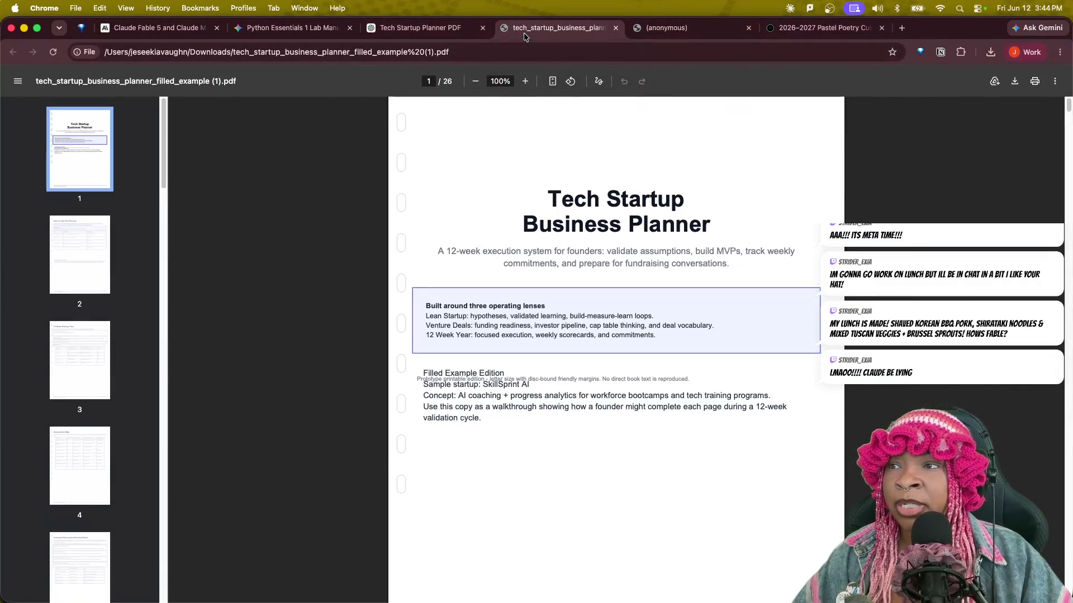
key("ctrl+Up")
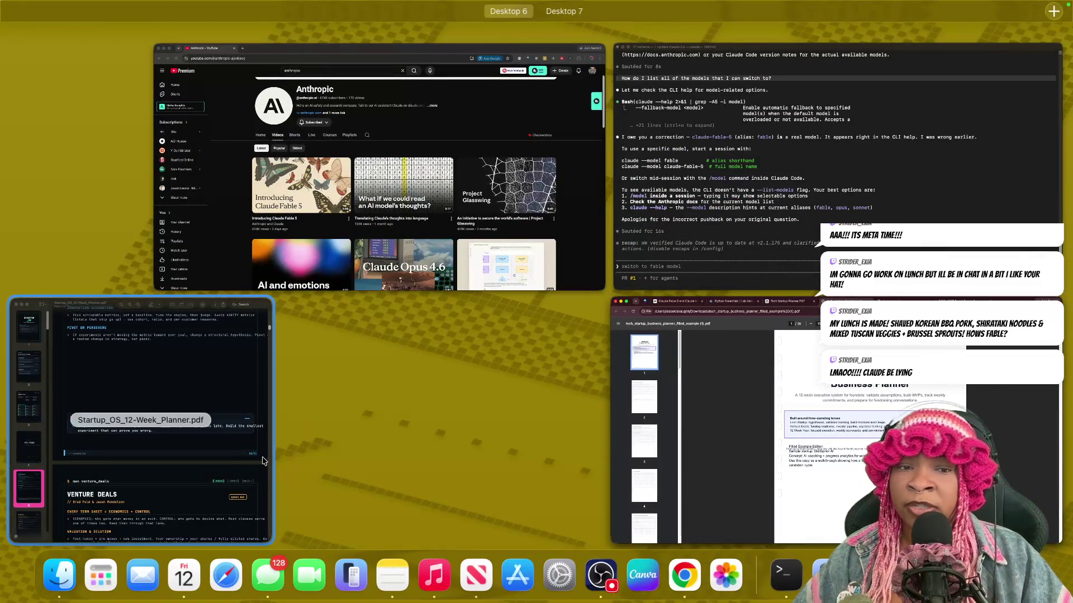
left_click(708, 443)
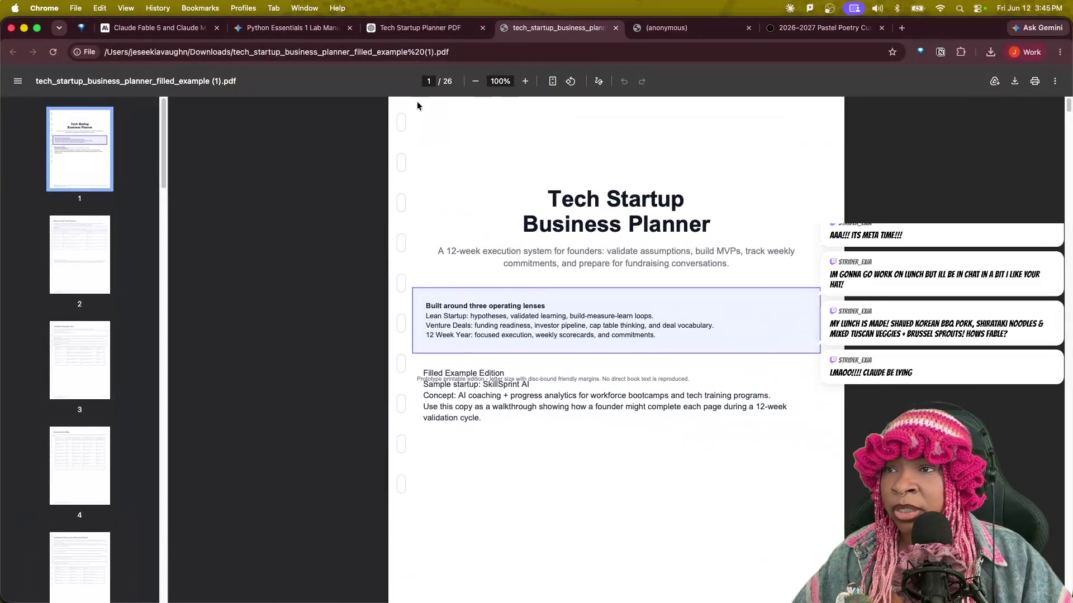
left_click(130, 29)
left_click(286, 31)
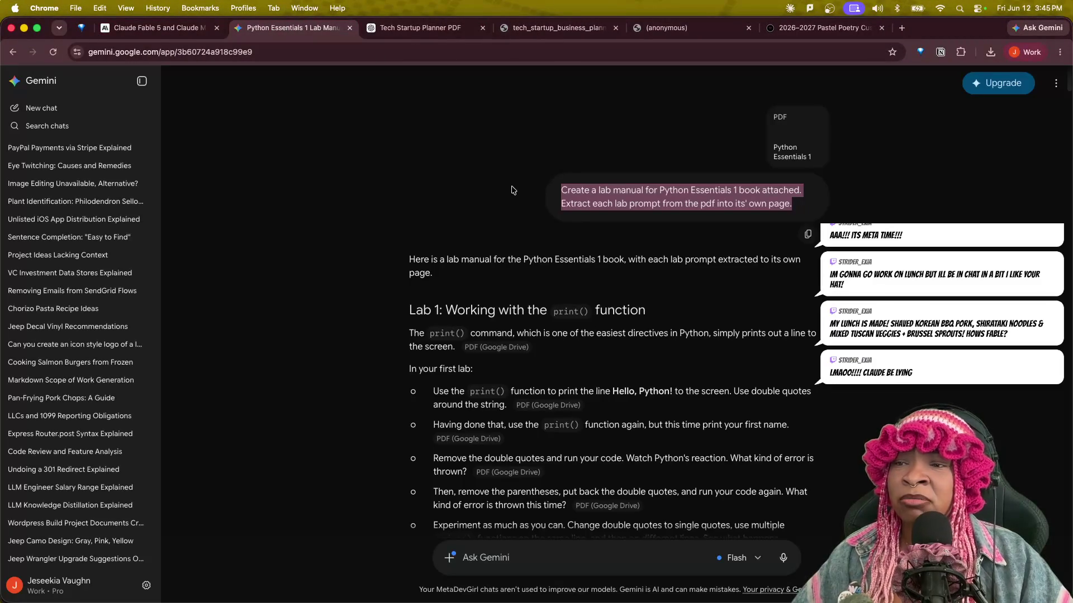
left_click(760, 224)
left_click_drag(792, 213, 551, 191)
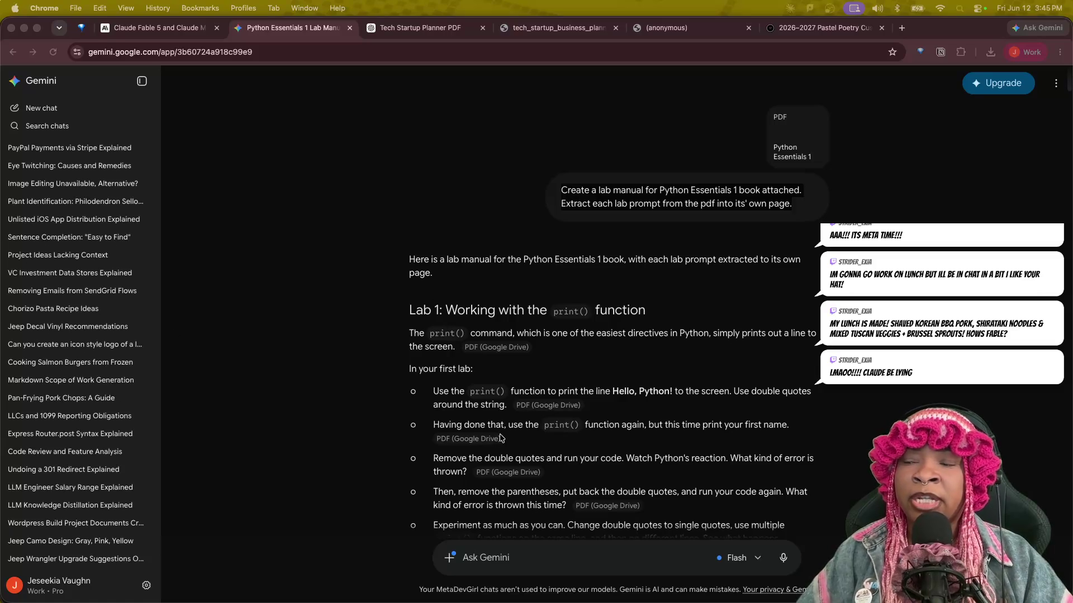
scroll(530, 456, "down", 10)
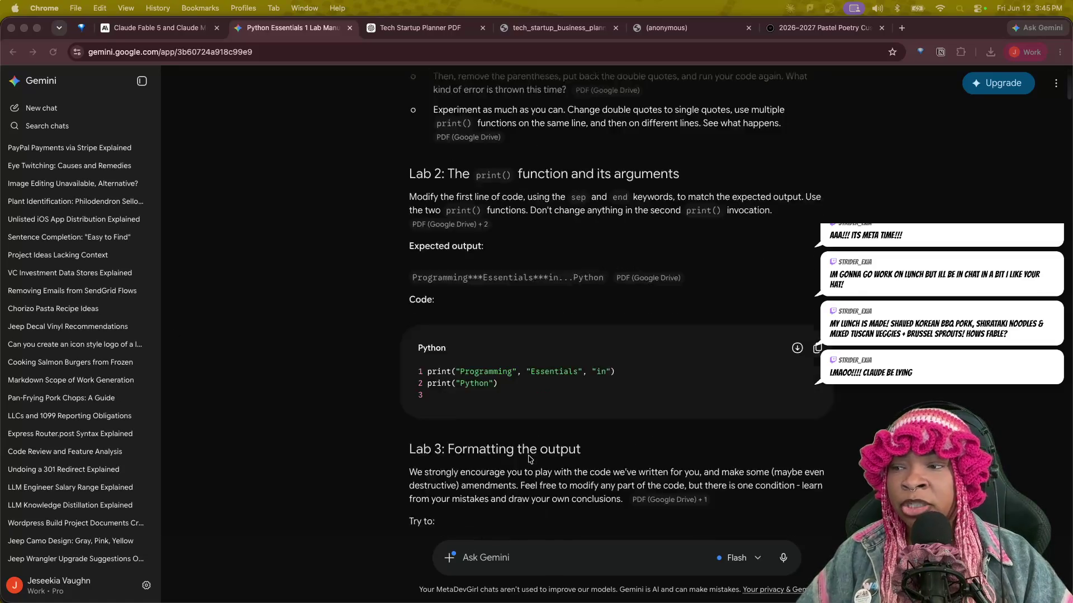
scroll(523, 454, "down", 5)
scroll(525, 441, "up", 5)
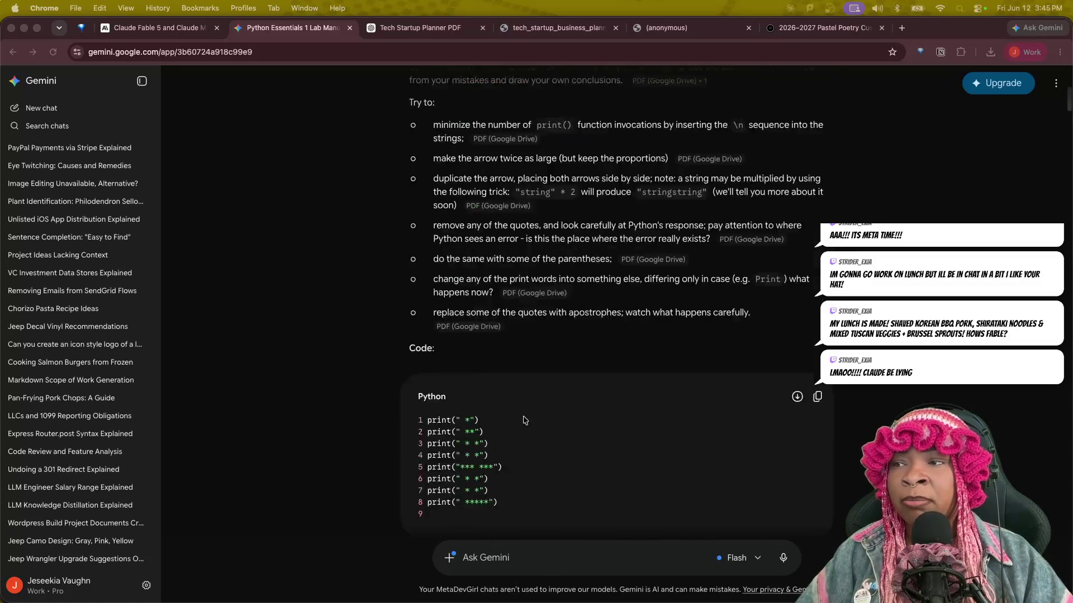
scroll(548, 347, "down", 20)
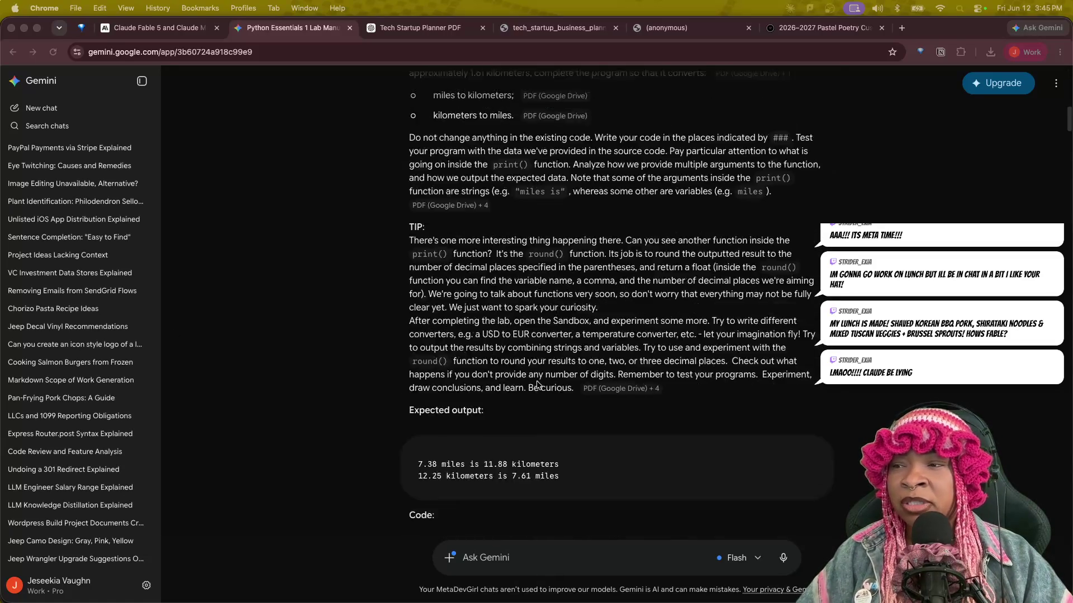
scroll(537, 380, "down", 20)
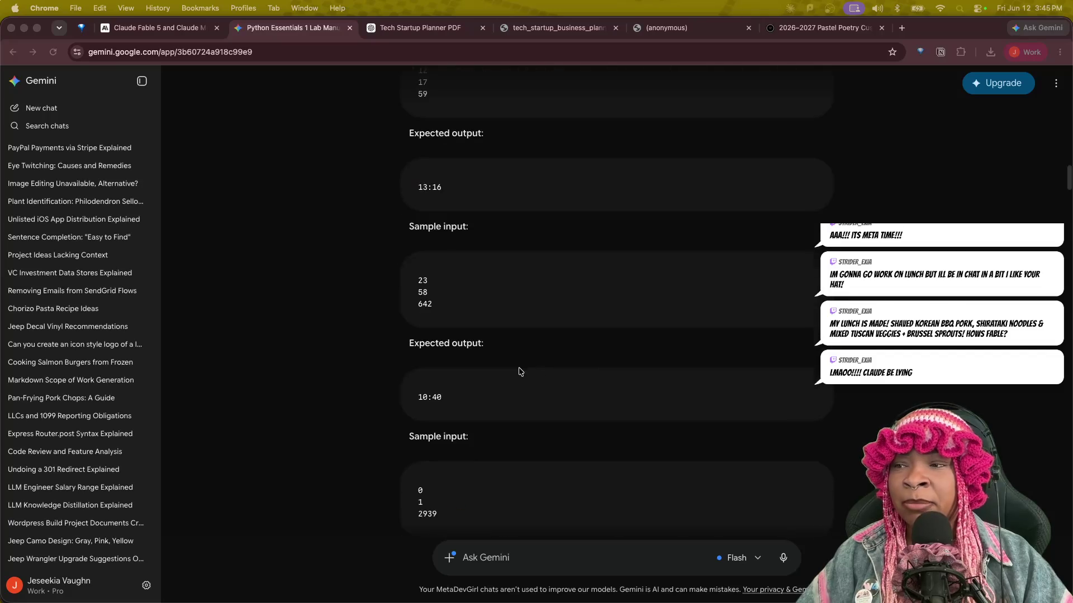
scroll(556, 364, "down", 20)
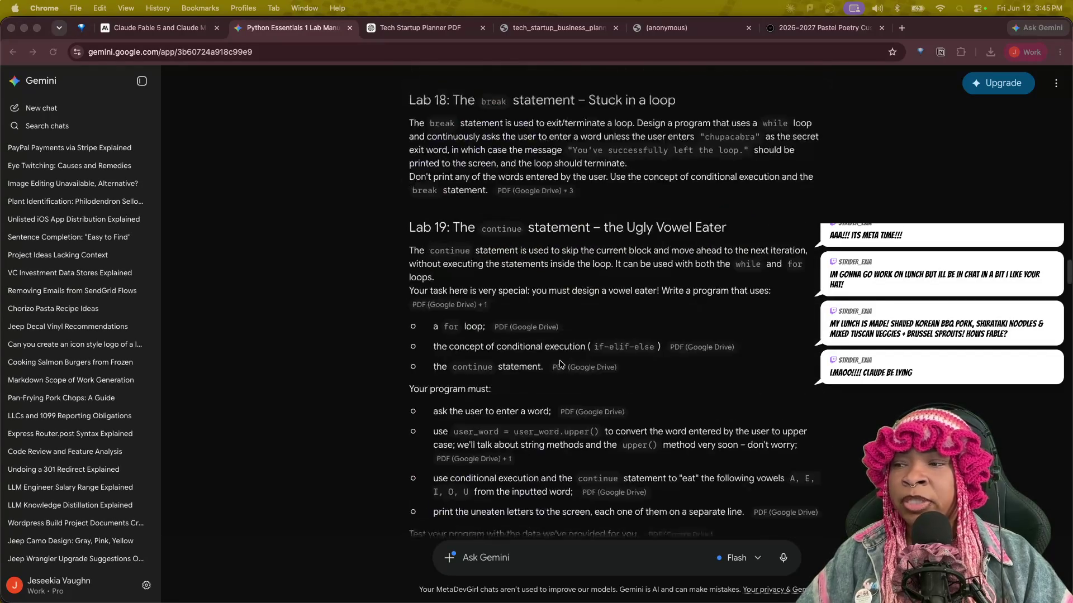
scroll(560, 364, "down", 20)
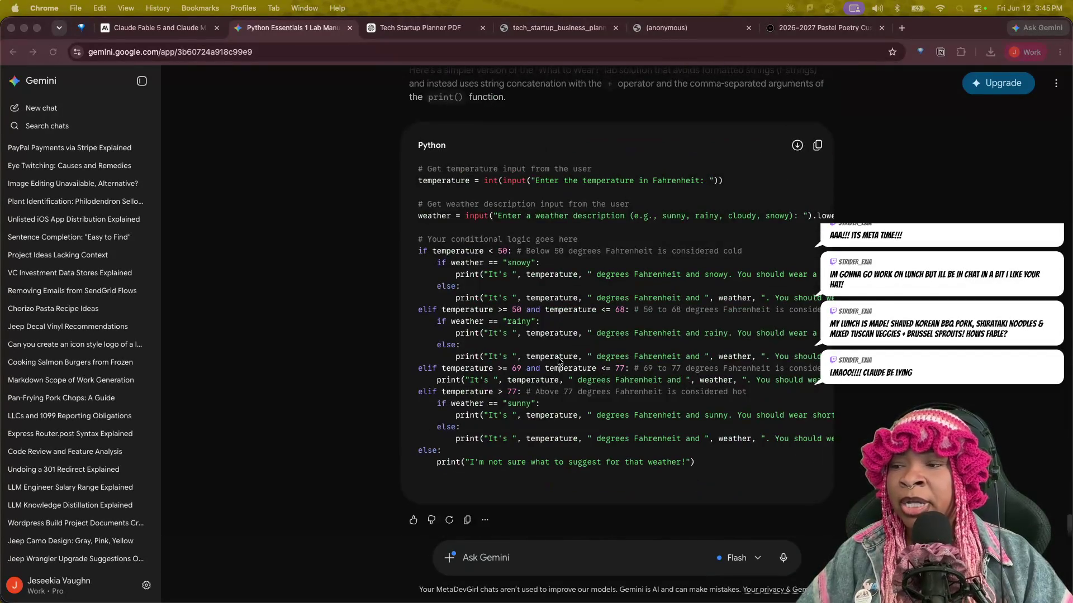
scroll(558, 362, "up", 7)
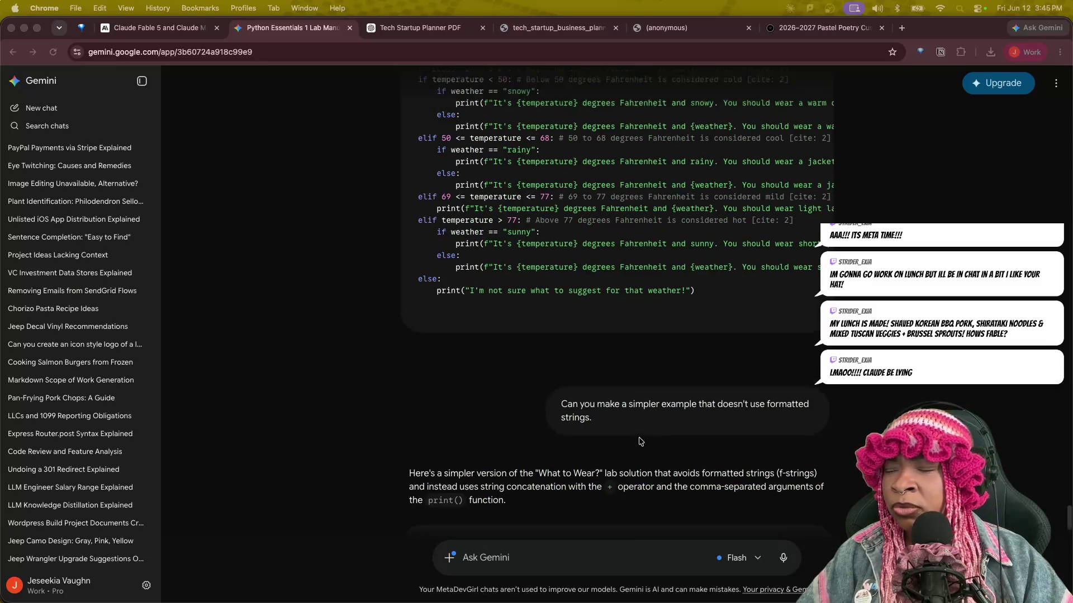
scroll(635, 436, "up", 5)
scroll(600, 362, "up", 5)
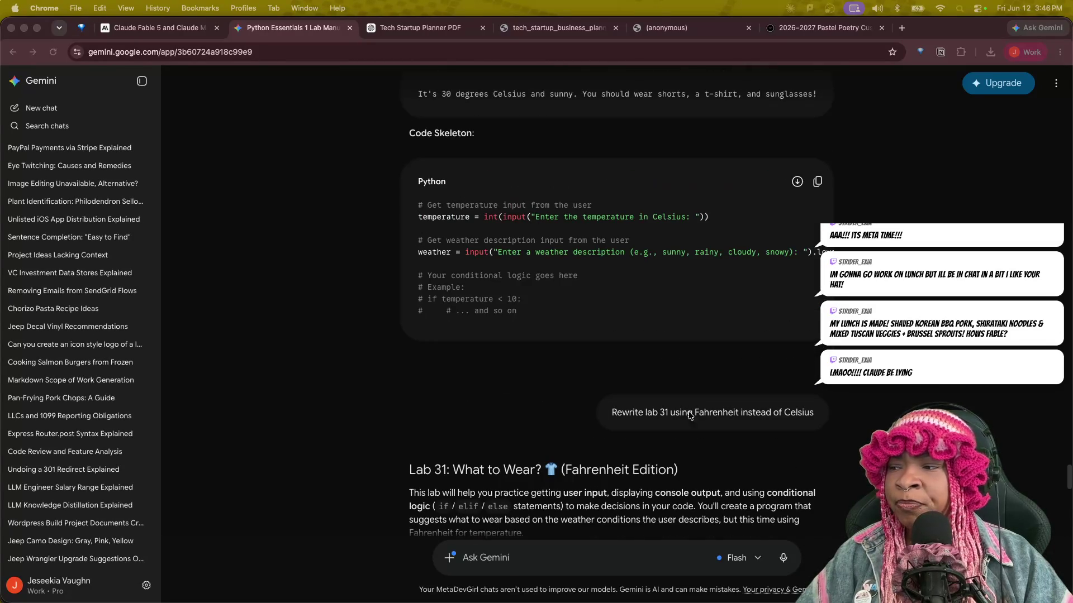
scroll(682, 418, "up", 8)
scroll(619, 353, "up", 12)
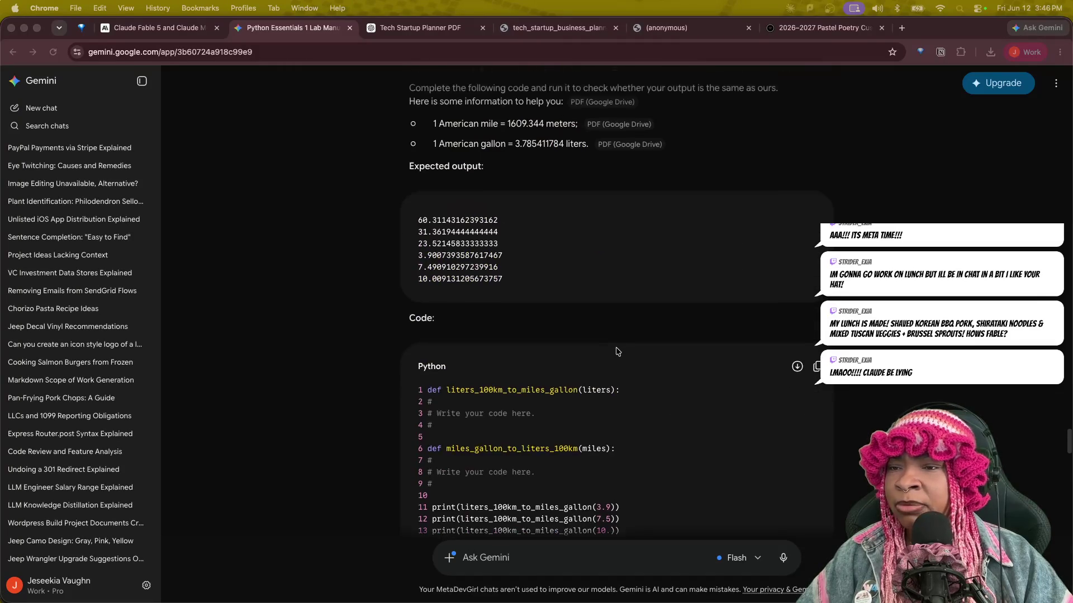
scroll(620, 352, "up", 20)
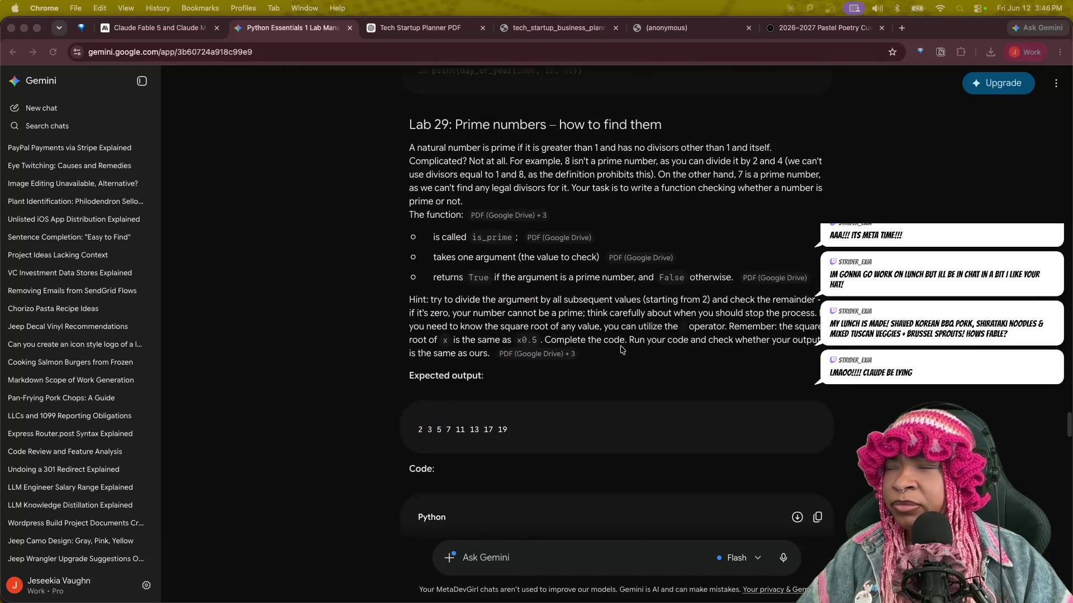
scroll(664, 357, "up", 10)
scroll(670, 364, "down", 20)
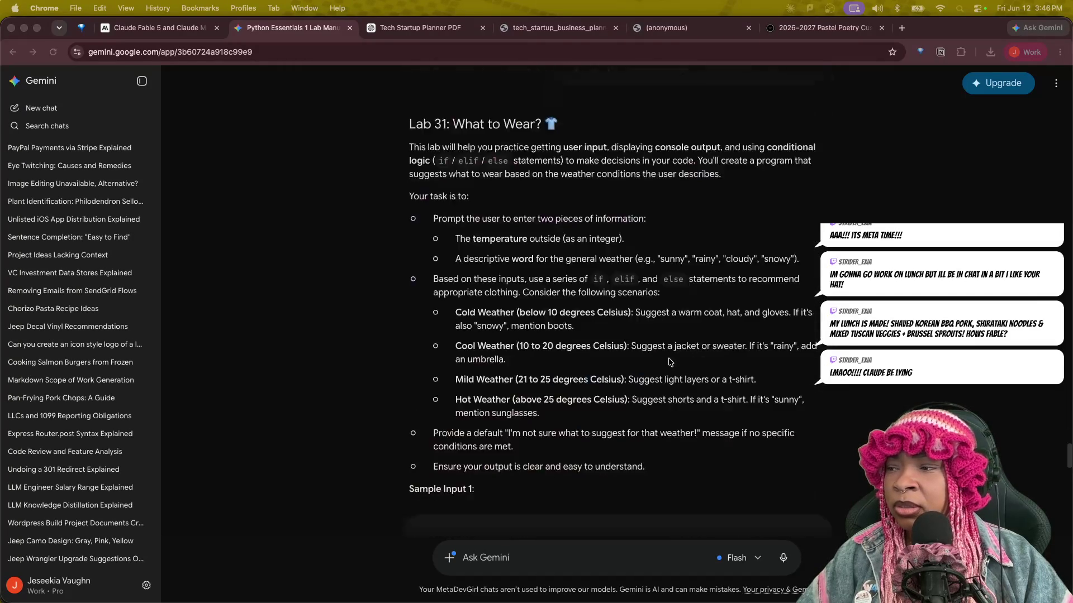
scroll(672, 366, "down", 10)
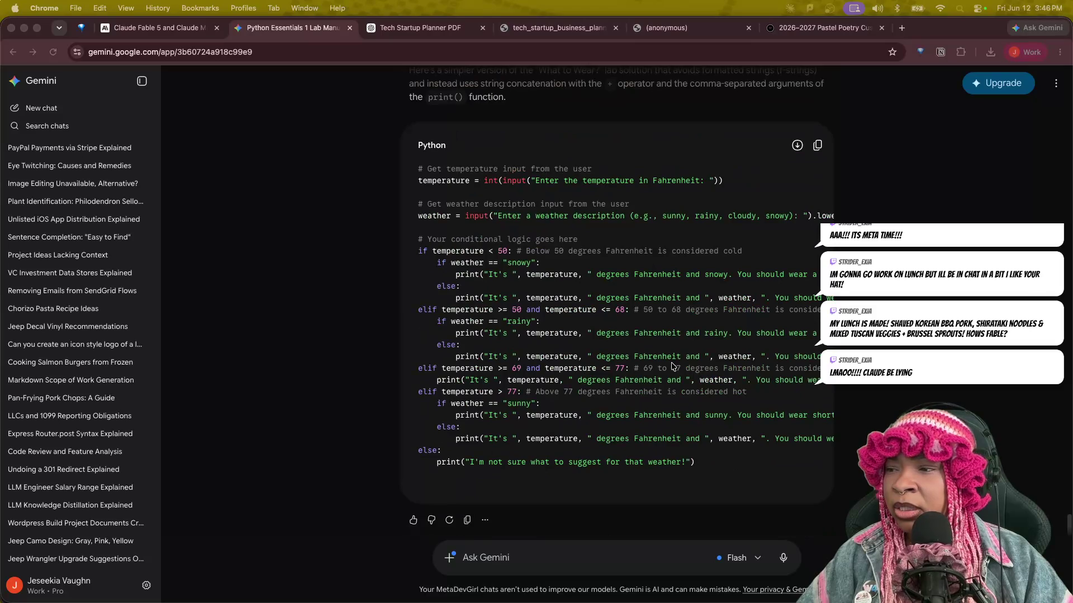
scroll(682, 422, "up", 15)
scroll(665, 402, "down", 8)
scroll(648, 393, "up", 8)
scroll(646, 392, "up", 20)
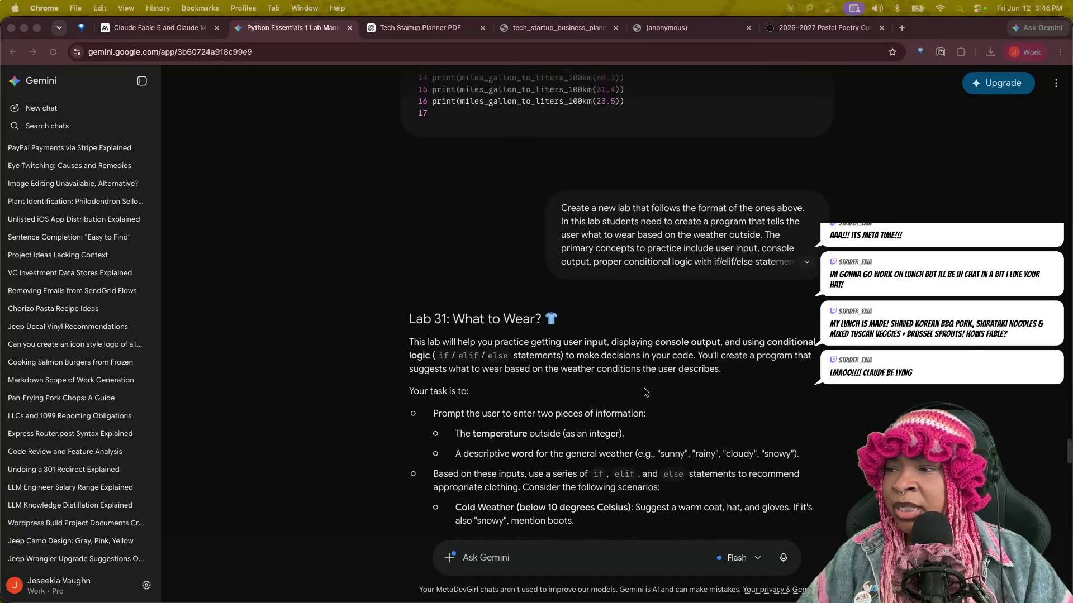
scroll(644, 393, "up", 20)
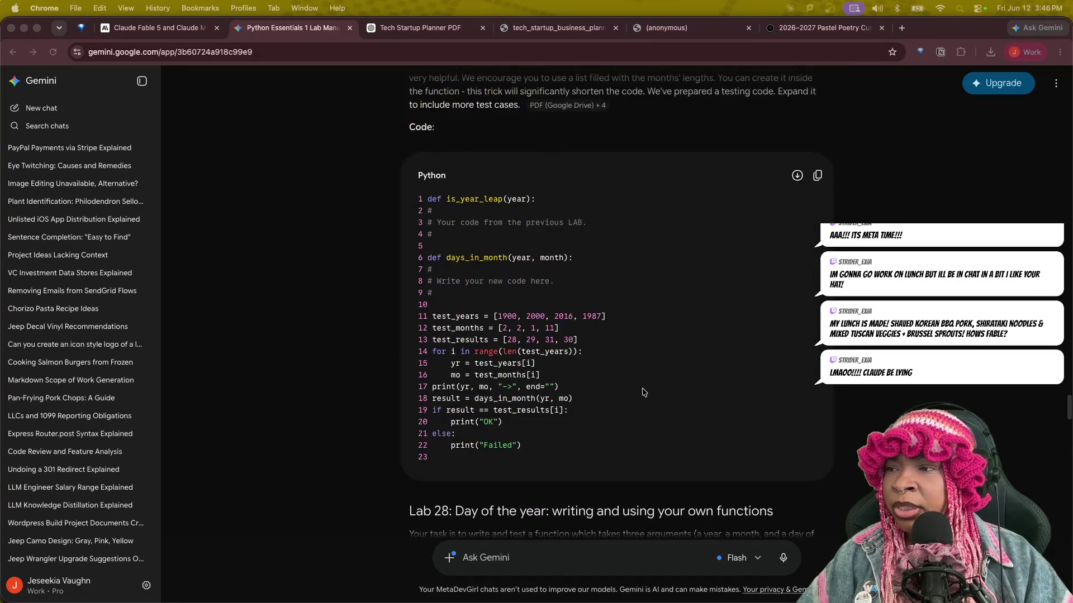
scroll(643, 394, "up", 20)
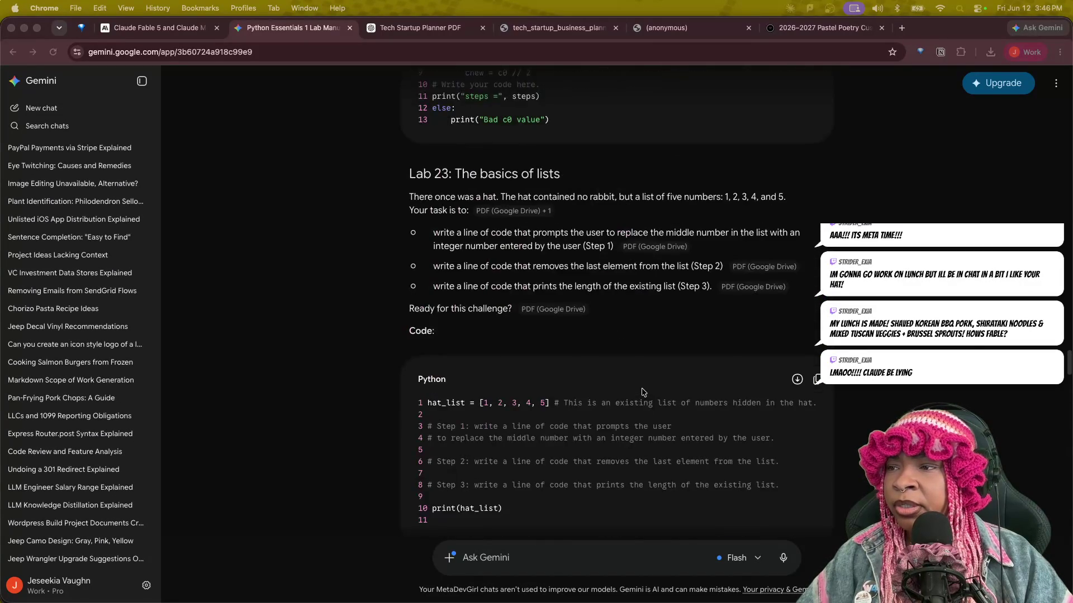
scroll(643, 394, "up", 20)
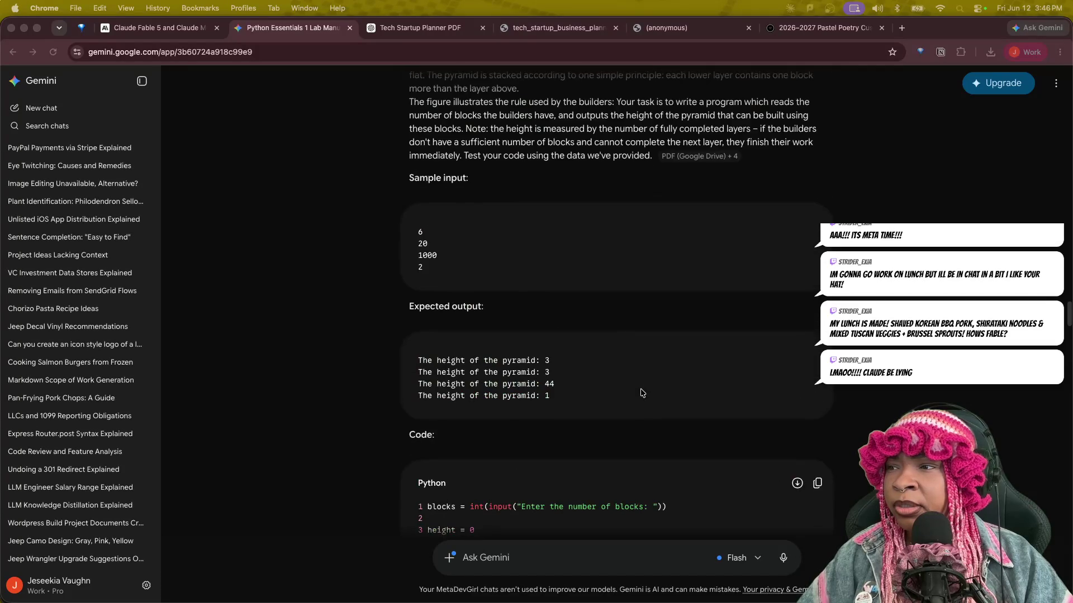
Close the Happy Planner page, the anonymous planner prototype PDF and the filled example planner PDF.
left_click(1059, 85)
left_click(1056, 84)
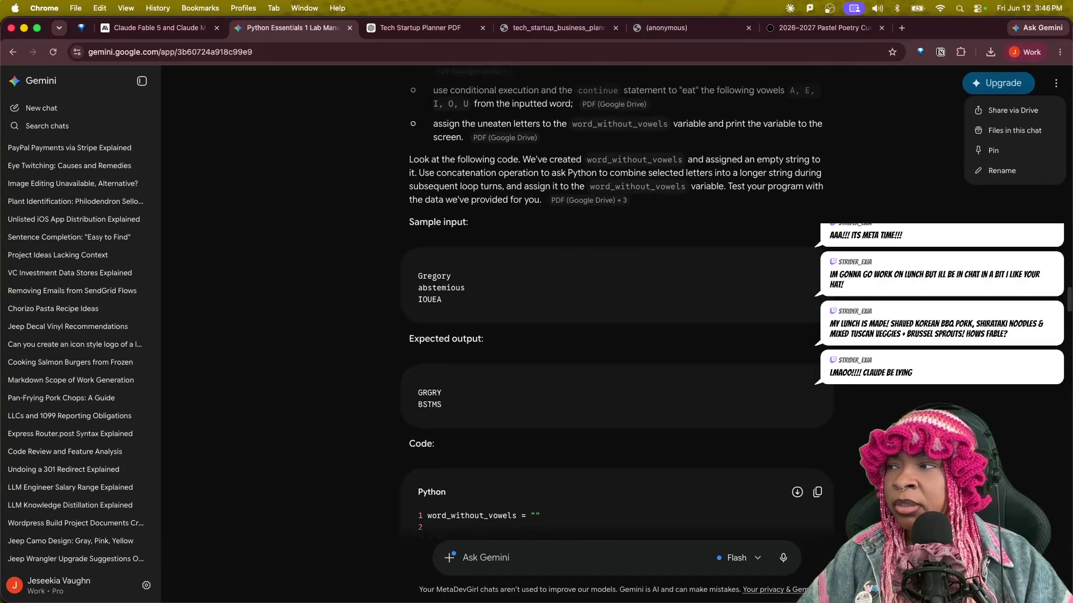
left_click(735, 169)
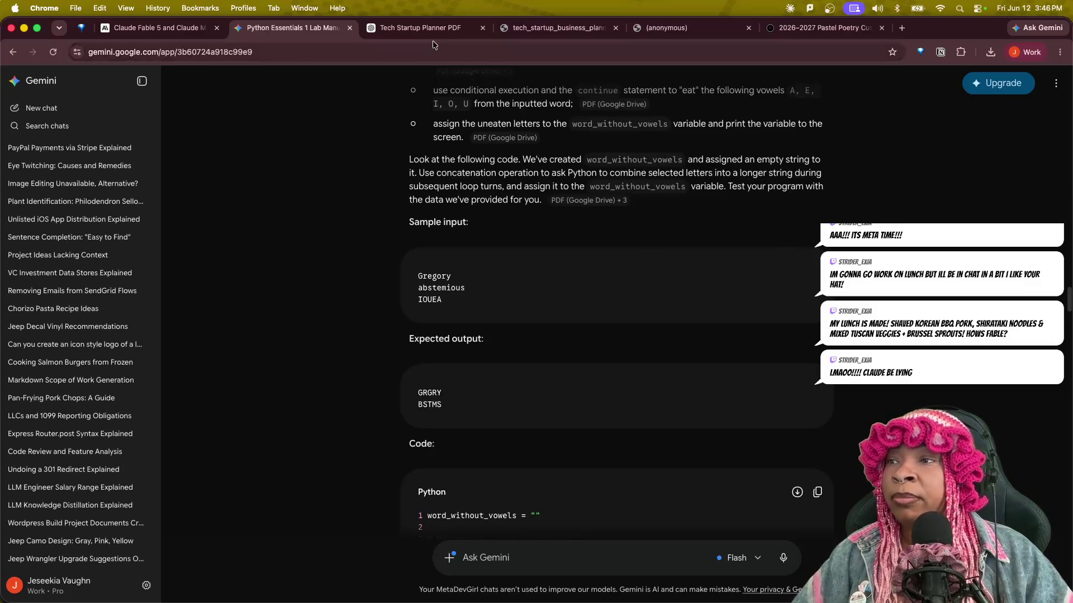
left_click(856, 33)
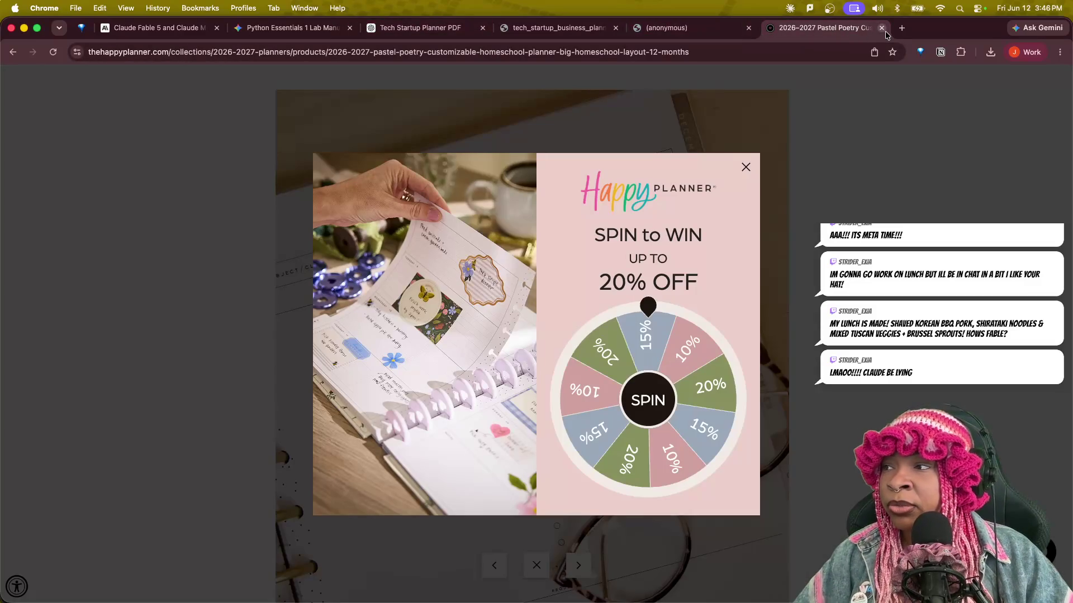
left_click(881, 27)
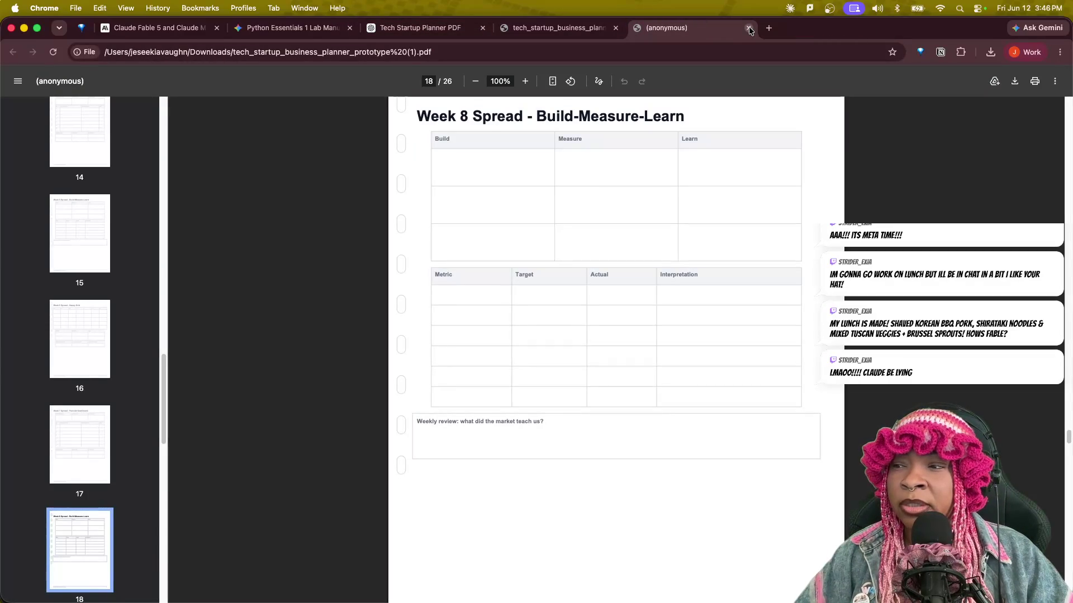
left_click(749, 28)
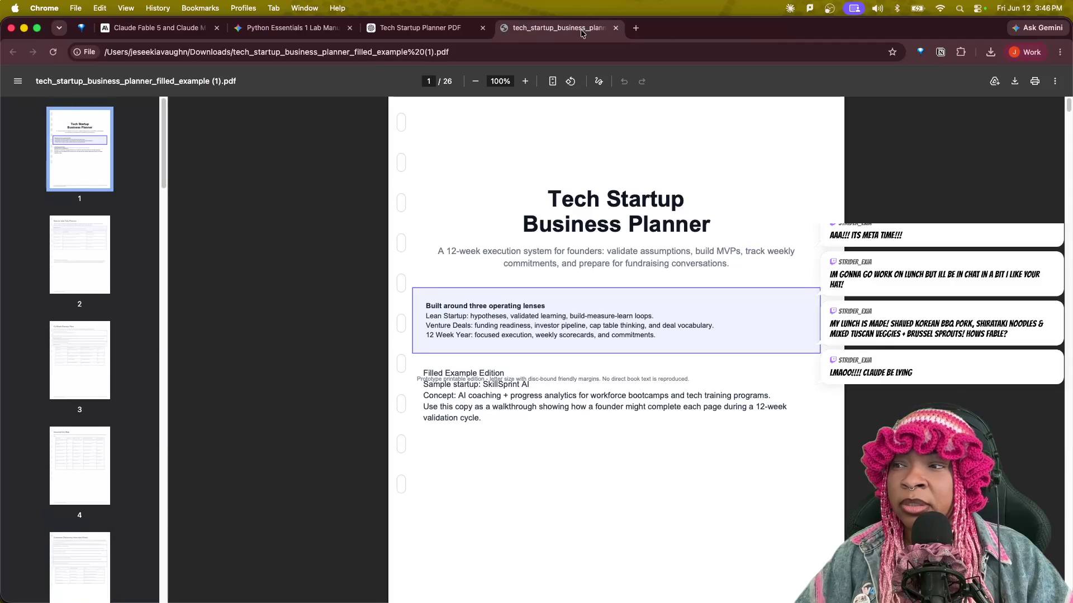
left_click_drag(545, 199, 719, 231)
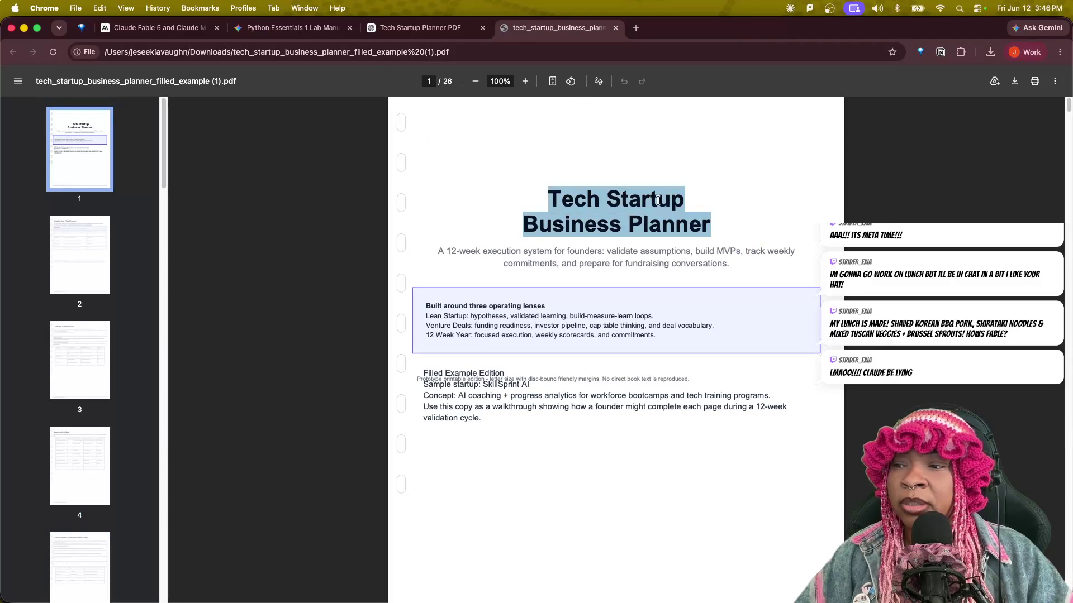
left_click(615, 28)
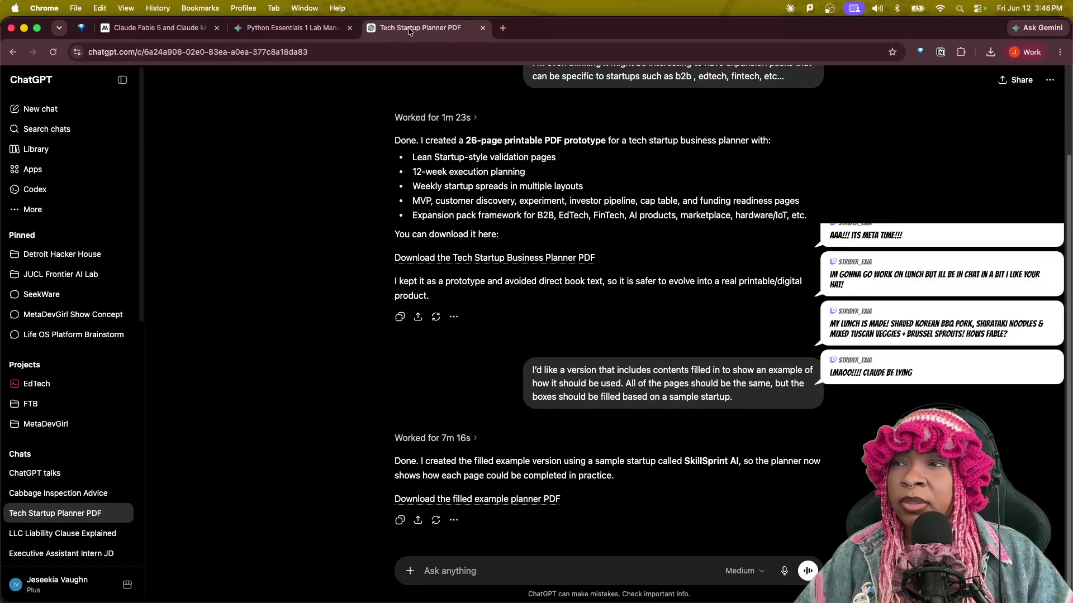
Return to the Gemini Python Essentials chat and launch Finder from Spotlight.
left_click(313, 33)
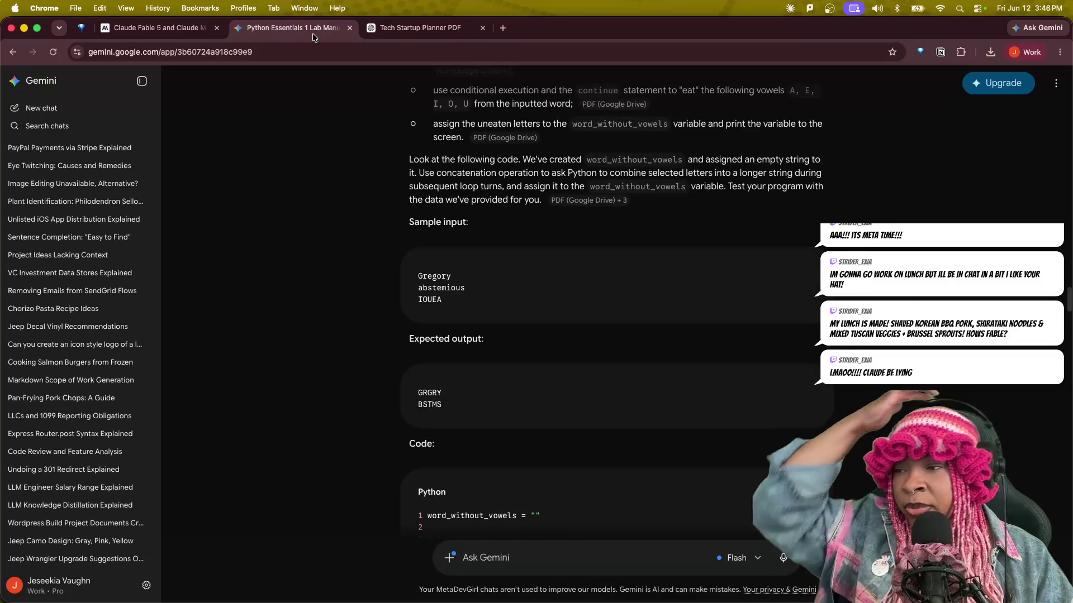
key("super+space")
type("finder")
key("Return")
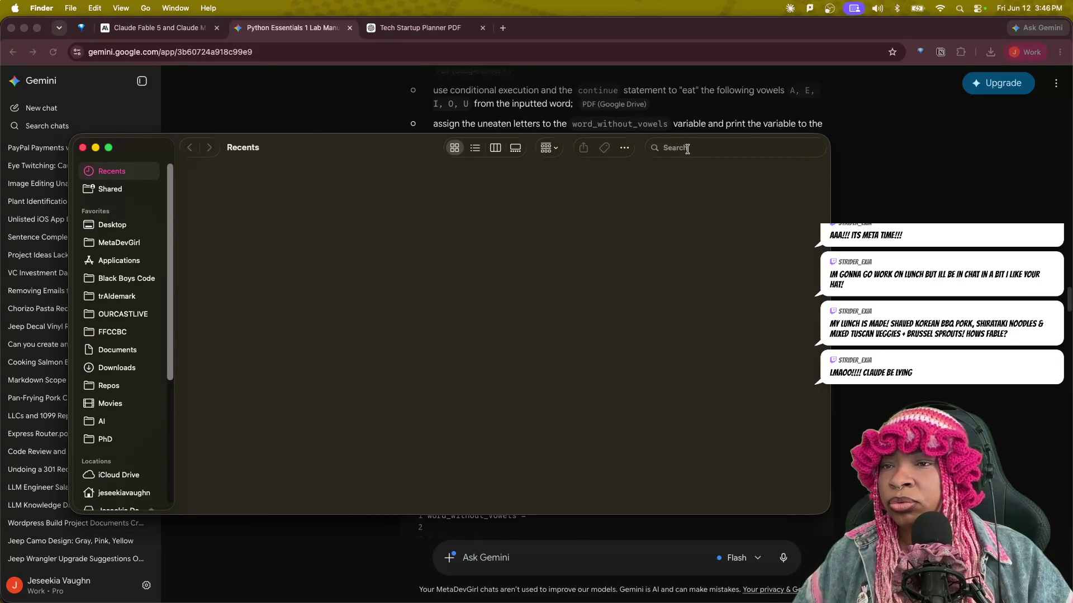
Search This Mac for 'python essentials', check the lone XML result, and close Finder.
left_click(735, 148)
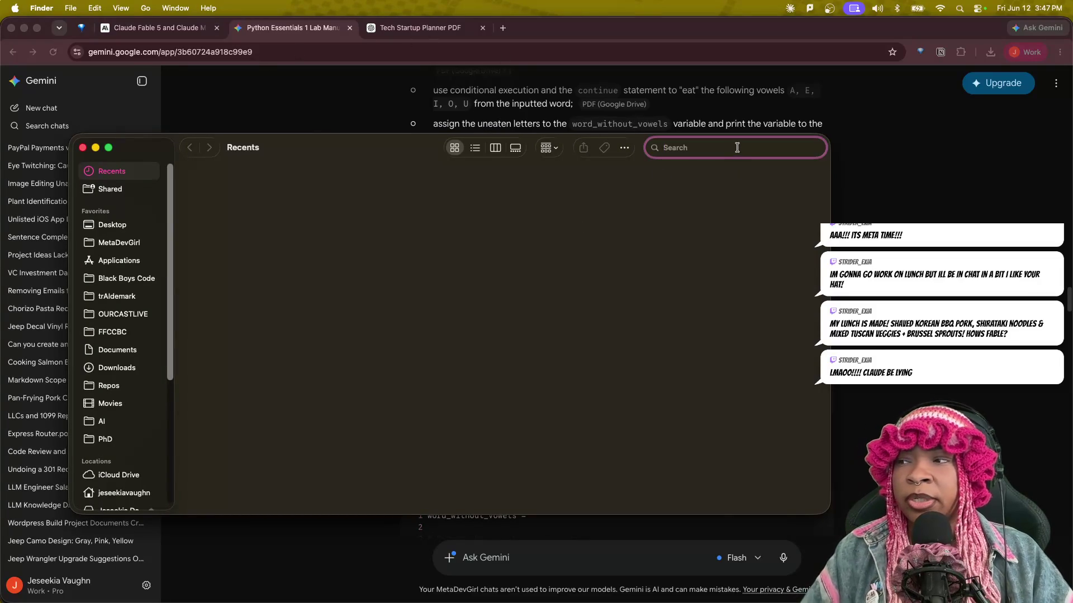
type("pyt")
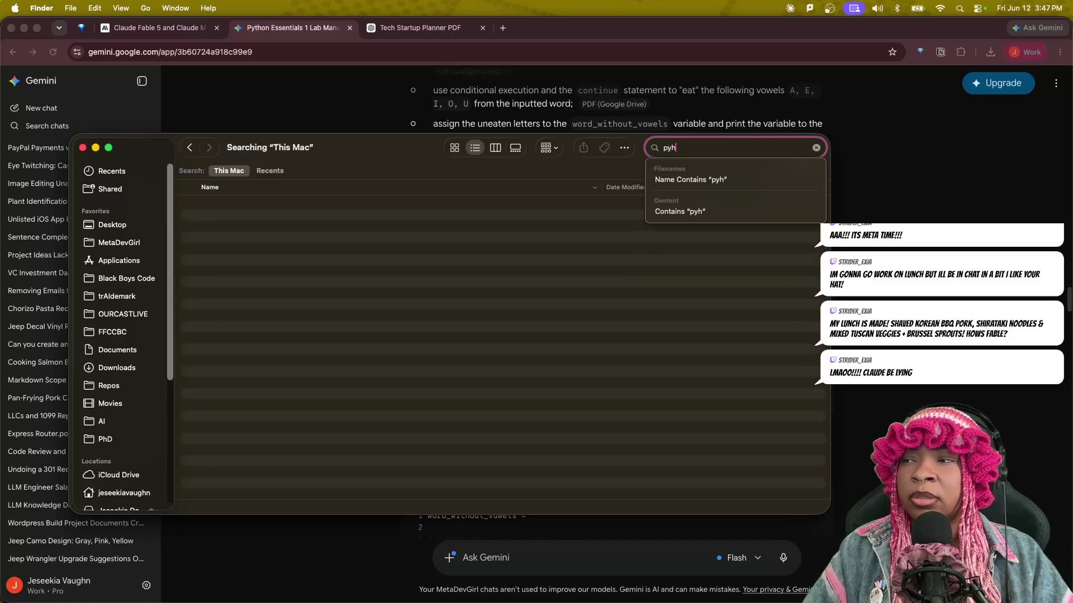
type("hon es")
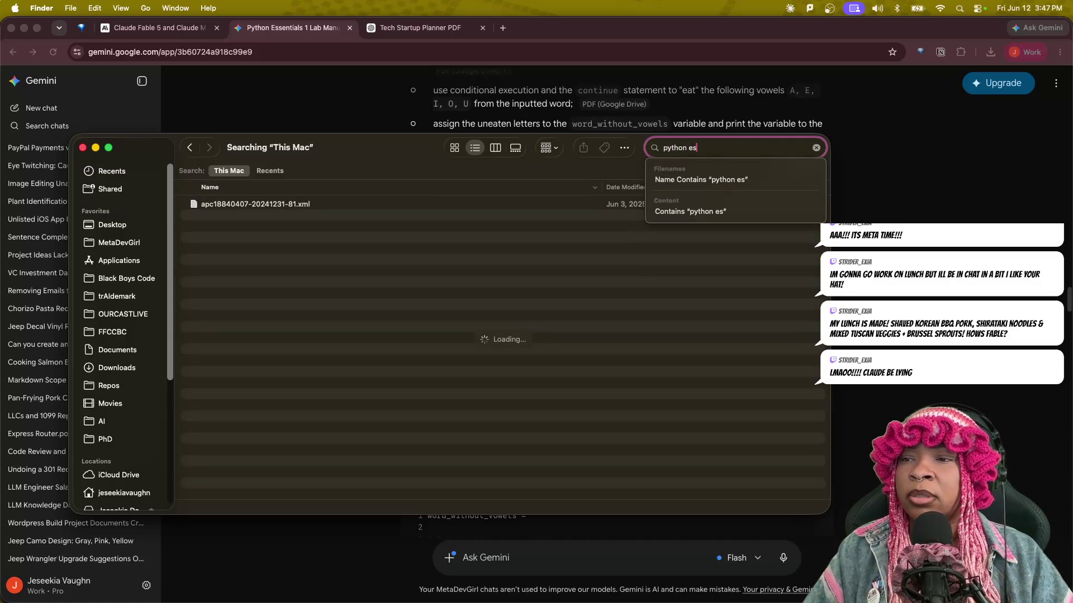
type("sentials")
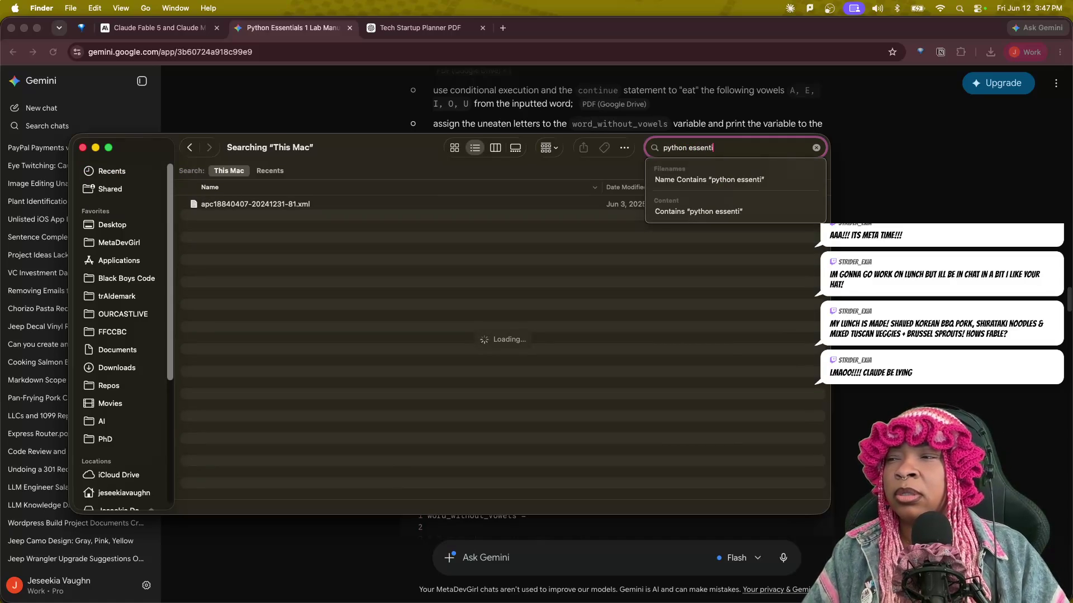
key("Return")
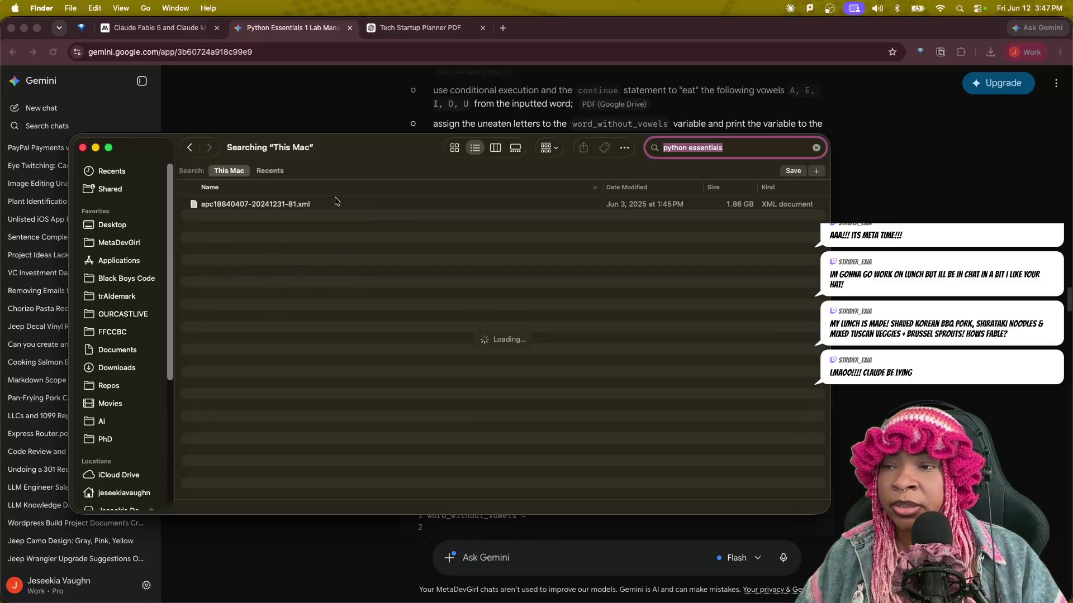
left_click(394, 231)
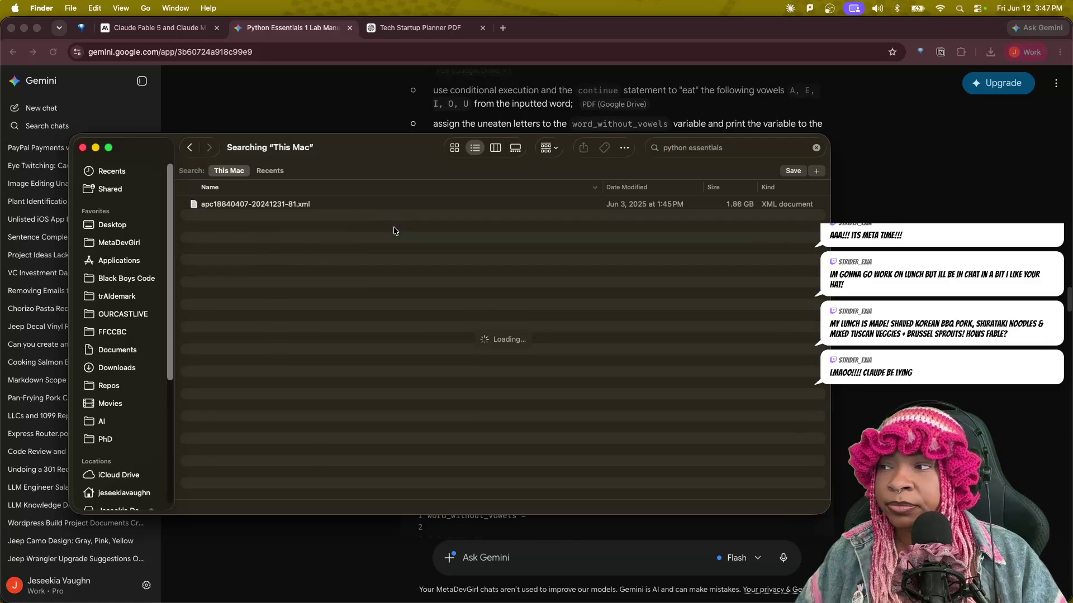
left_click(84, 148)
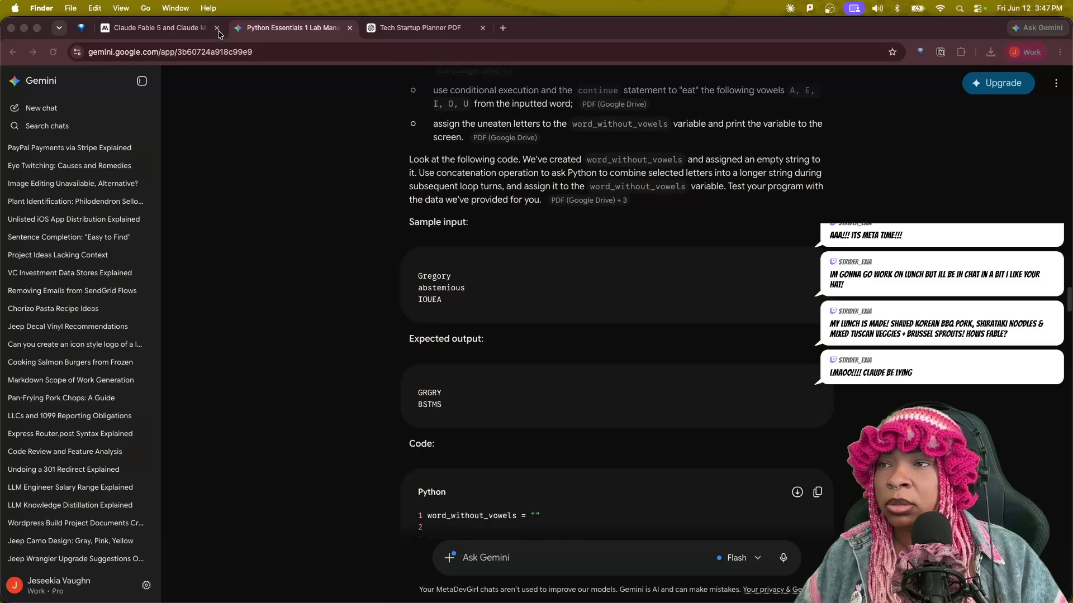
Close the Startup_OS_12-Week_Planner.pdf Preview window using Mission Control.
key("ctrl+Up")
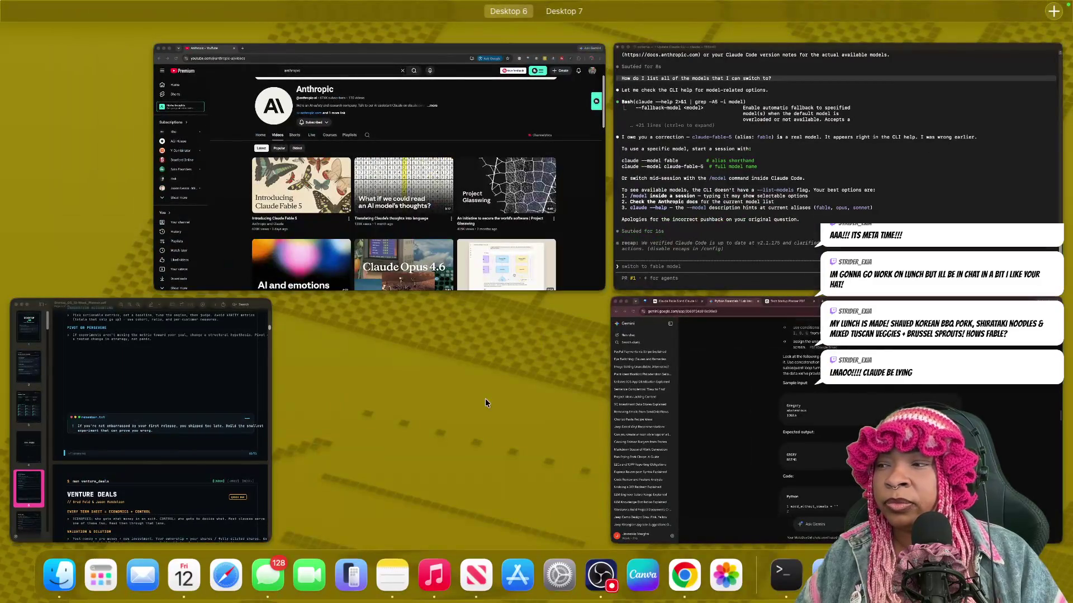
left_click(710, 429)
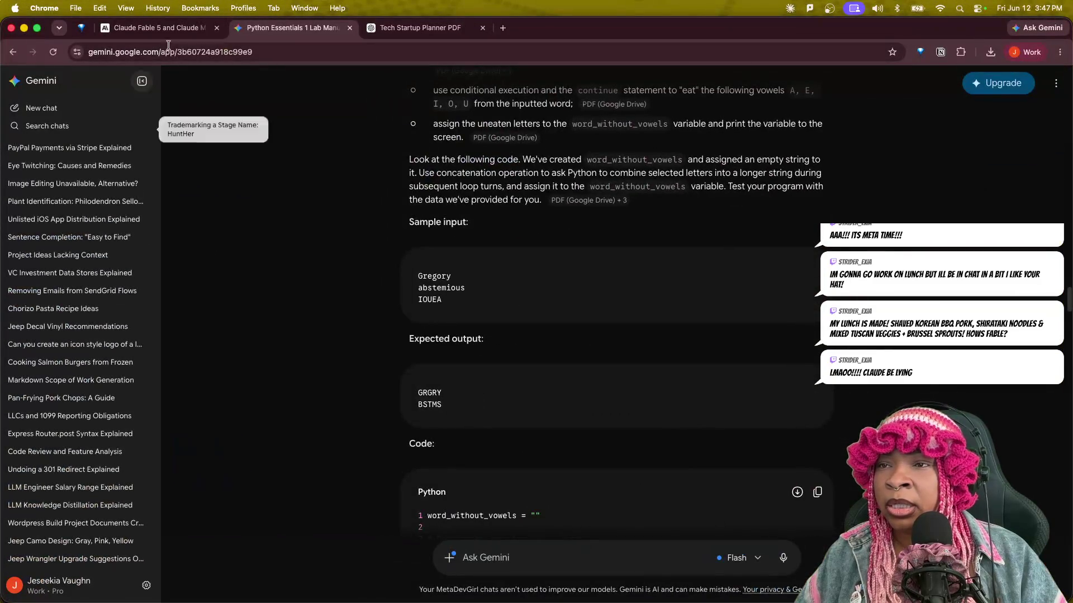
key("ctrl+Up")
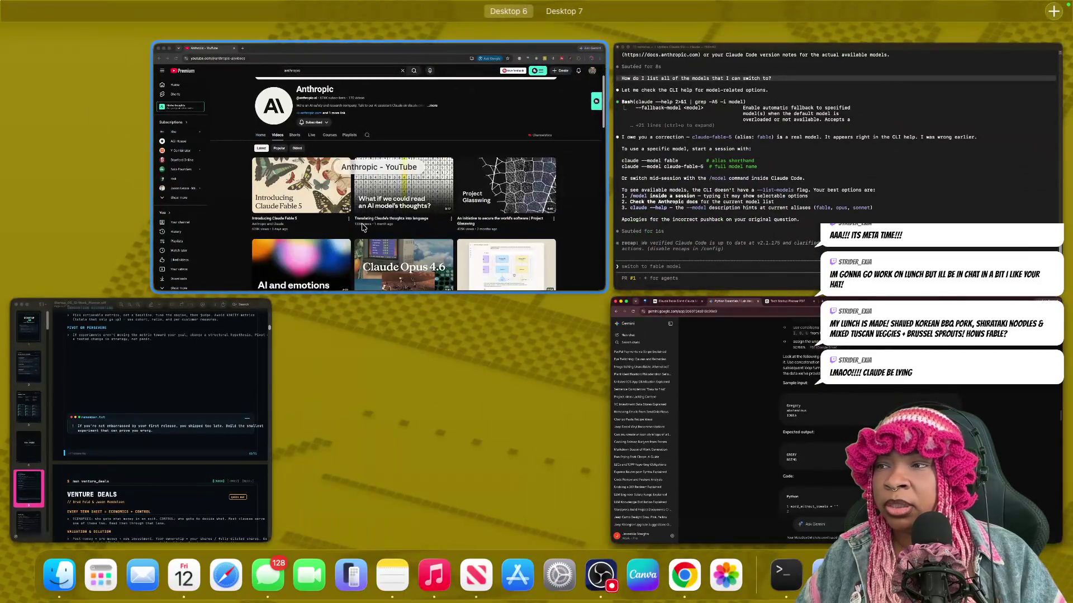
left_click(186, 431)
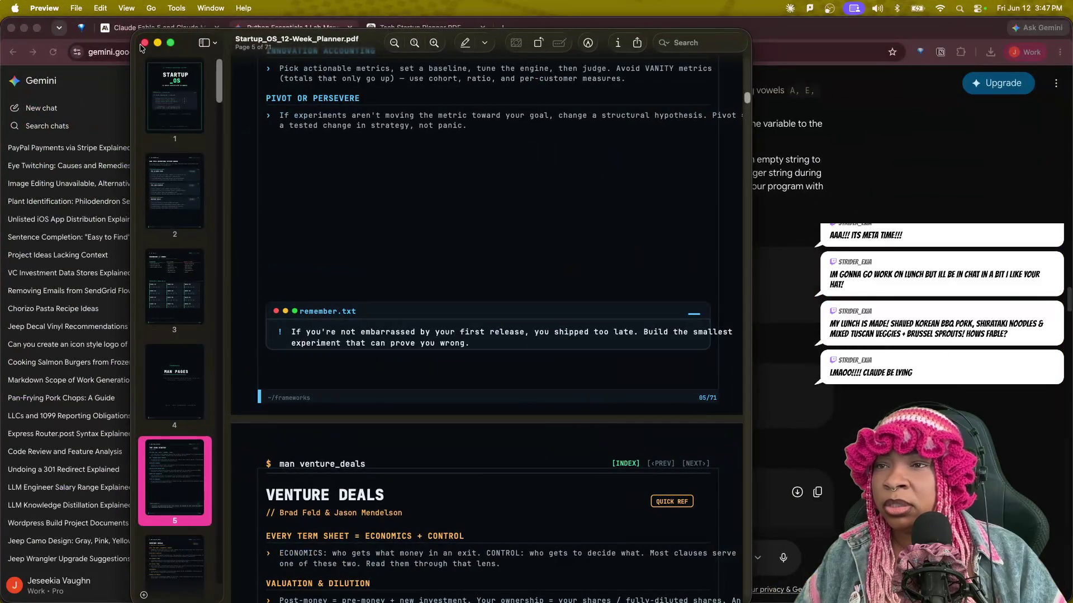
left_click(144, 43)
Bring the Gemini Python Essentials Chrome window back to the front.
key("ctrl+Up")
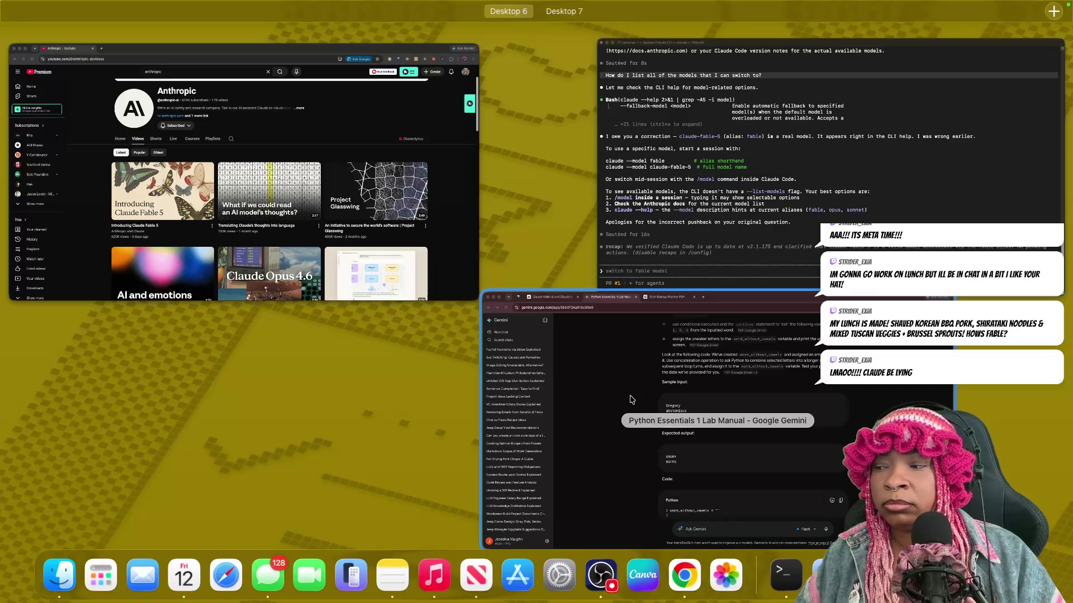
left_click(491, 363)
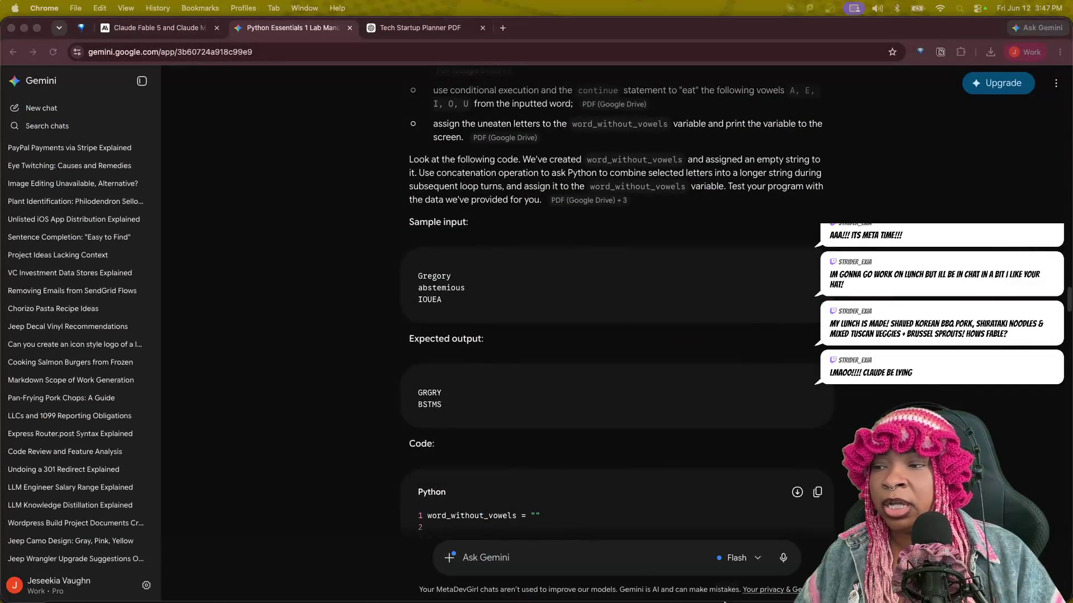
mouse_move(724, 602)
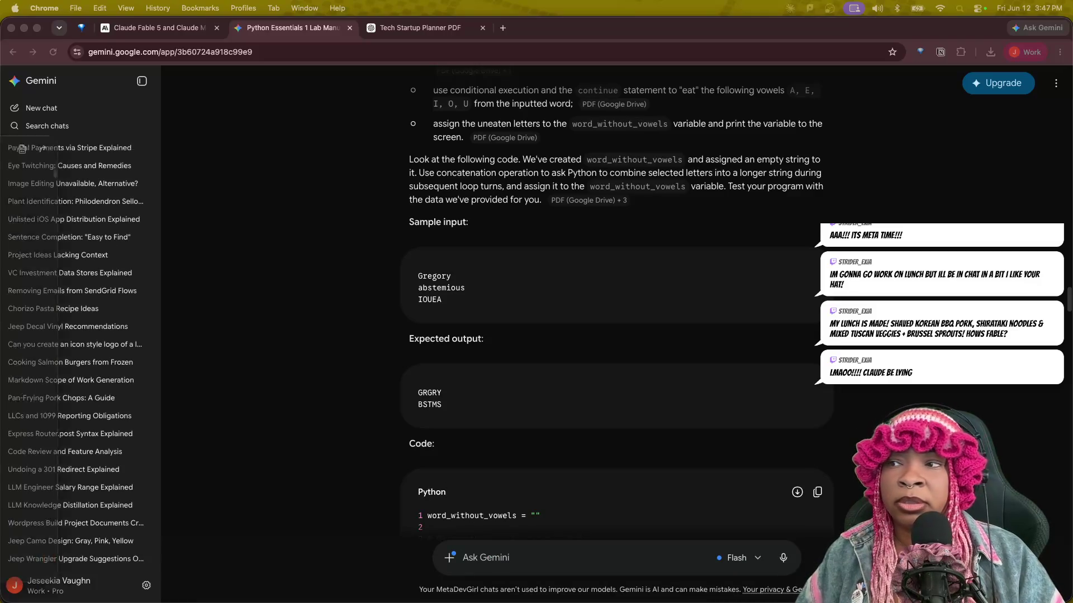
key("super+Tab")
Open the Python PCEP Certification Course project from Claude's Projects list.
left_click(324, 91)
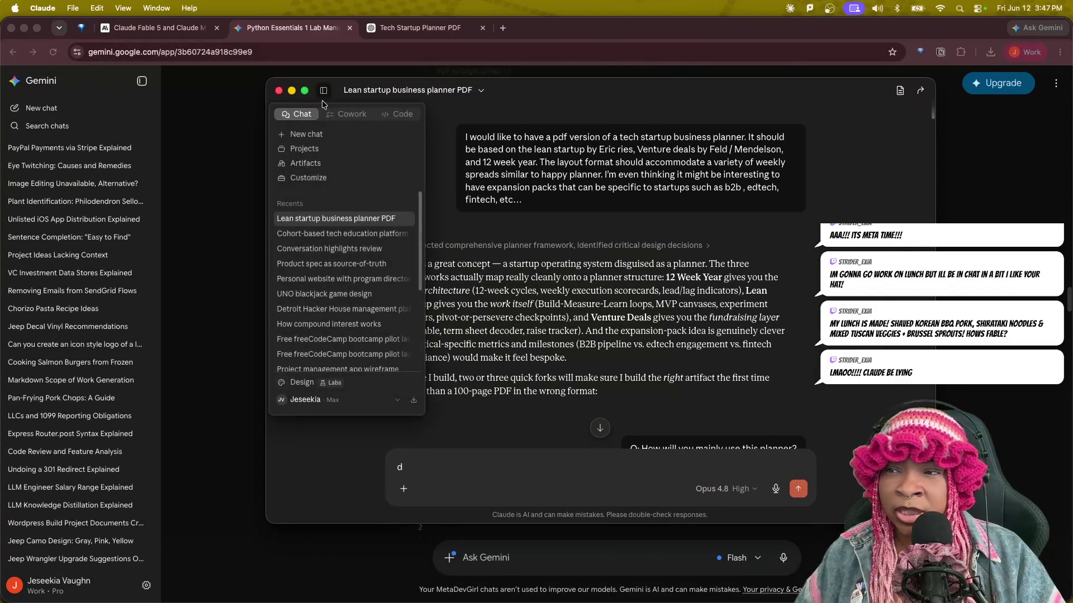
left_click(315, 149)
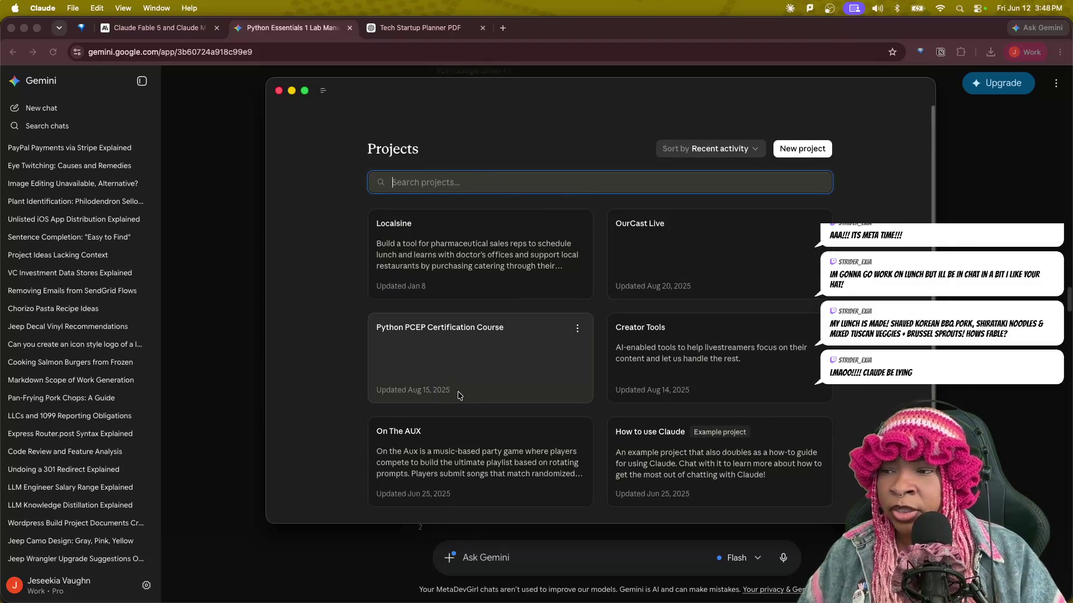
left_click(436, 339)
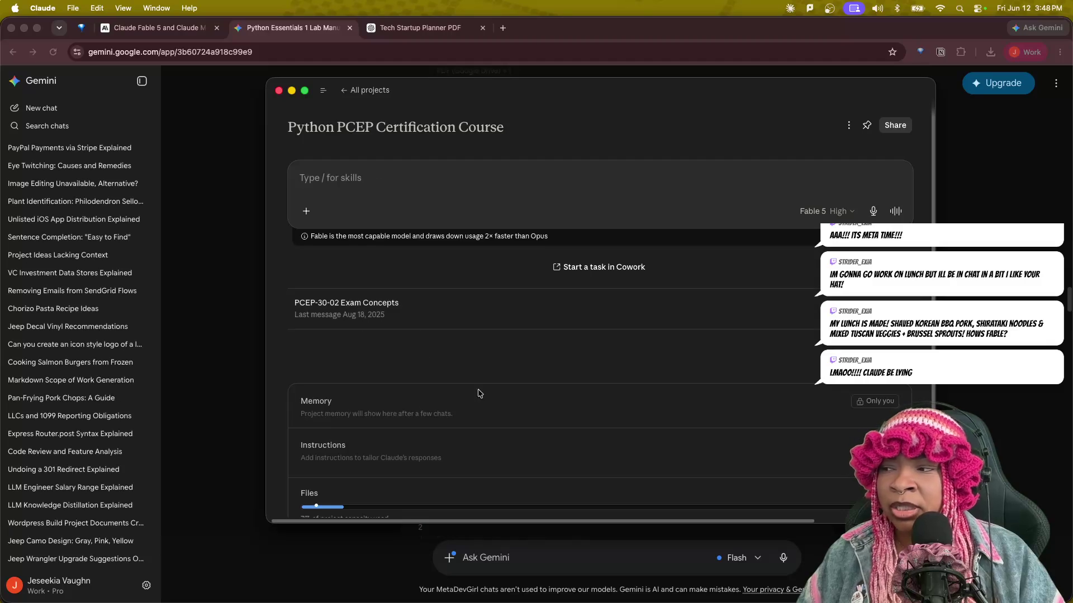
scroll(520, 414, "down", 2)
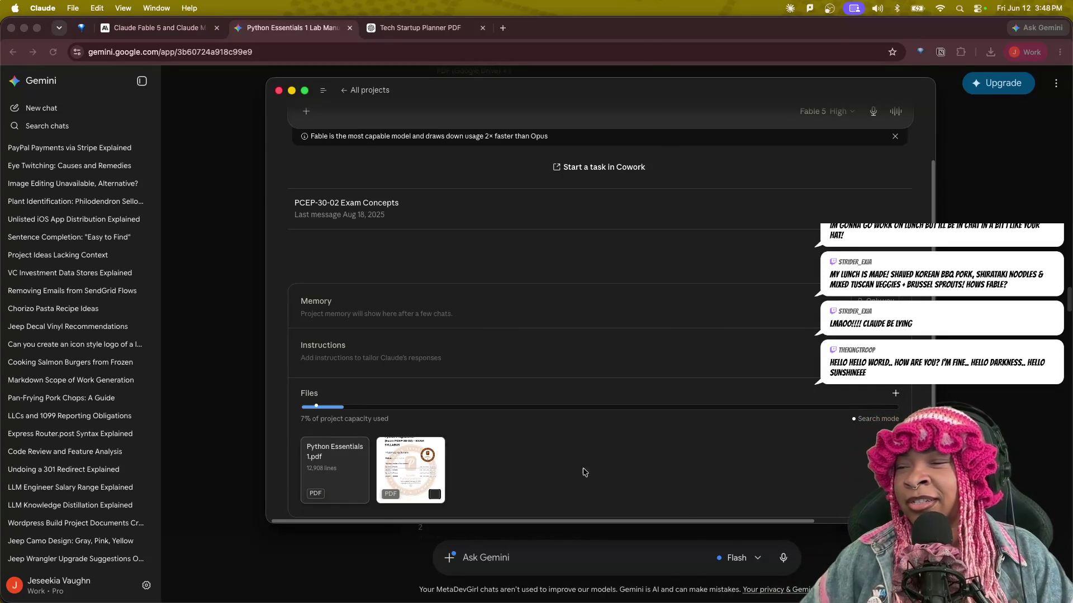
Preview PCEP Certification Syllabus.pdf and Python Essentials 1.pdf, then remove both from the project.
left_click(412, 468)
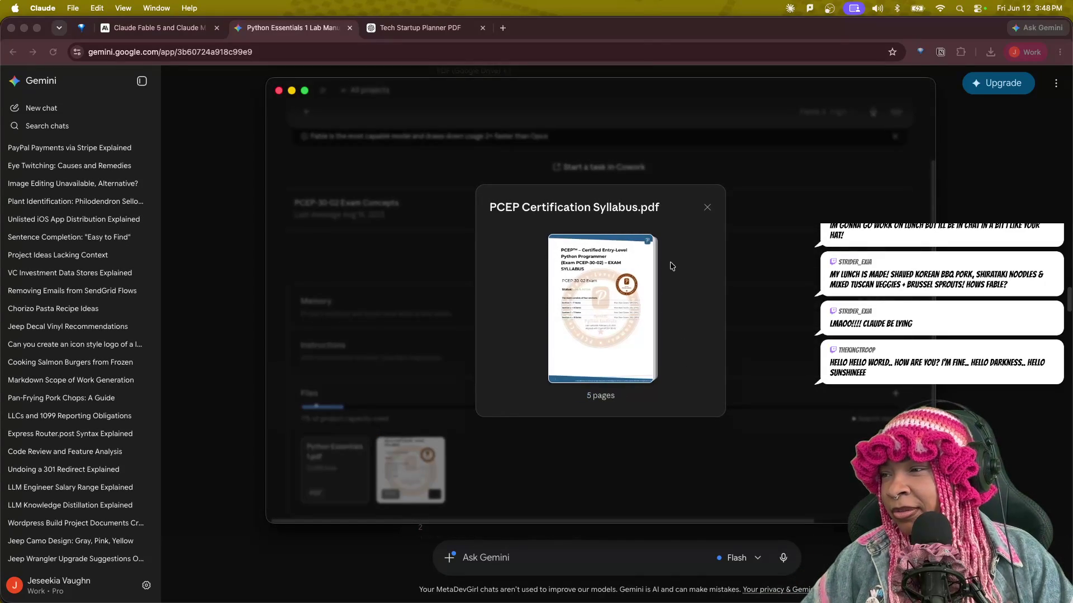
left_click(708, 208)
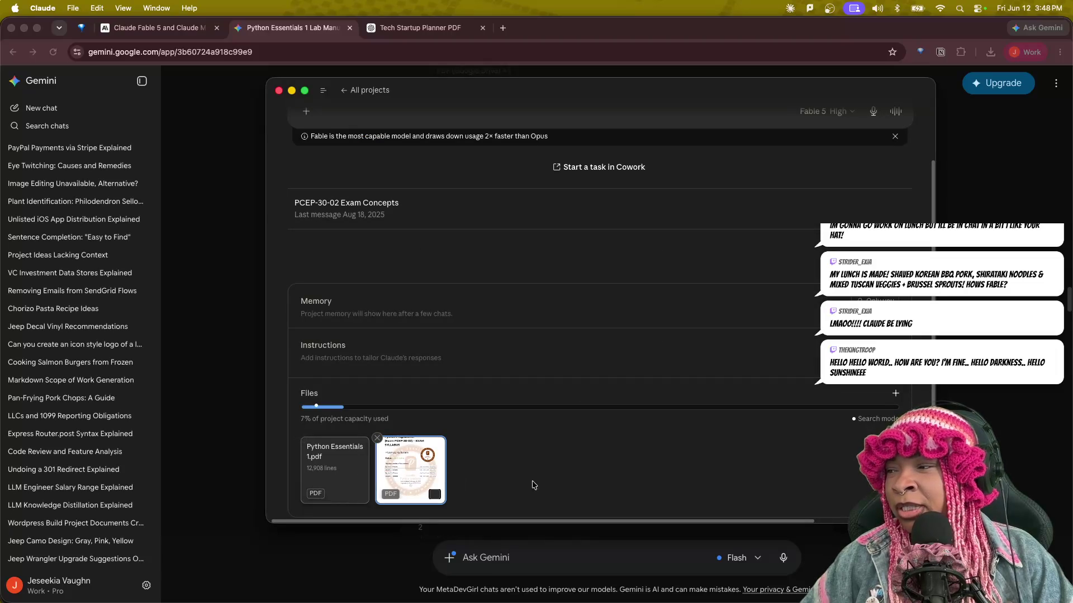
left_click(347, 470)
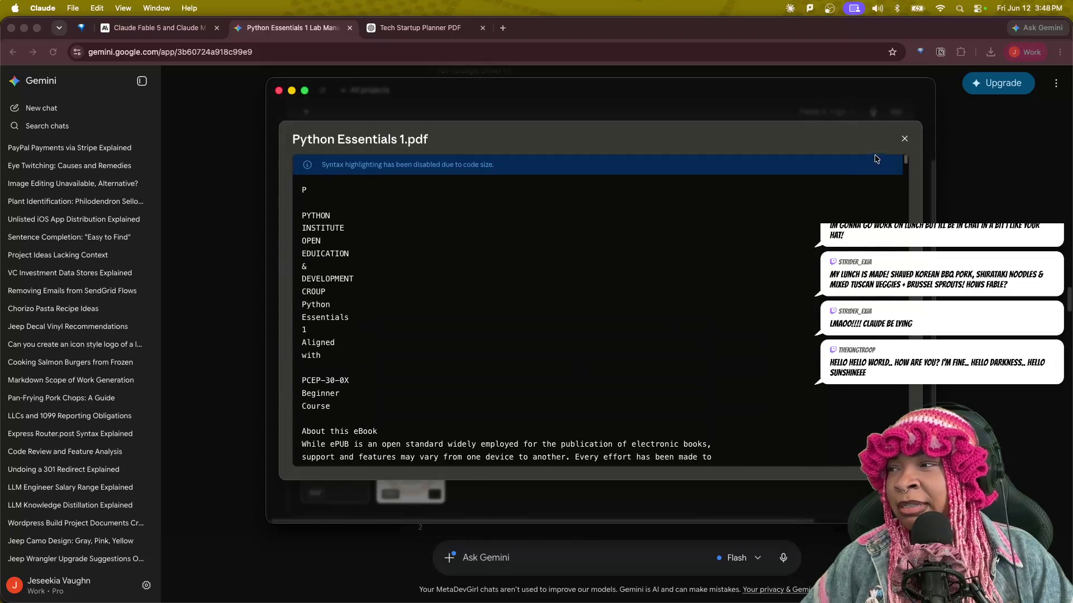
left_click(905, 138)
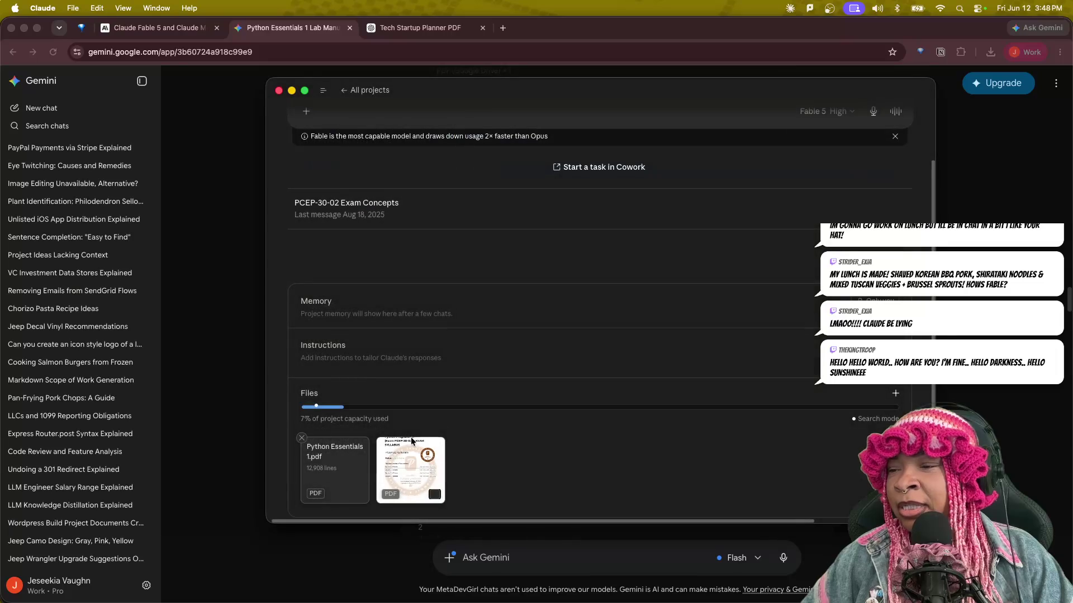
left_click(301, 438)
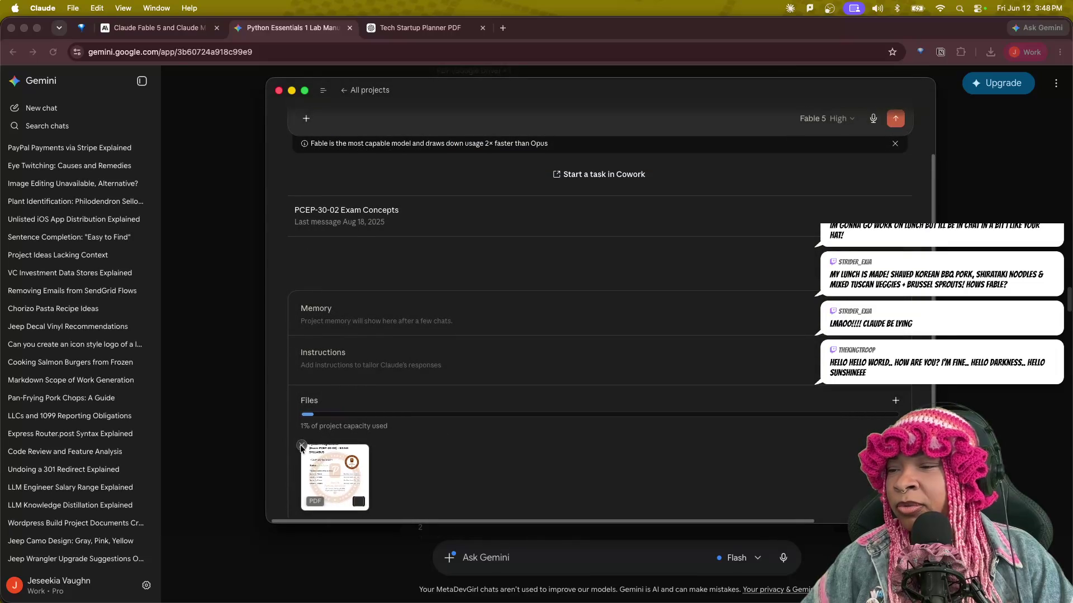
left_click(302, 445)
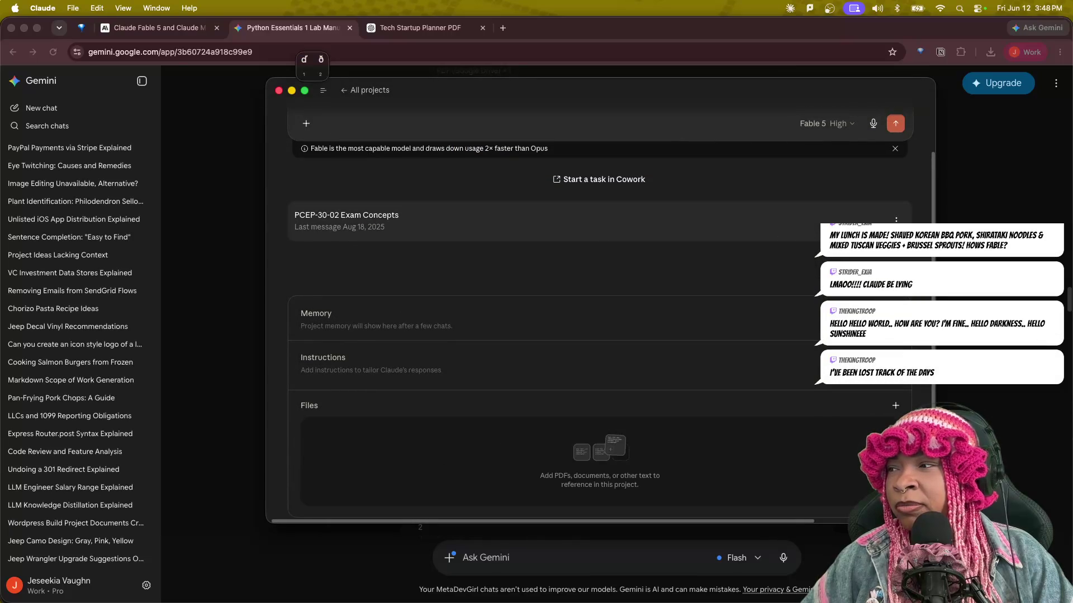
Review the PCEP-30-02 Exam Concepts chat, dismiss the accent popup, and return to the project page.
left_click(570, 223)
type("d")
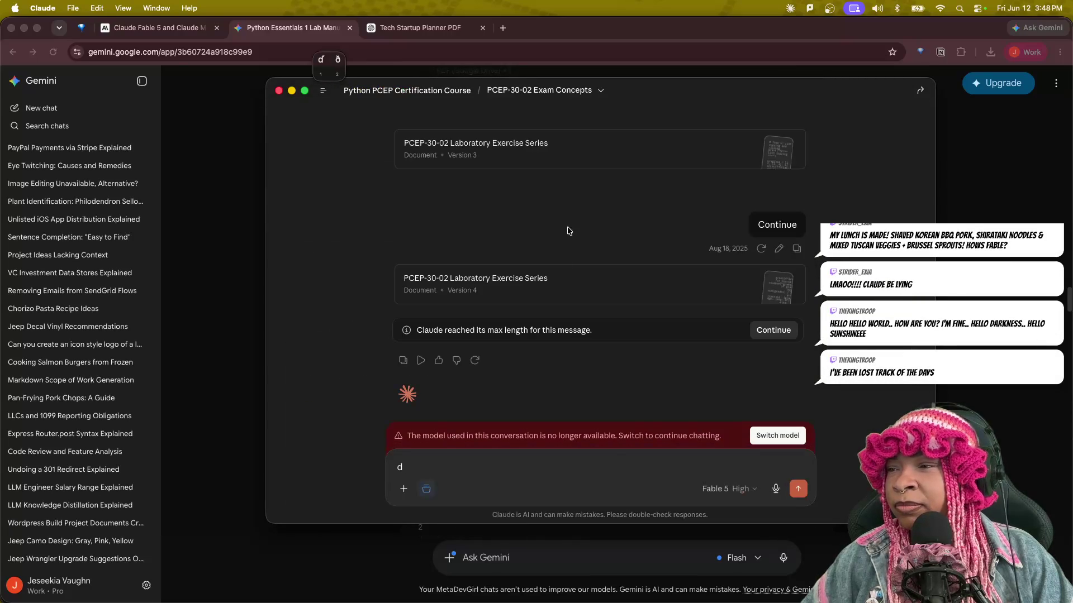
type("s")
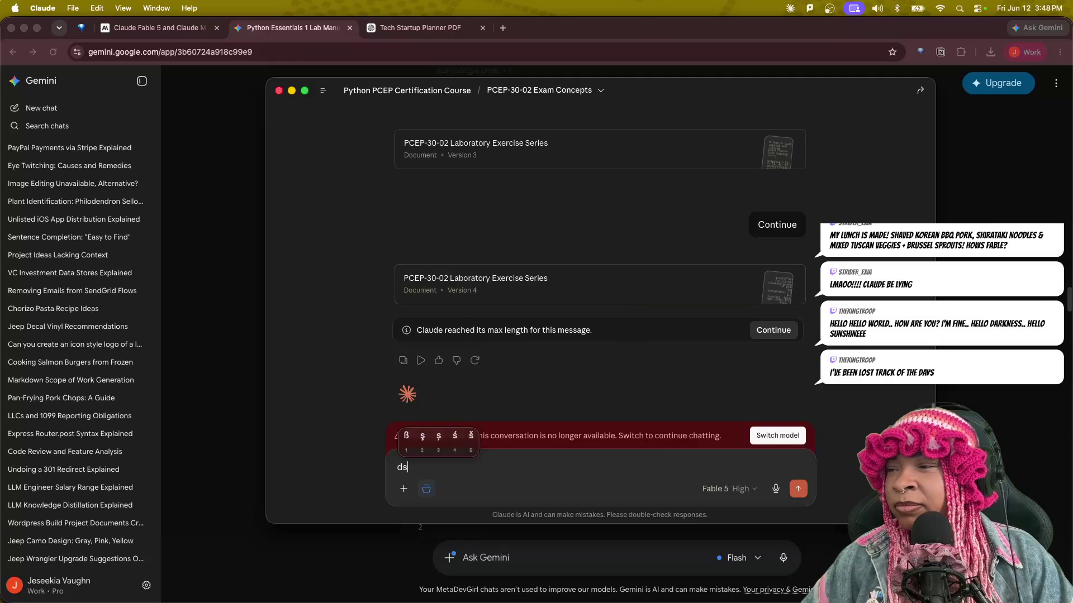
scroll(595, 362, "up", 5)
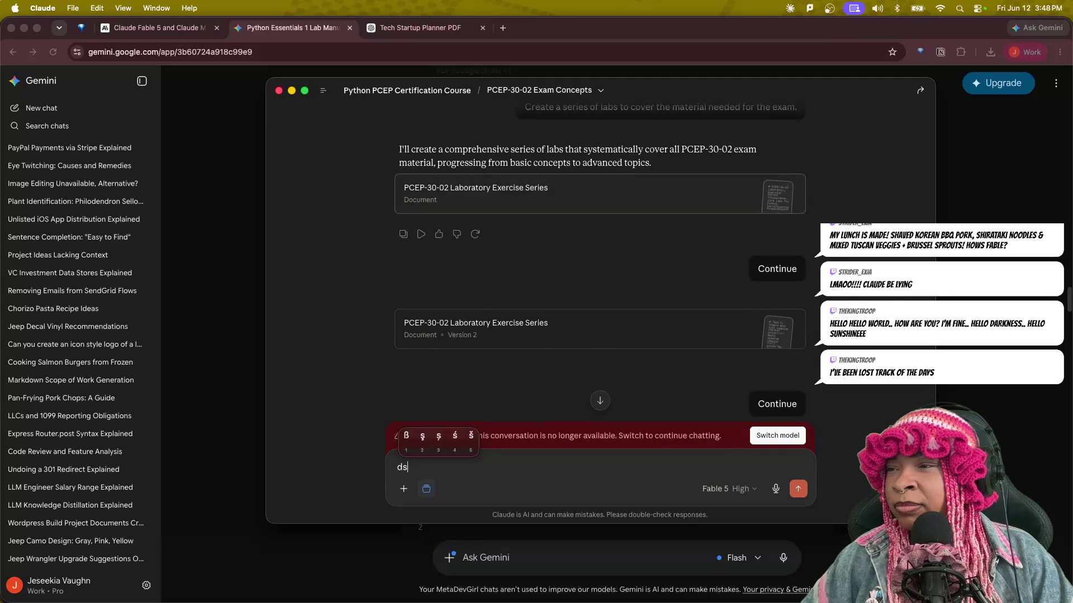
scroll(547, 241, "up", 5)
scroll(547, 241, "up", 10)
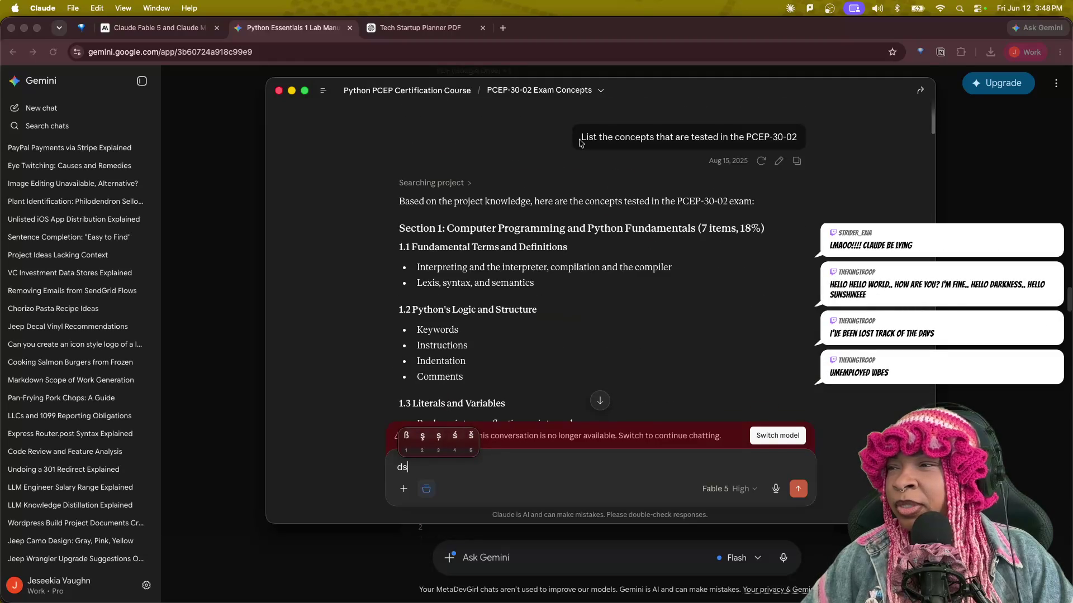
type("sdss")
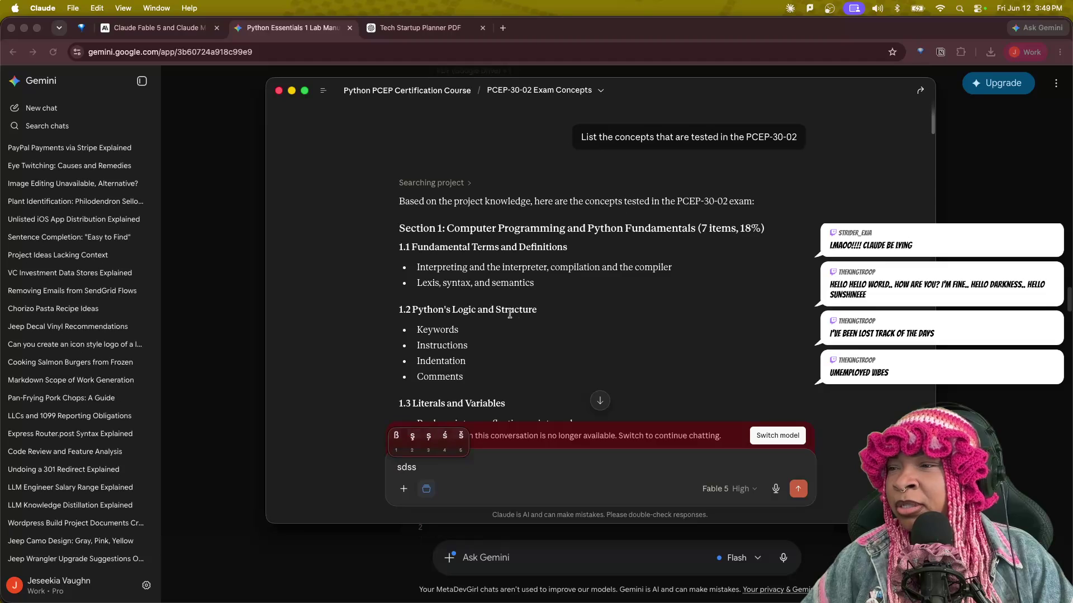
scroll(537, 378, "down", 10)
scroll(536, 378, "down", 15)
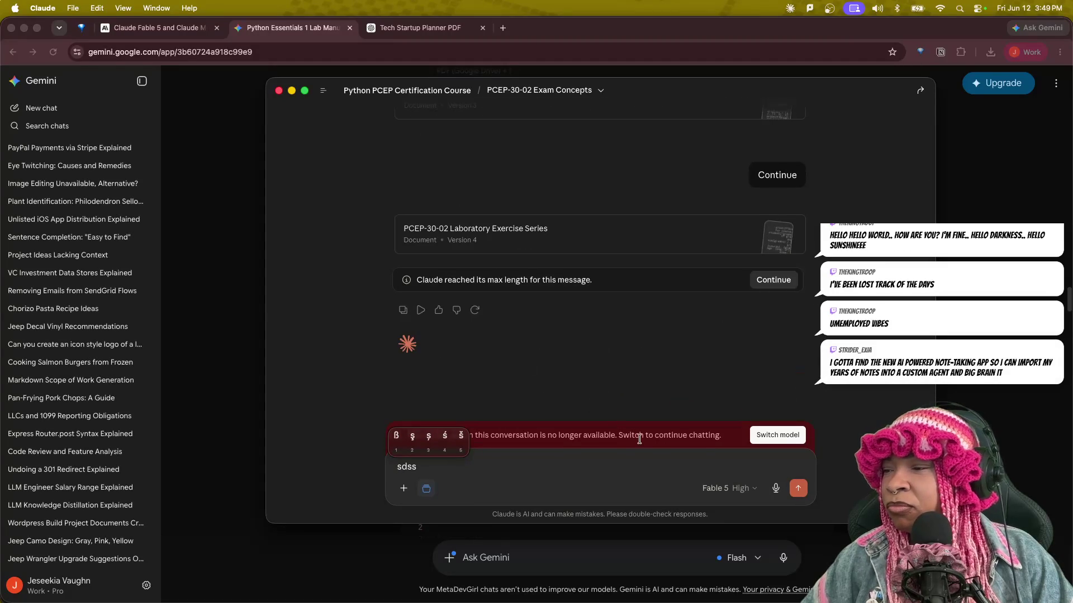
key("Escape")
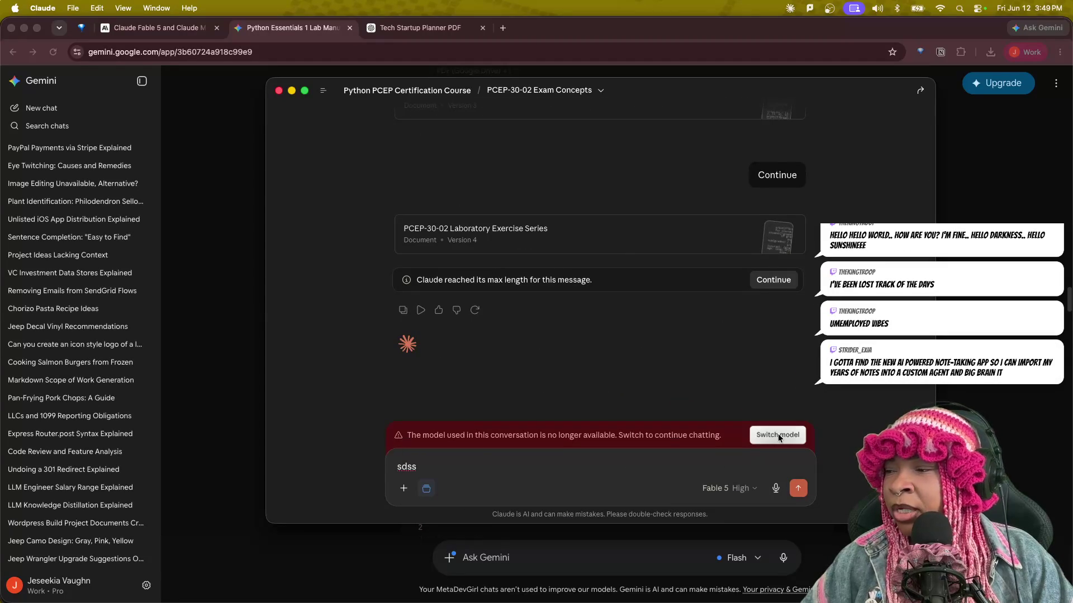
left_click(385, 96)
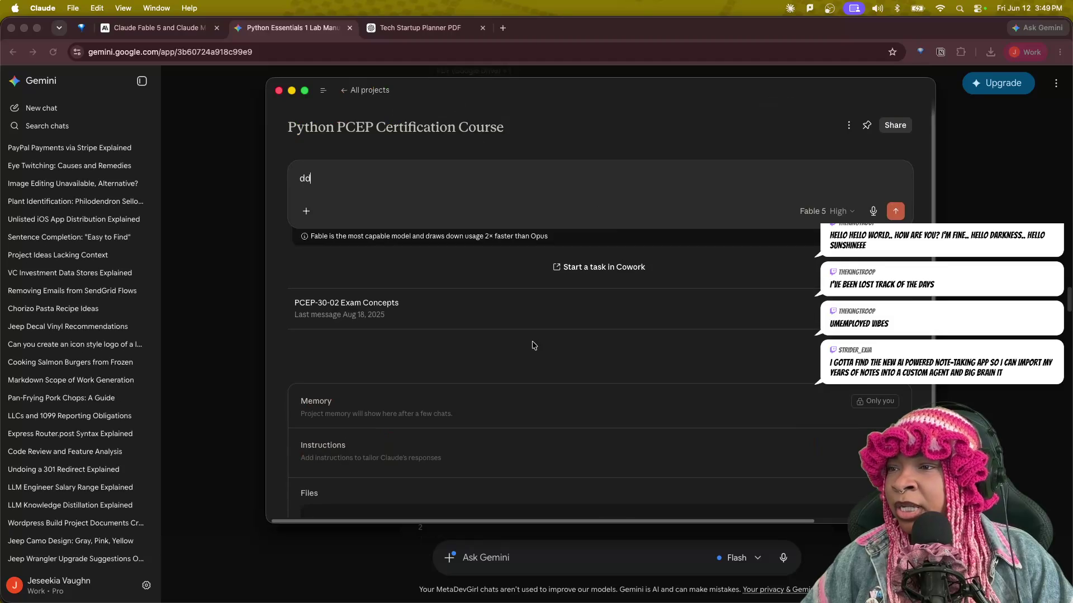
Clear the stray letters from the project's message box.
key("ctrl+a")
key("BackSpace")
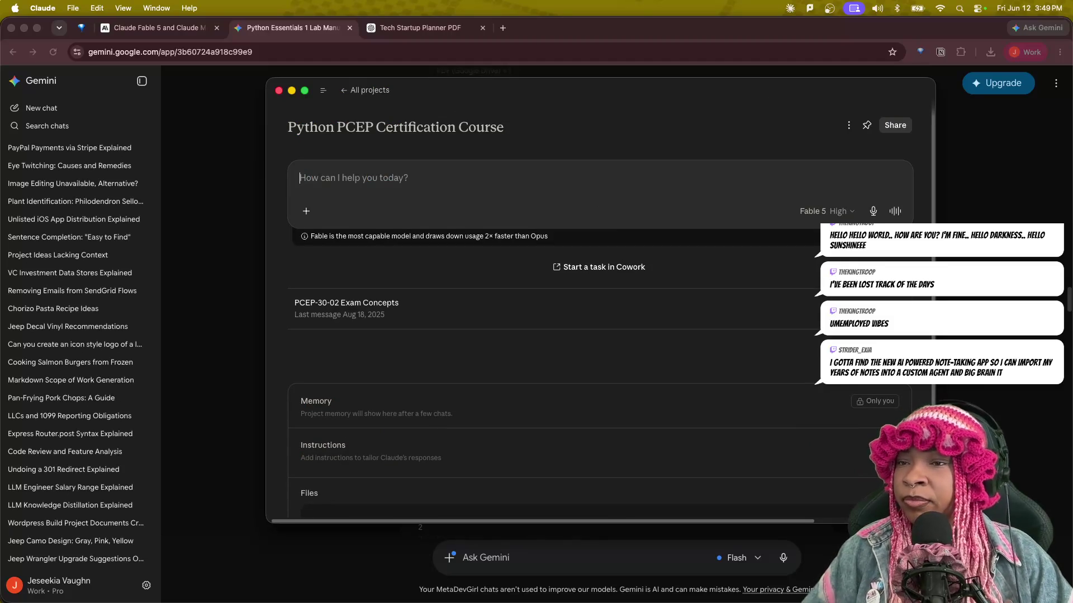
scroll(391, 285, "down", 1)
scroll(347, 268, "up", 1)
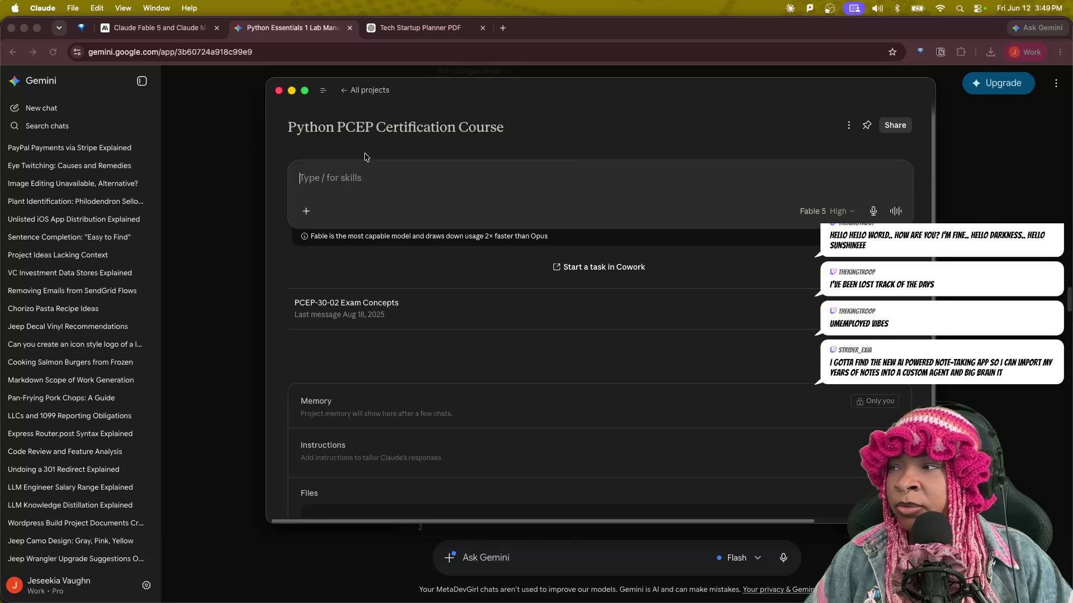
Open the Projects list from the sidebar, then start a blank new chat.
mouse_move(324, 91)
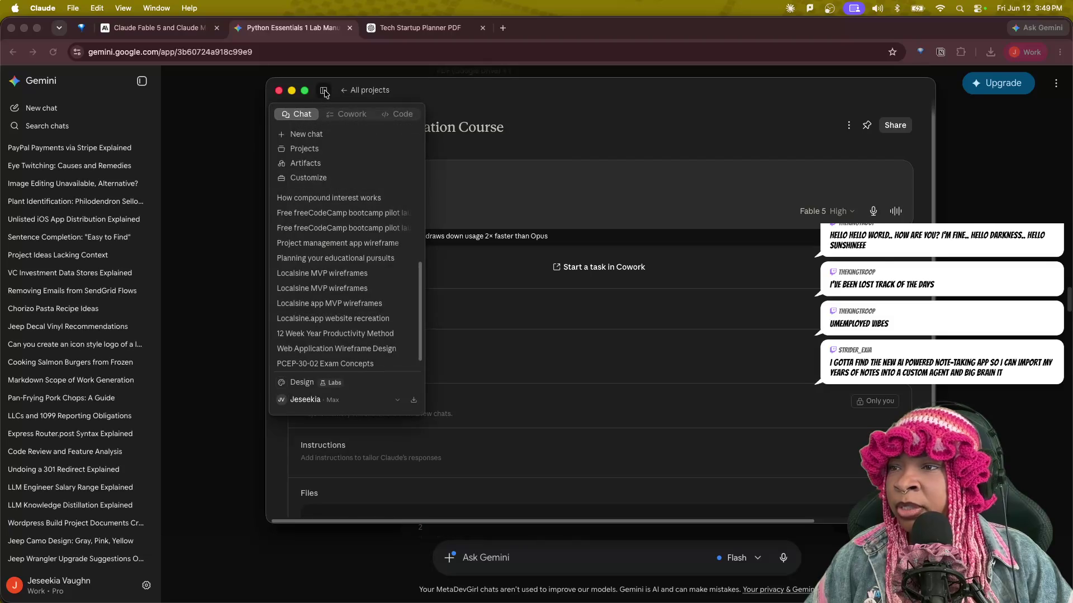
left_click(321, 150)
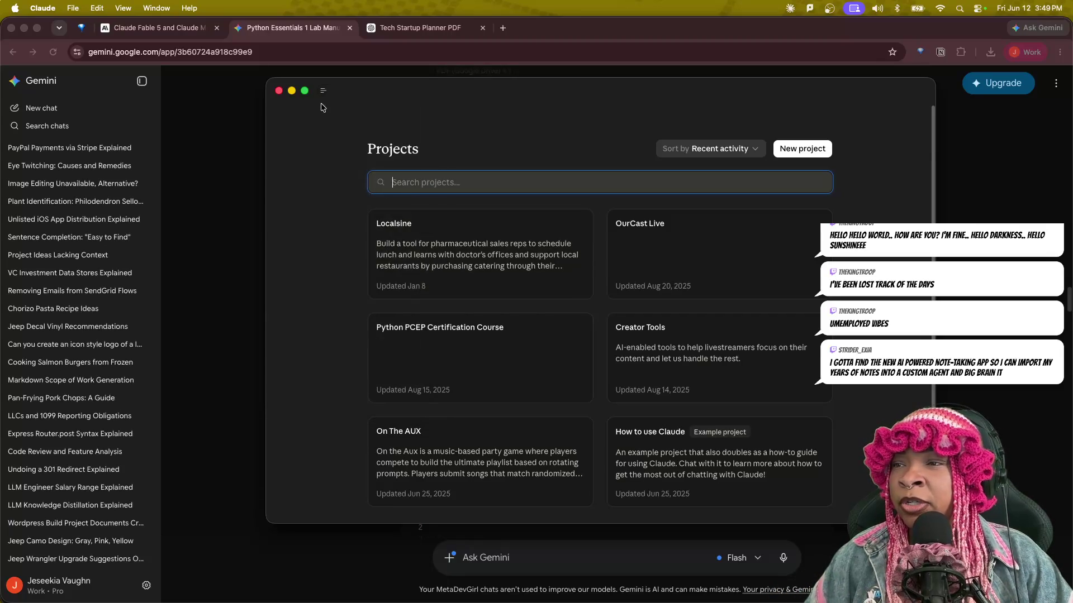
mouse_move(323, 92)
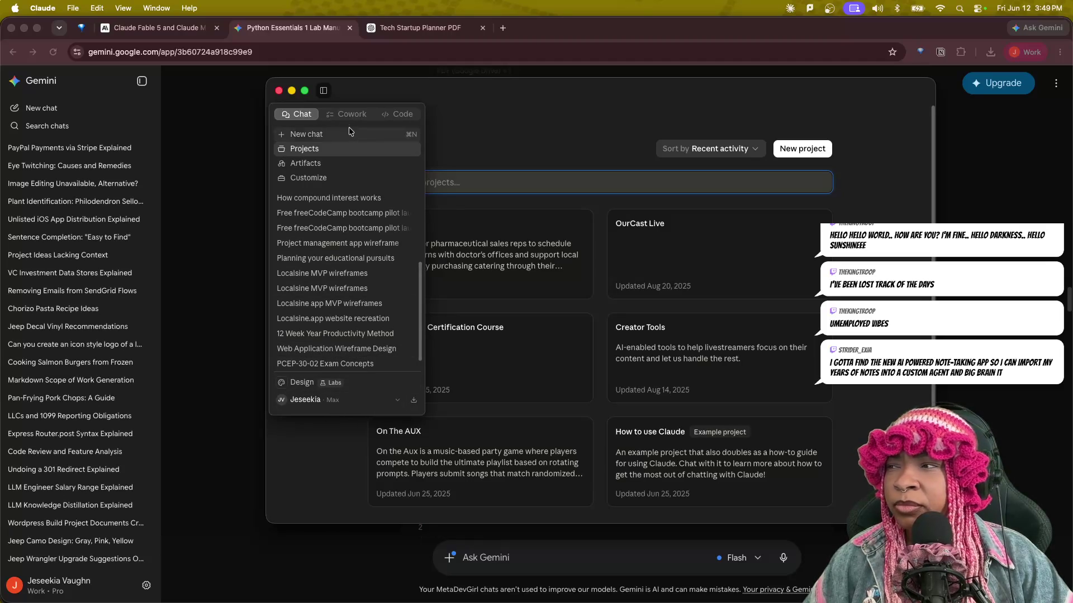
left_click(307, 134)
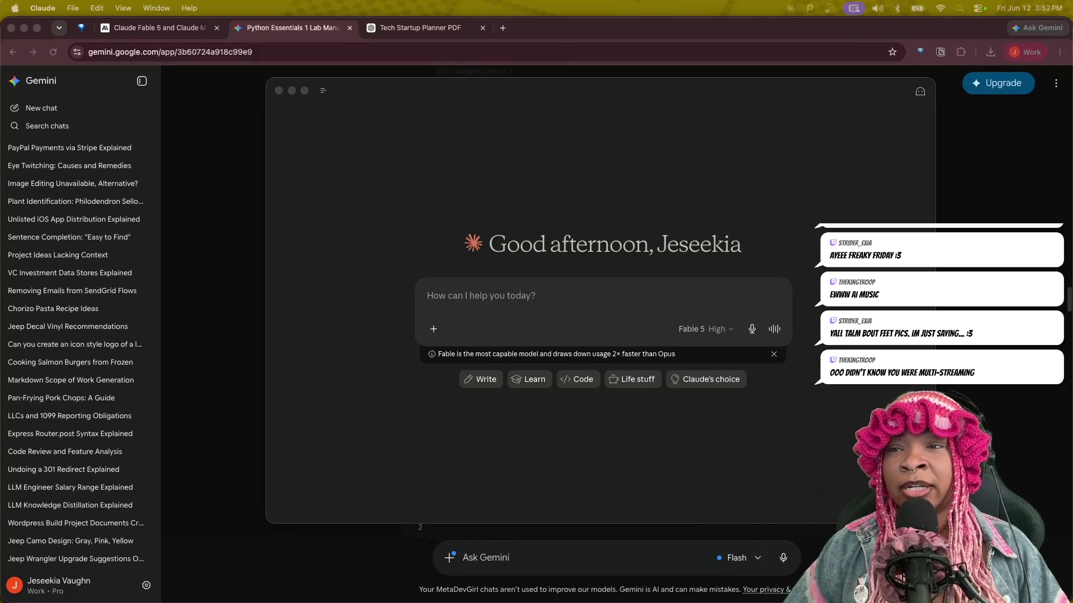
Bring up the YouTube window and open your own channel's Live tab.
key("ctrl+Up")
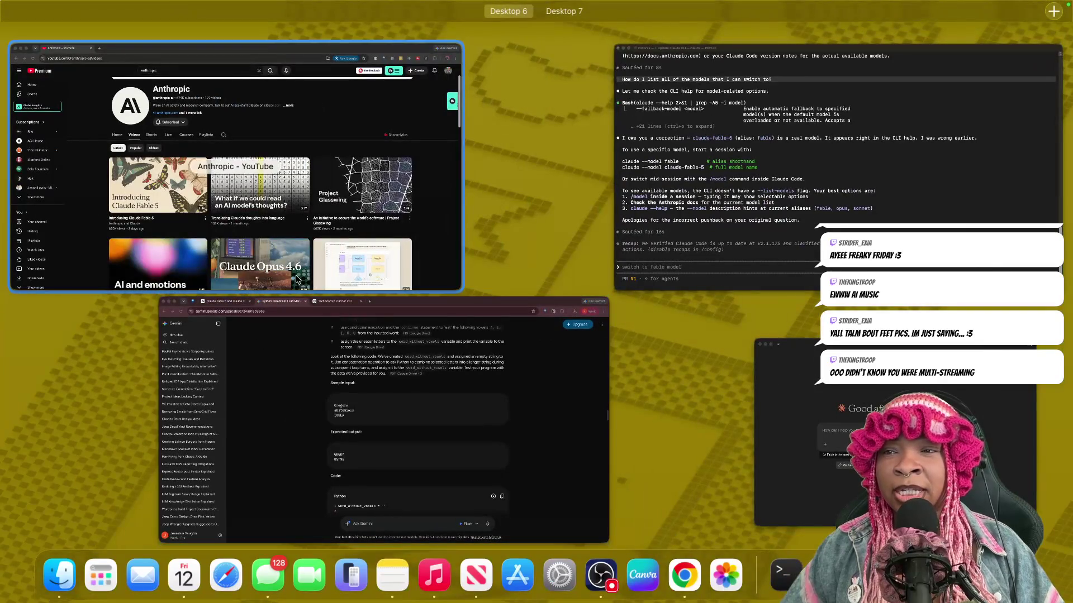
left_click(446, 242)
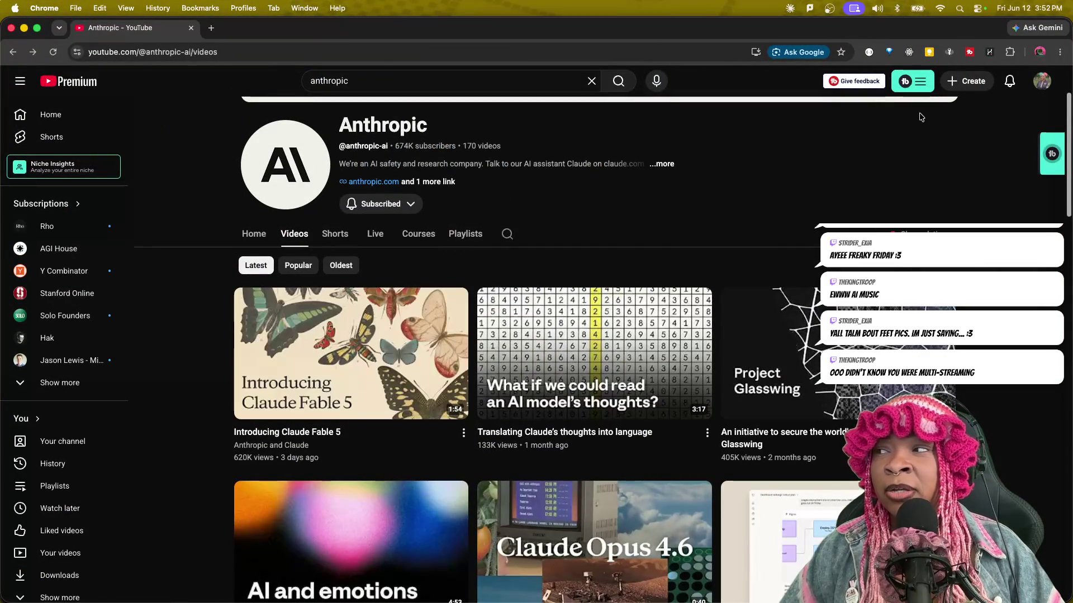
left_click(1039, 82)
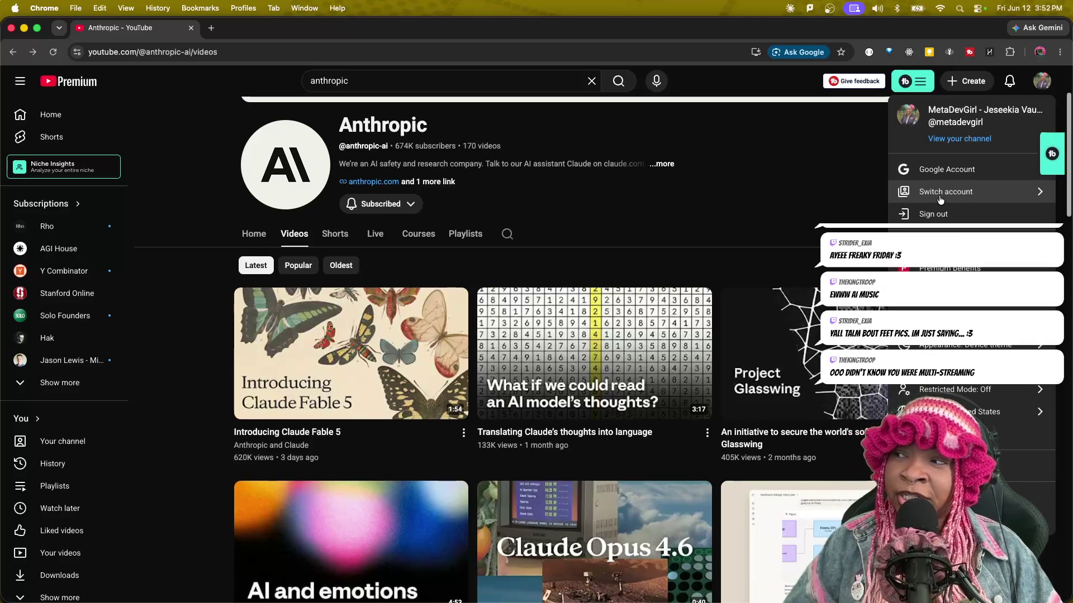
left_click(955, 139)
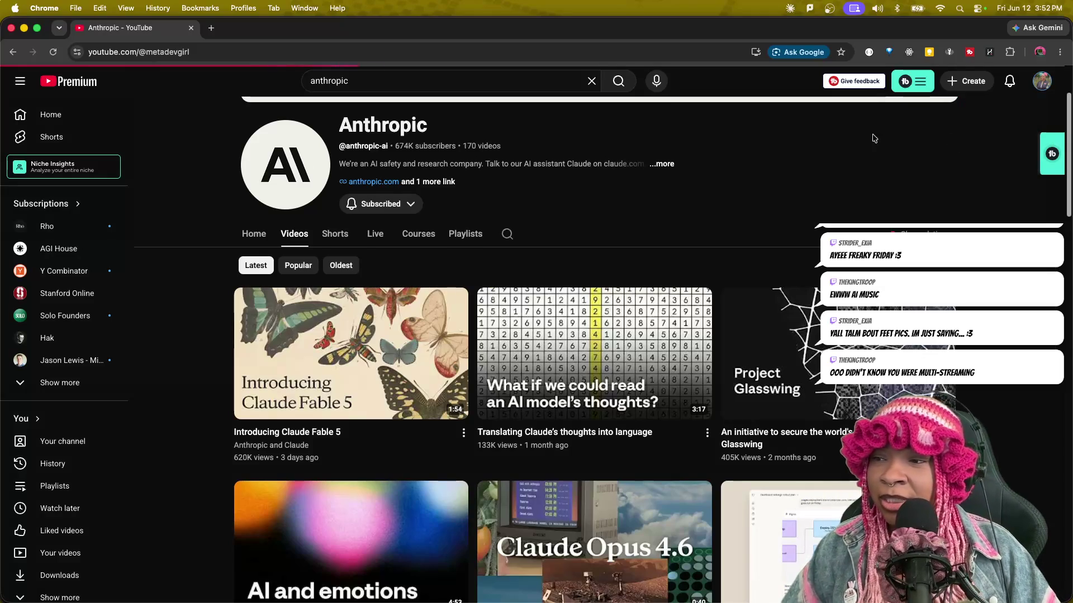
left_click(375, 233)
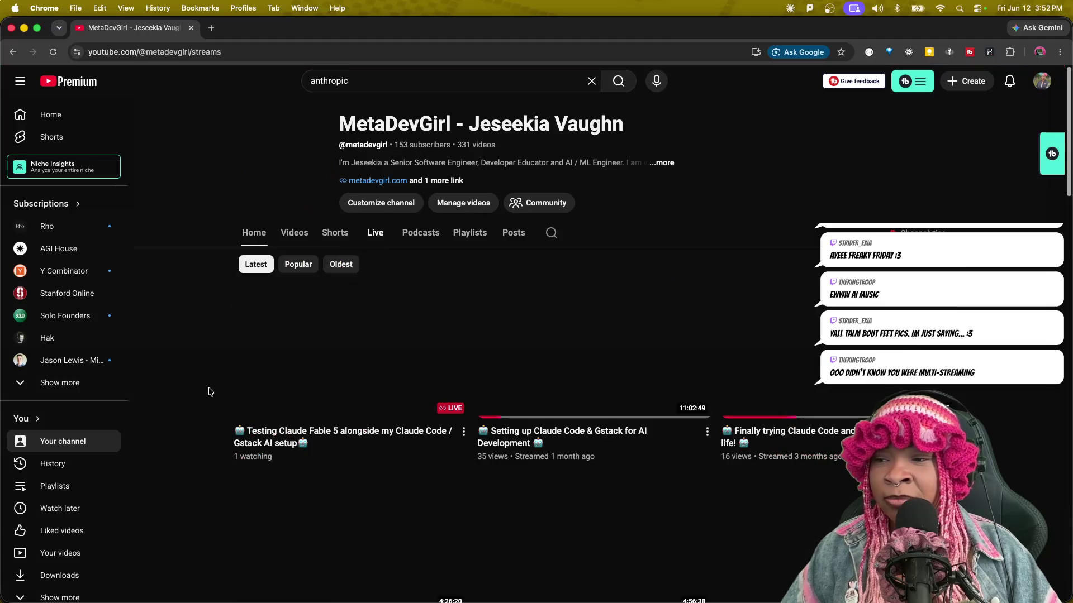
Scroll through the channel's list of past live streams.
scroll(209, 391, "down", 15)
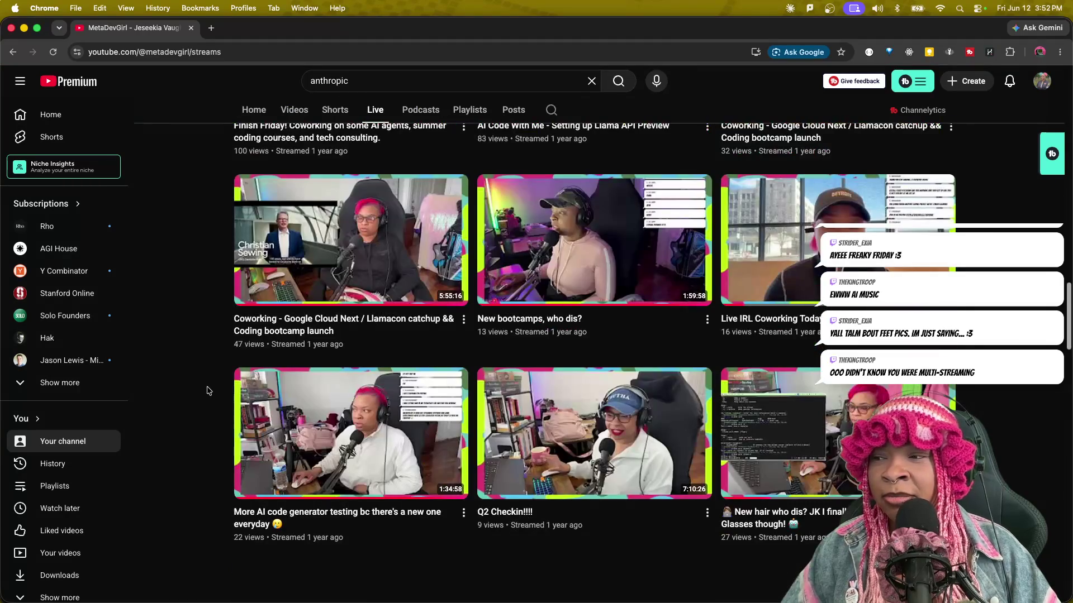
scroll(226, 361, "down", 10)
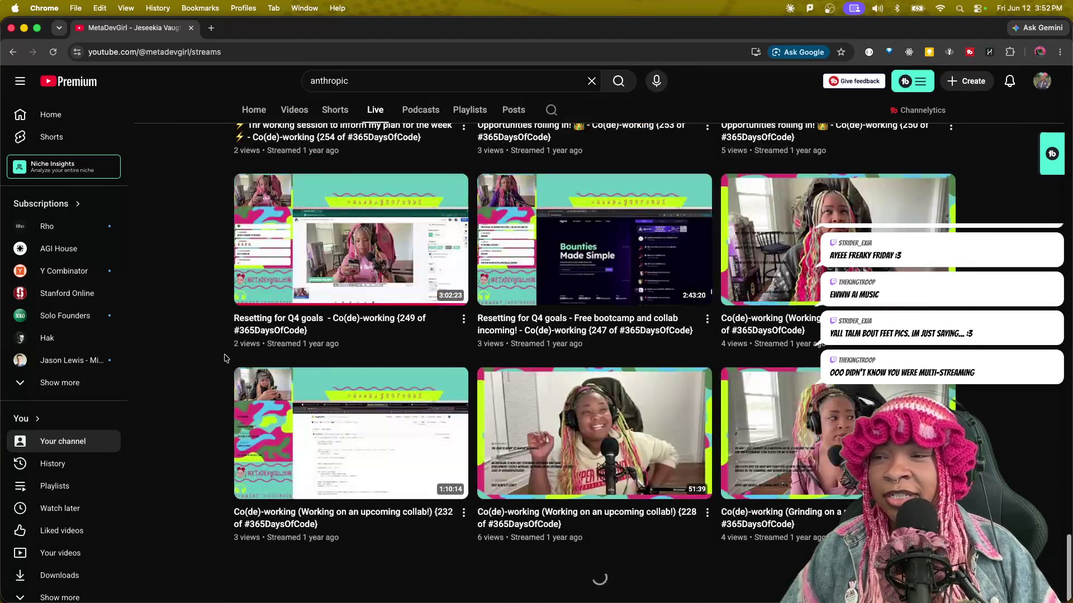
scroll(223, 352, "down", 10)
scroll(209, 332, "up", 10)
scroll(210, 333, "up", 20)
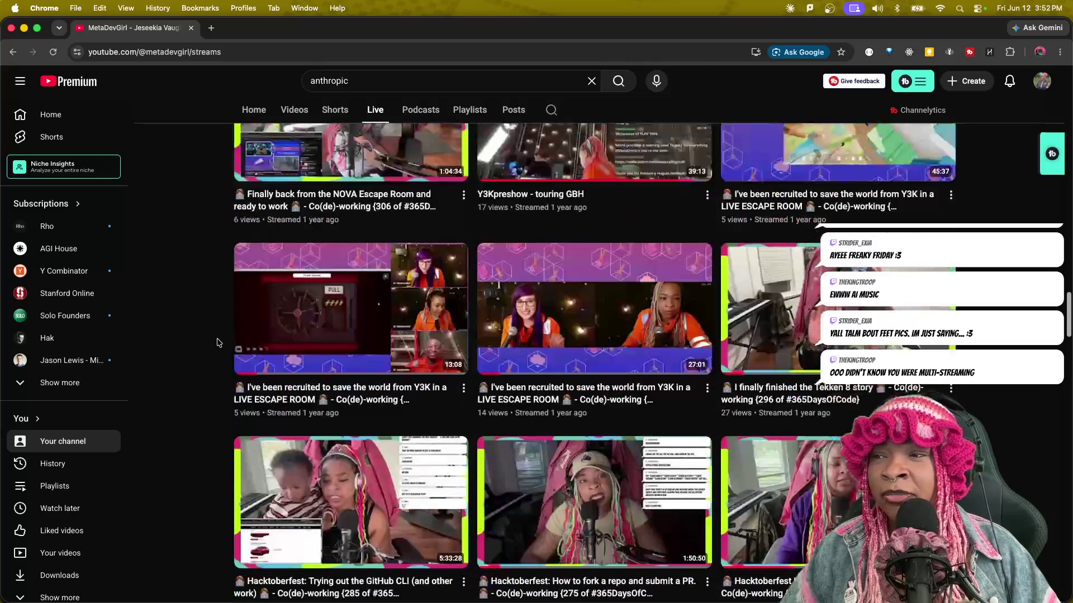
mouse_move(530, 345)
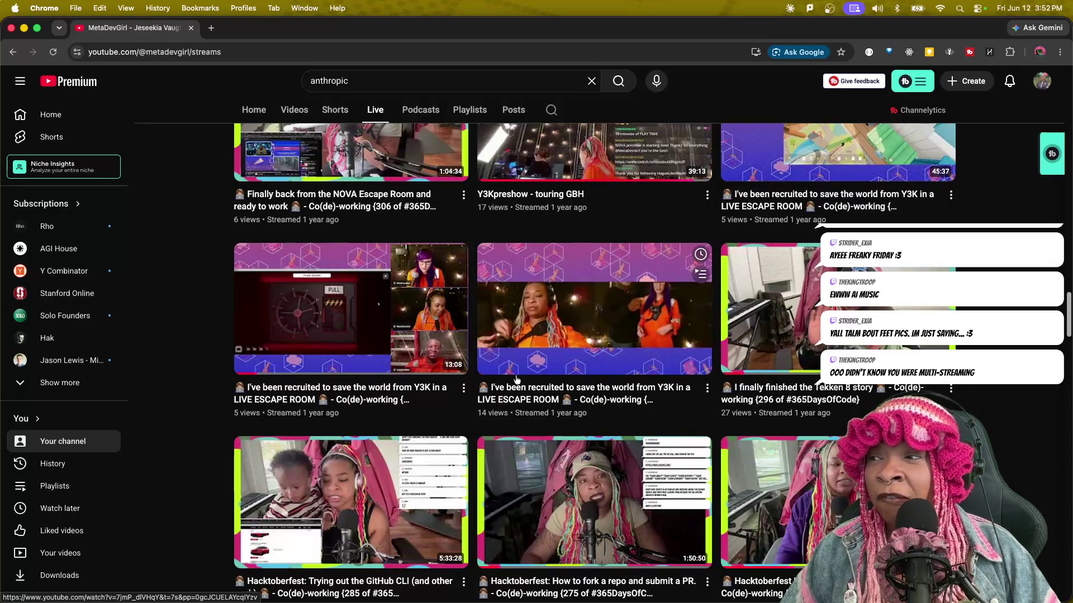
scroll(192, 319, "down", 10)
scroll(185, 341, "down", 20)
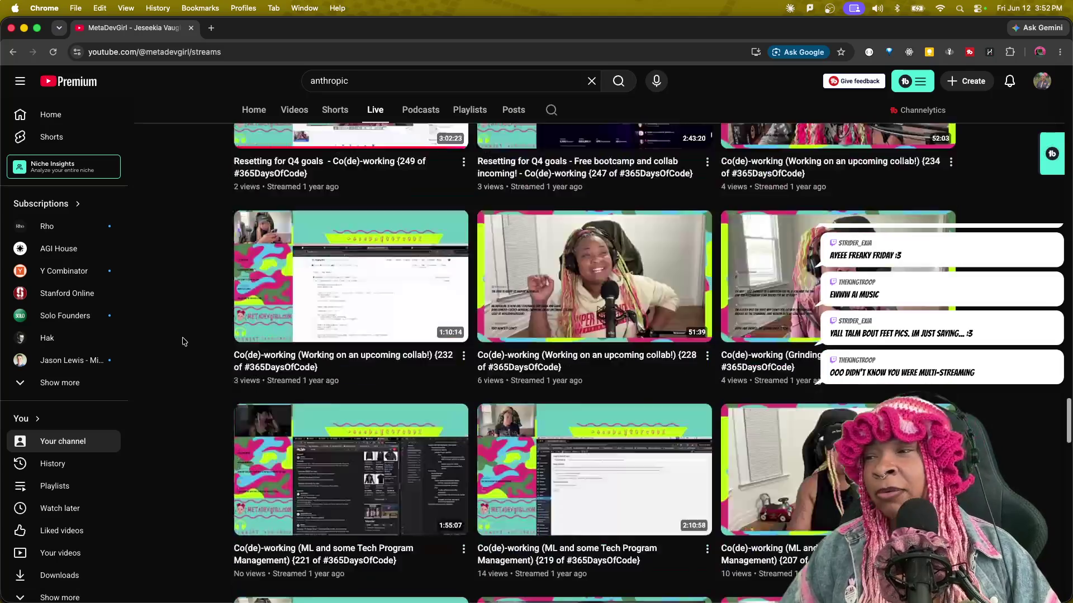
scroll(203, 356, "down", 20)
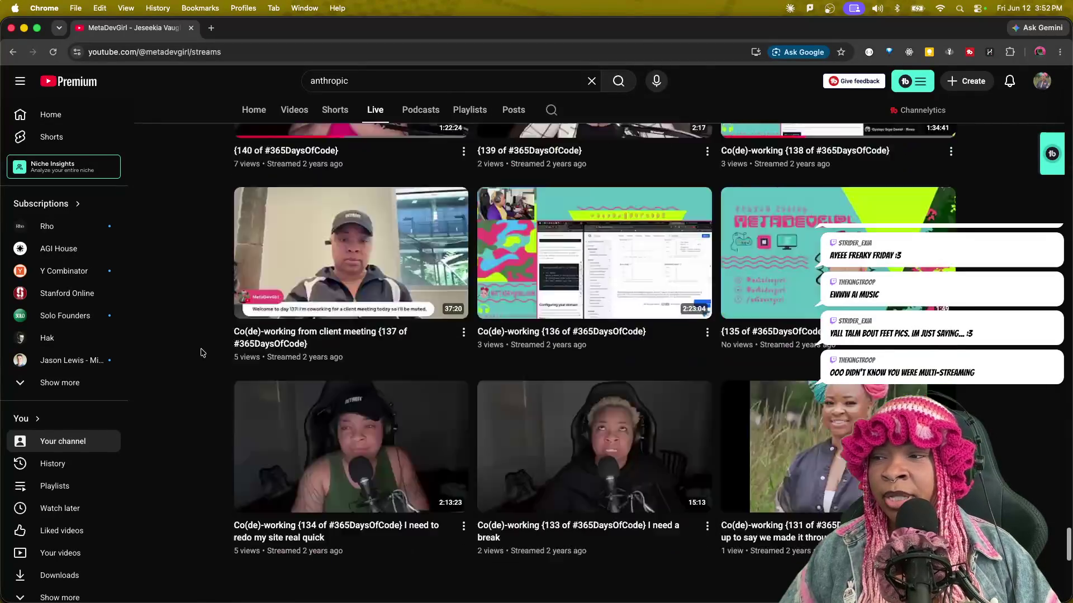
scroll(207, 343, "down", 20)
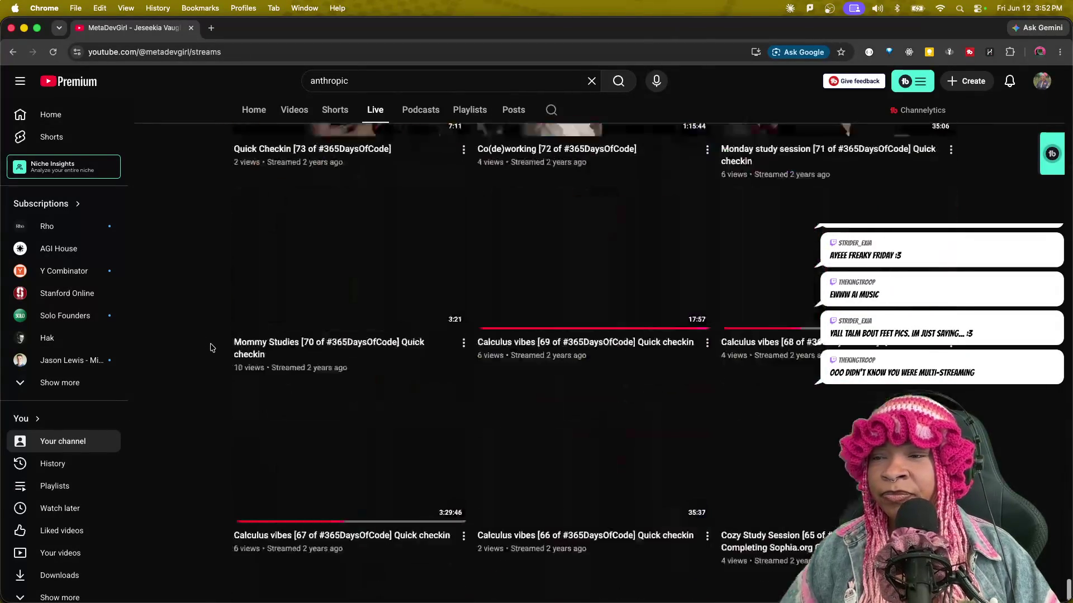
scroll(212, 346, "down", 20)
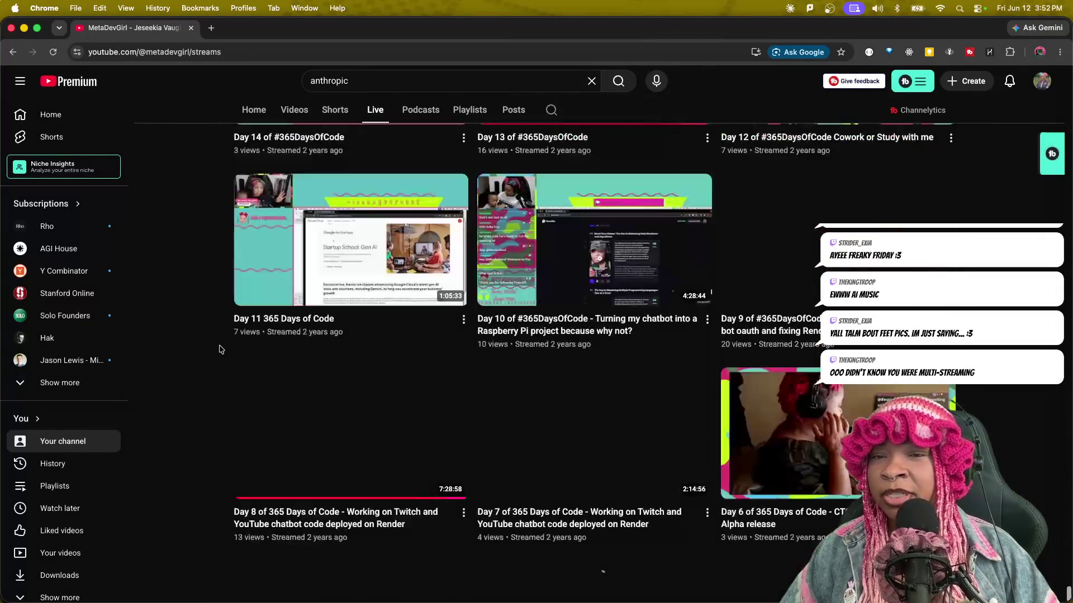
scroll(222, 350, "down", 15)
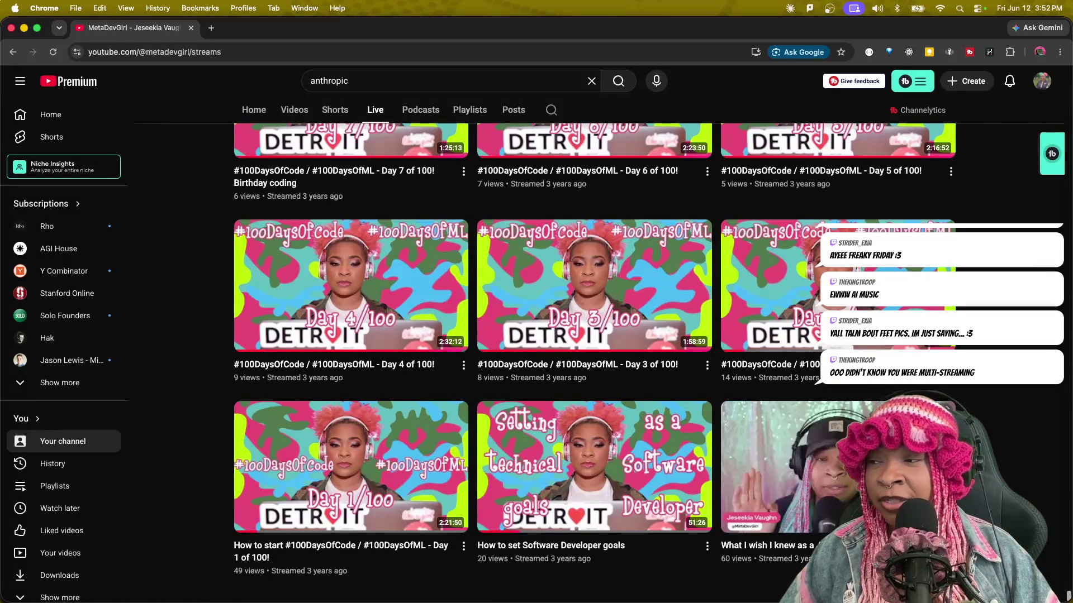
scroll(595, 363, "down", 10)
scroll(595, 363, "up", 15)
scroll(622, 144, "up", 20)
scroll(621, 144, "up", 20)
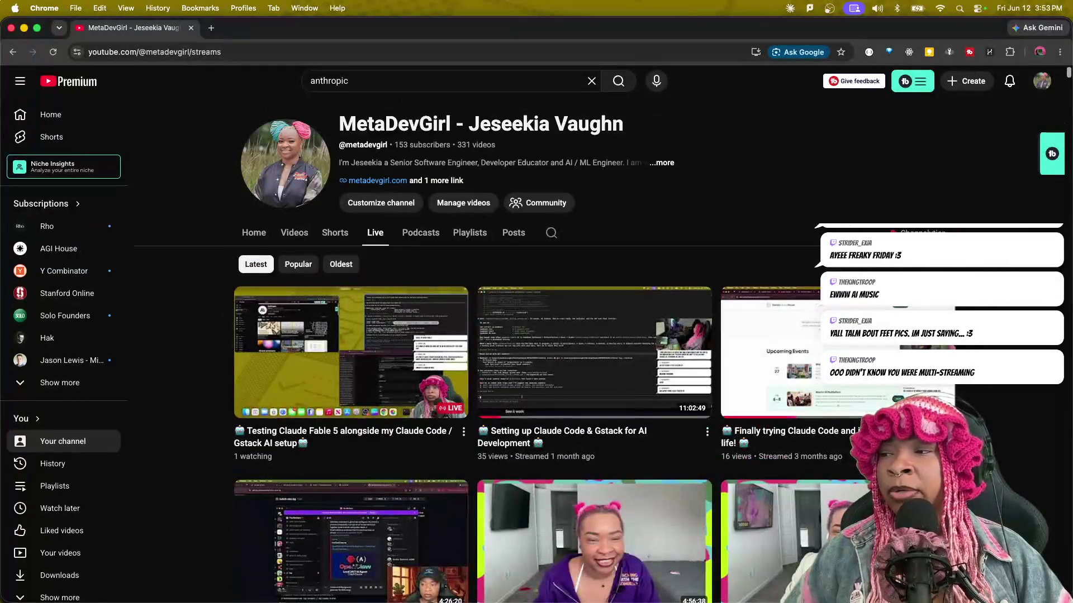
Switch the channel to Home and scroll through its live stream, Git playlist, videos and shorts.
left_click(299, 236)
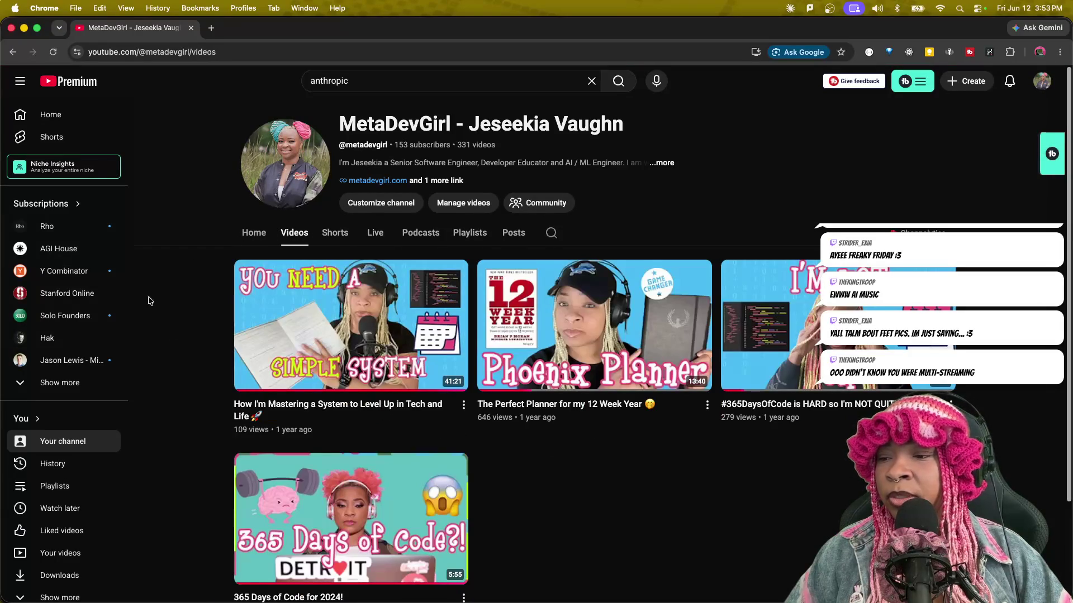
left_click(262, 231)
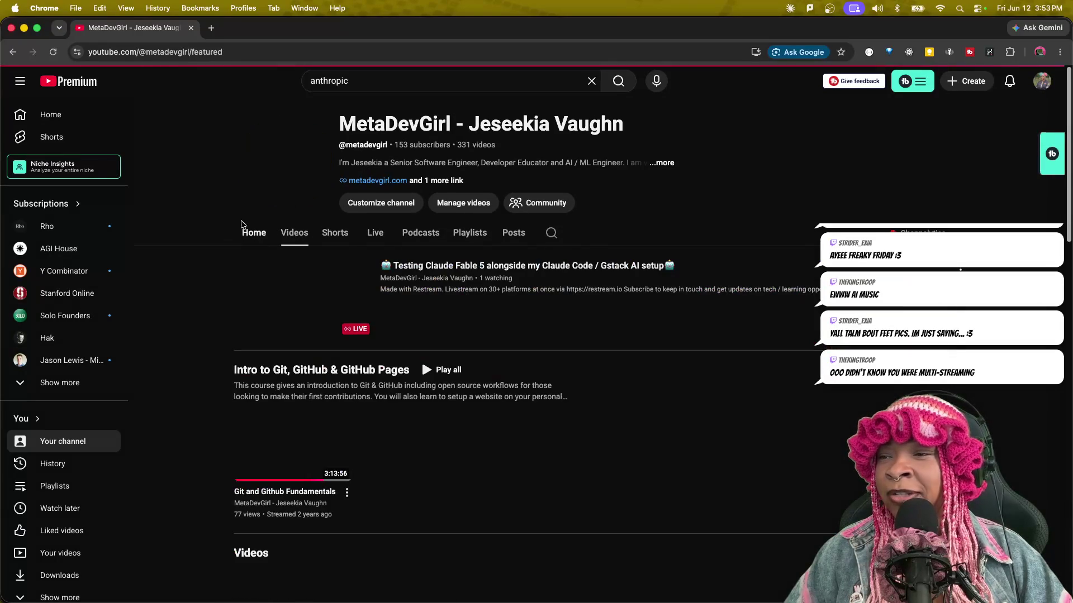
scroll(167, 478, "down", 4)
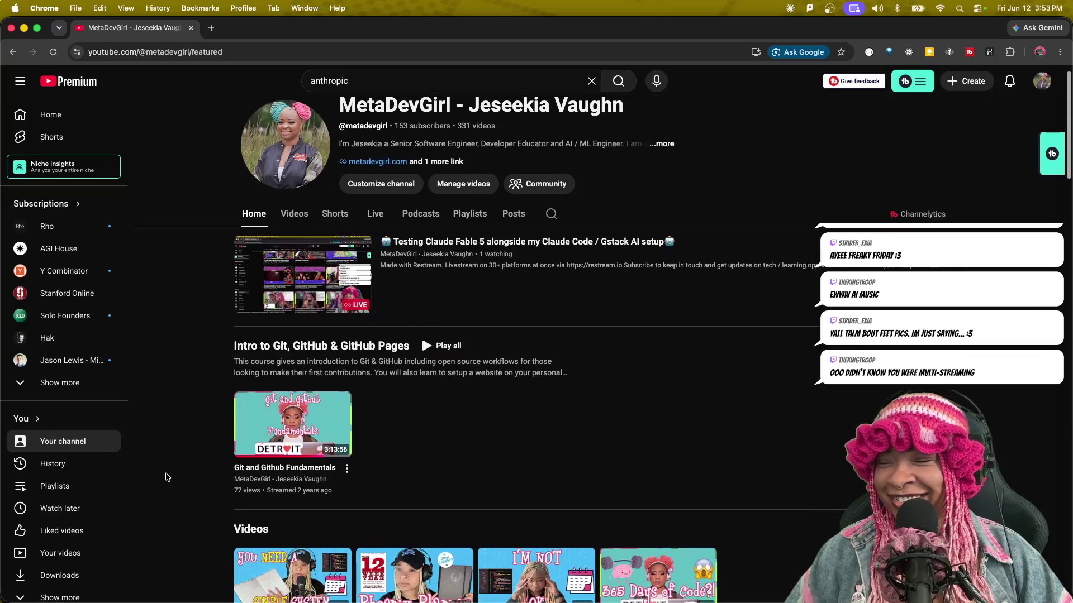
scroll(167, 478, "down", 2)
mouse_move(273, 289)
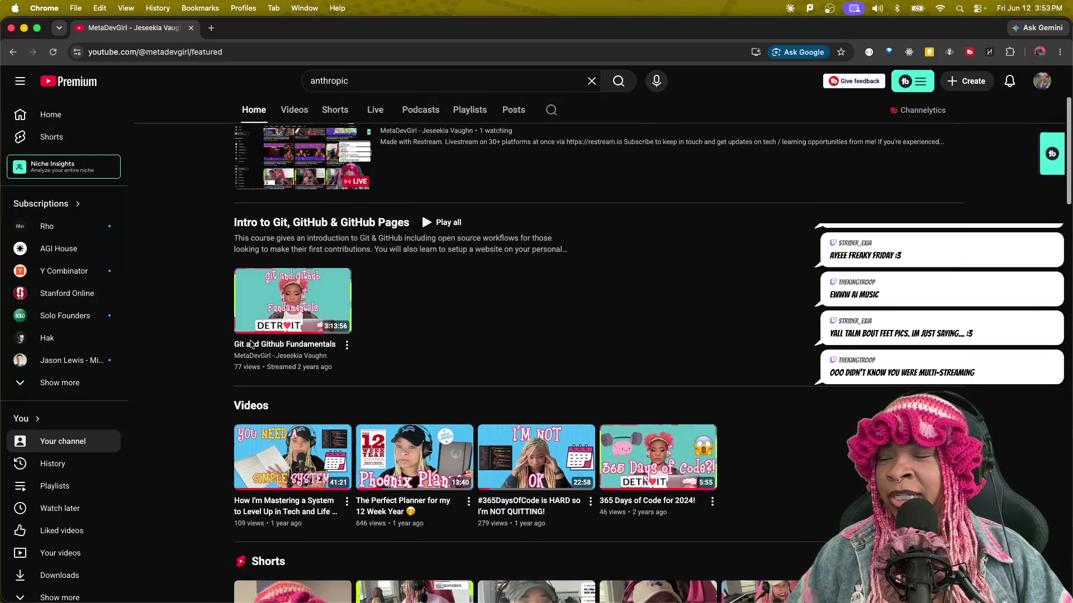
scroll(162, 438, "down", 10)
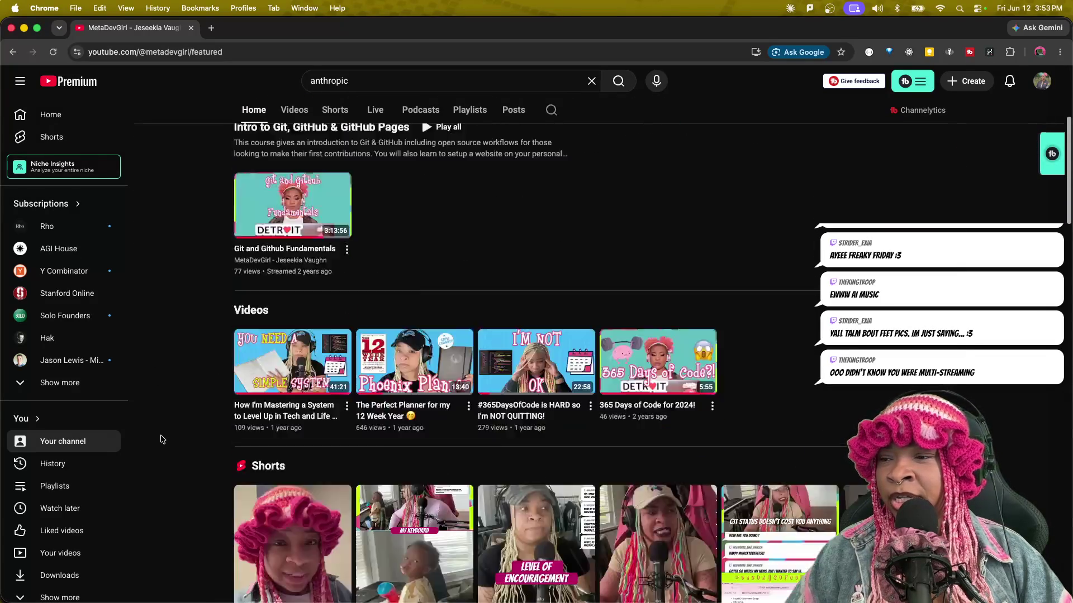
scroll(162, 437, "down", 10)
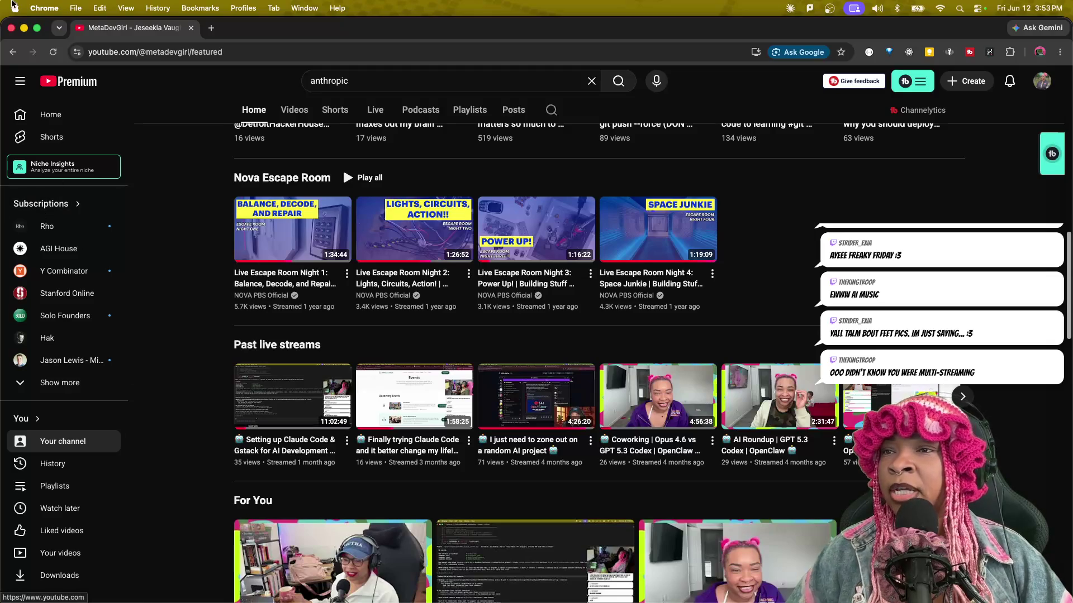
Close YouTube, return to Claude, and open a blank Create a project form from Projects.
left_click(11, 28)
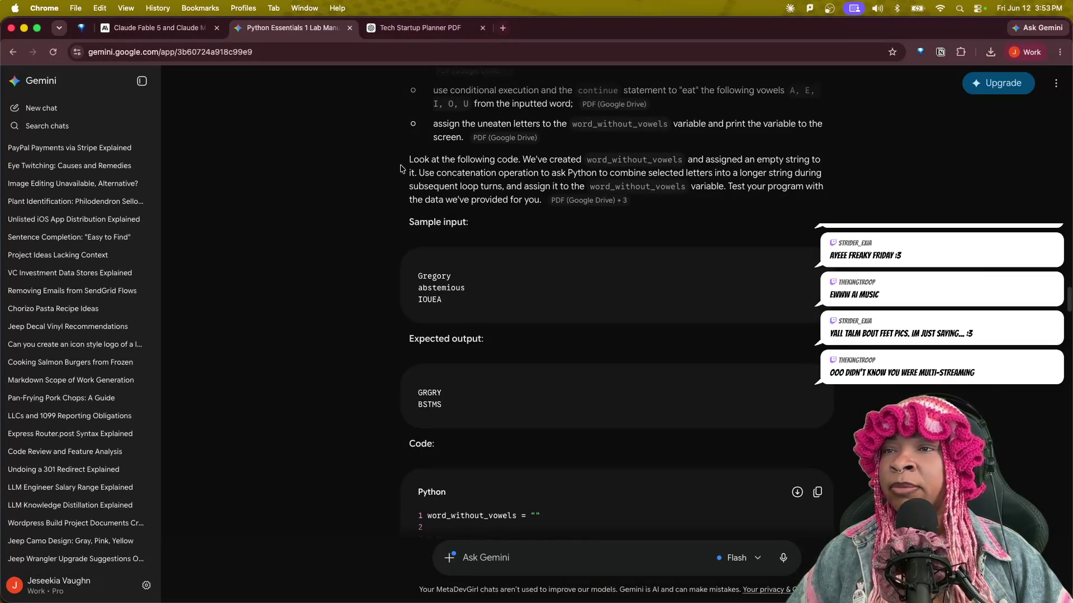
key("ctrl+Up")
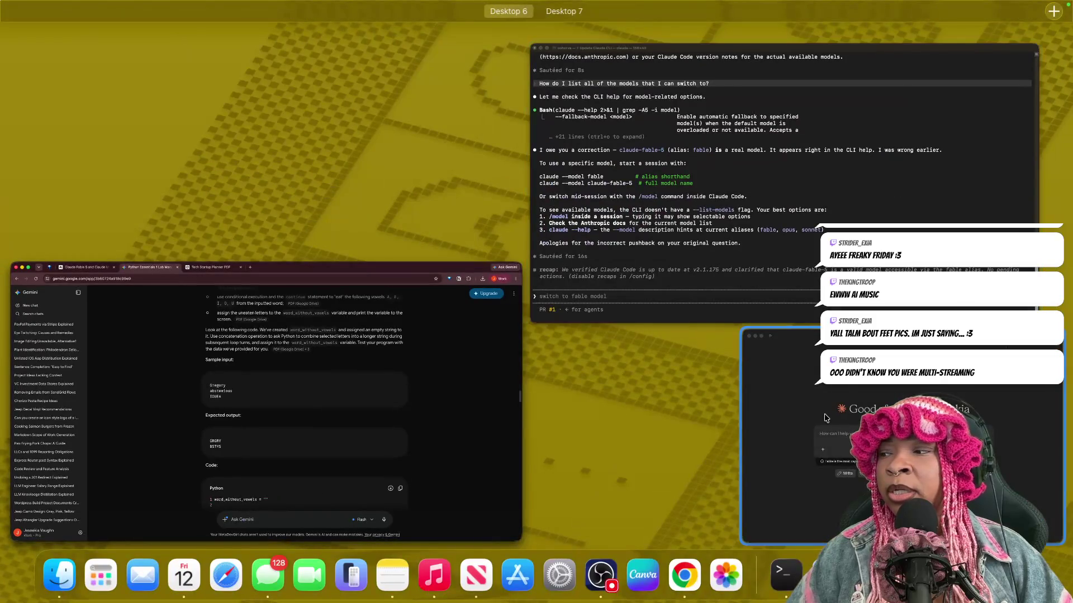
left_click(822, 416)
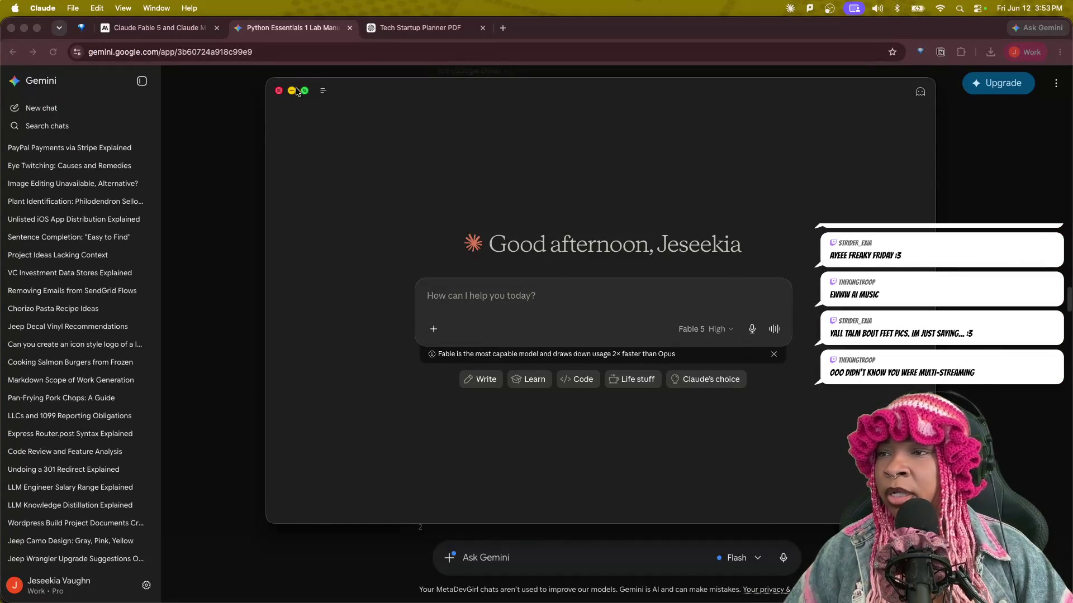
mouse_move(322, 92)
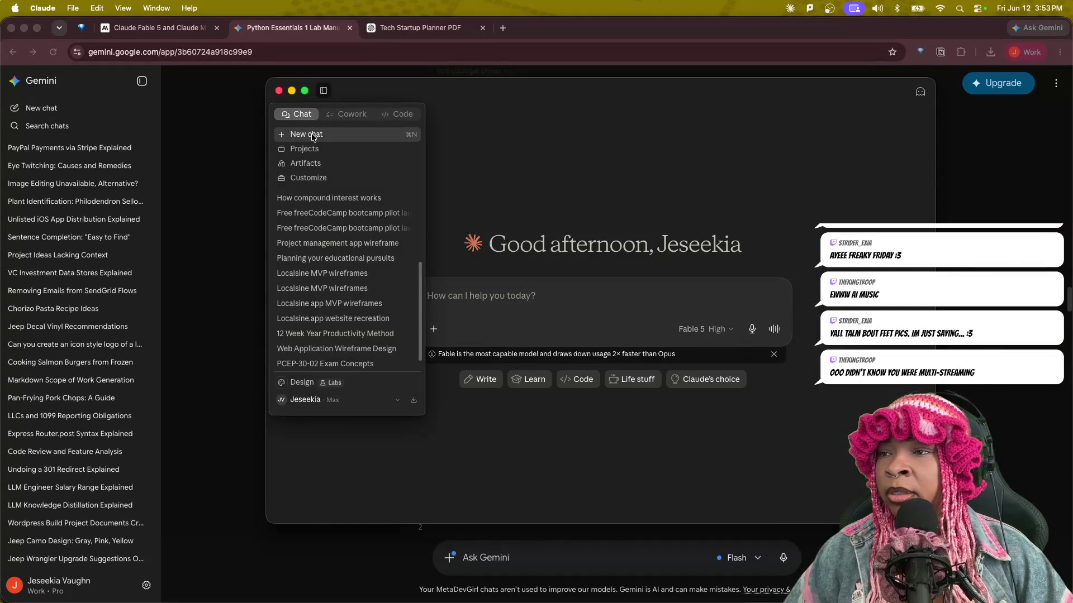
left_click(311, 149)
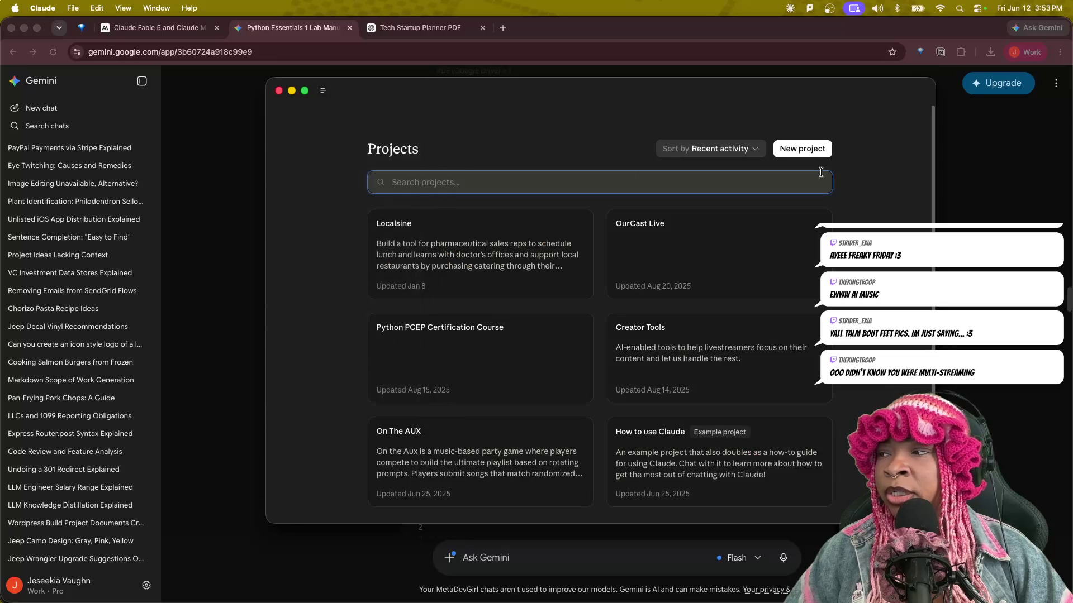
left_click(814, 149)
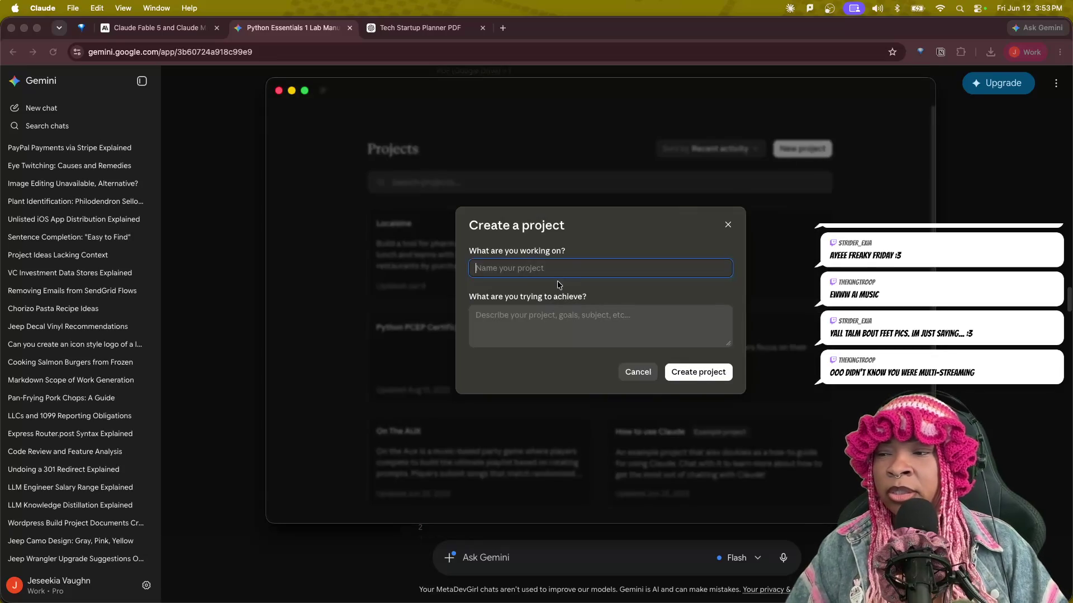
Finish naming the project Tech Summer School and describe its virtual bootcamp tracks, including Fullstack Web Development.
type("Tech")
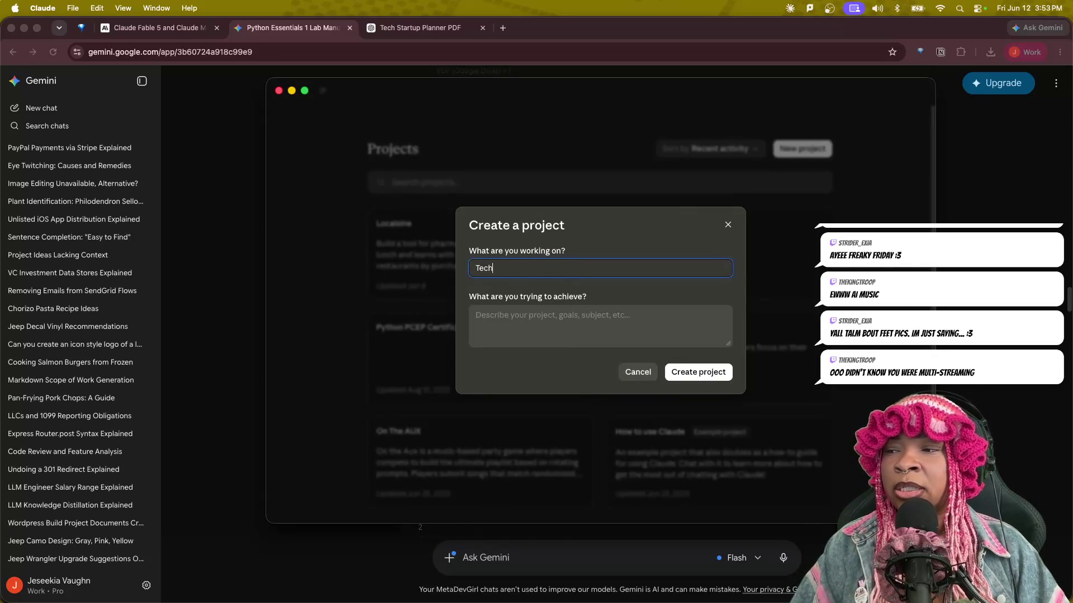
type(" Summer School")
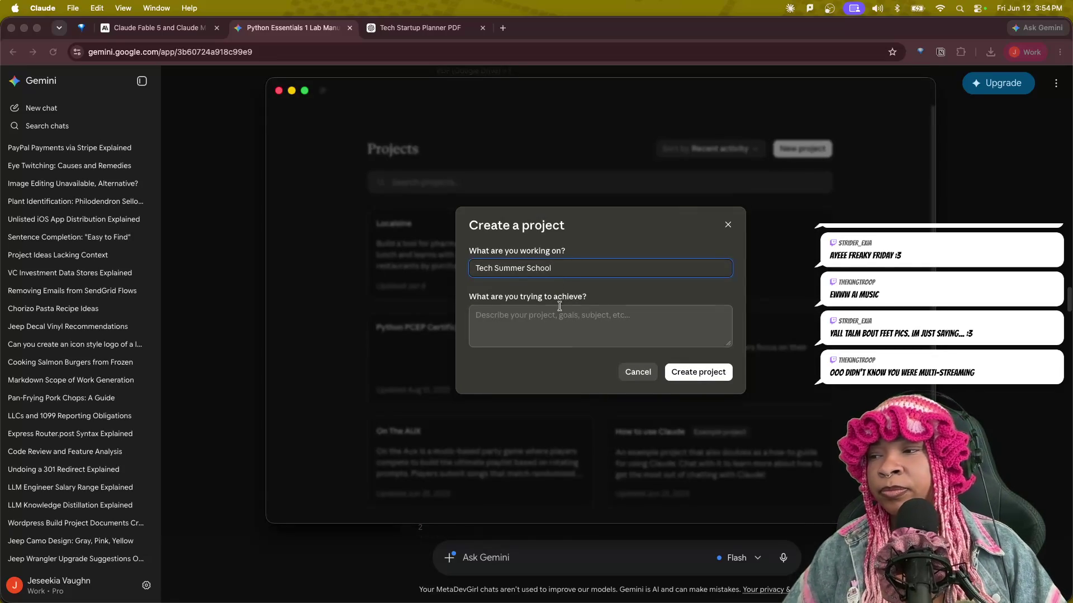
left_click(550, 317)
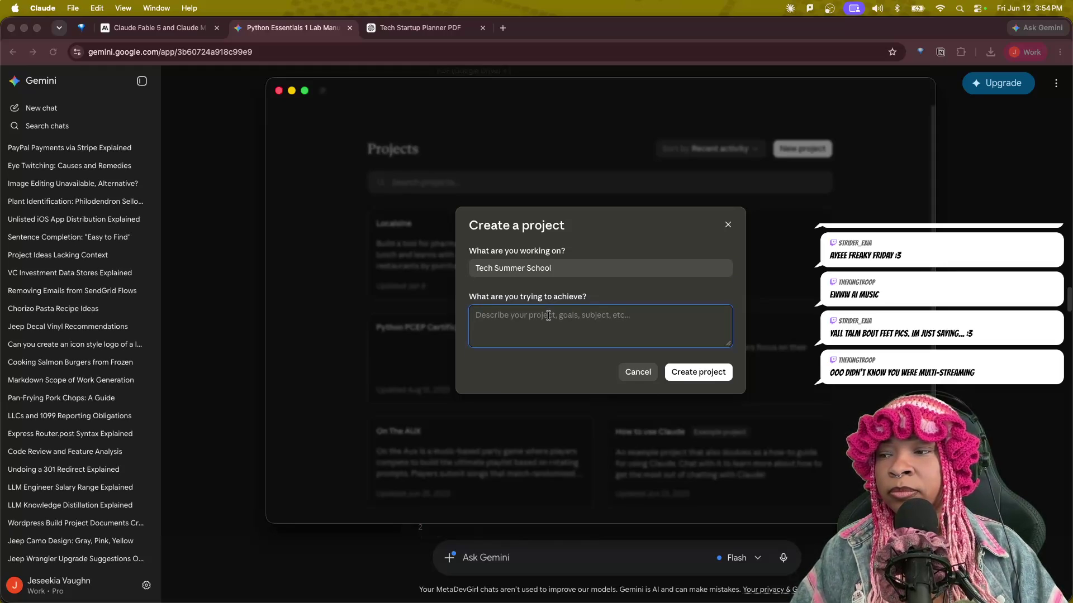
type("A")
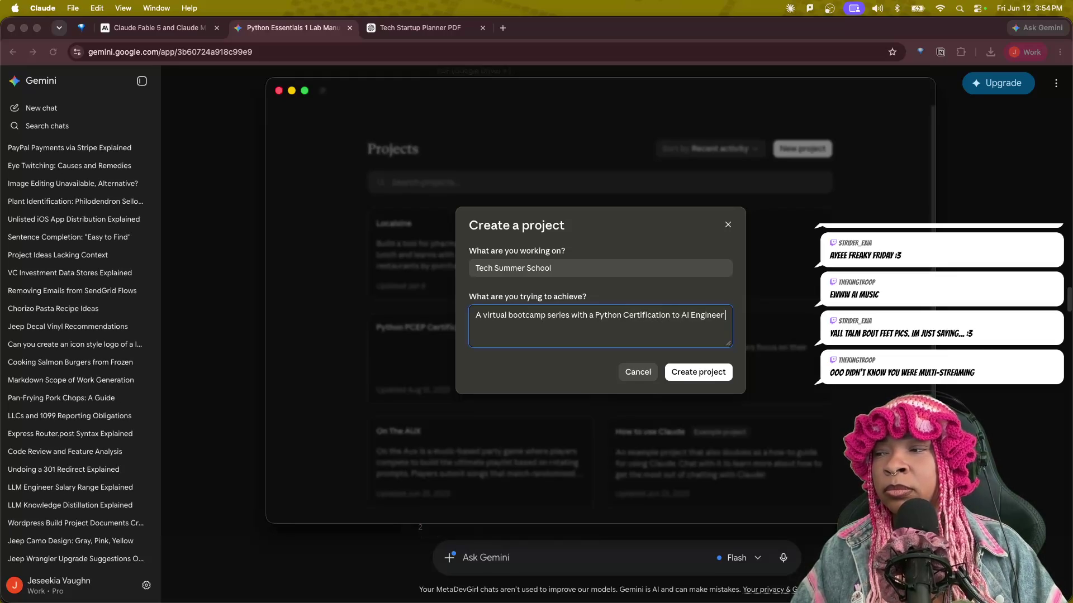
type("and a Full")
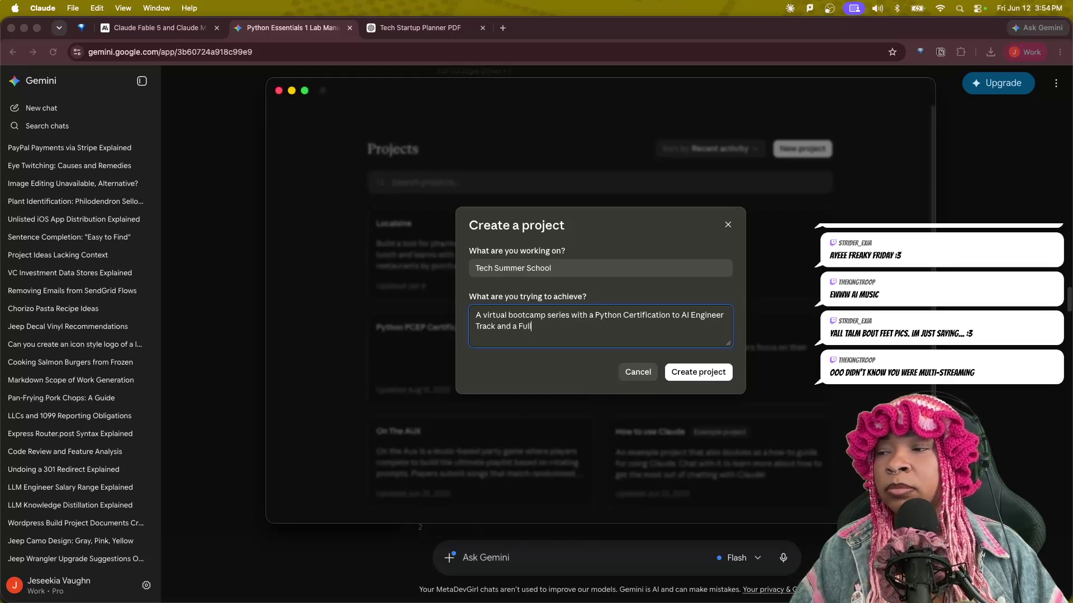
type("stack Web Development Track.")
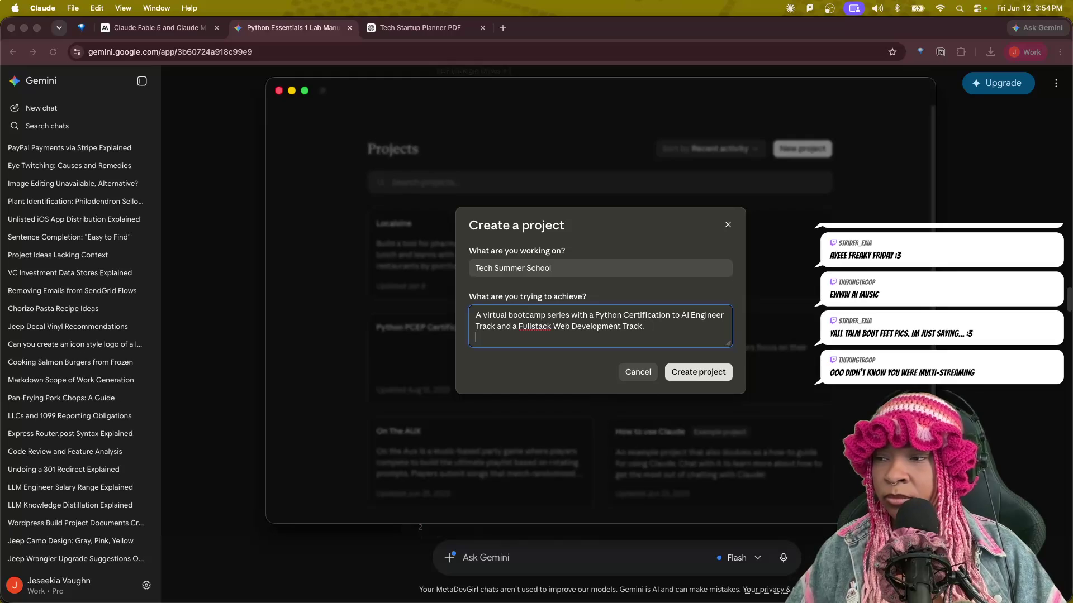
type("This is hosted")
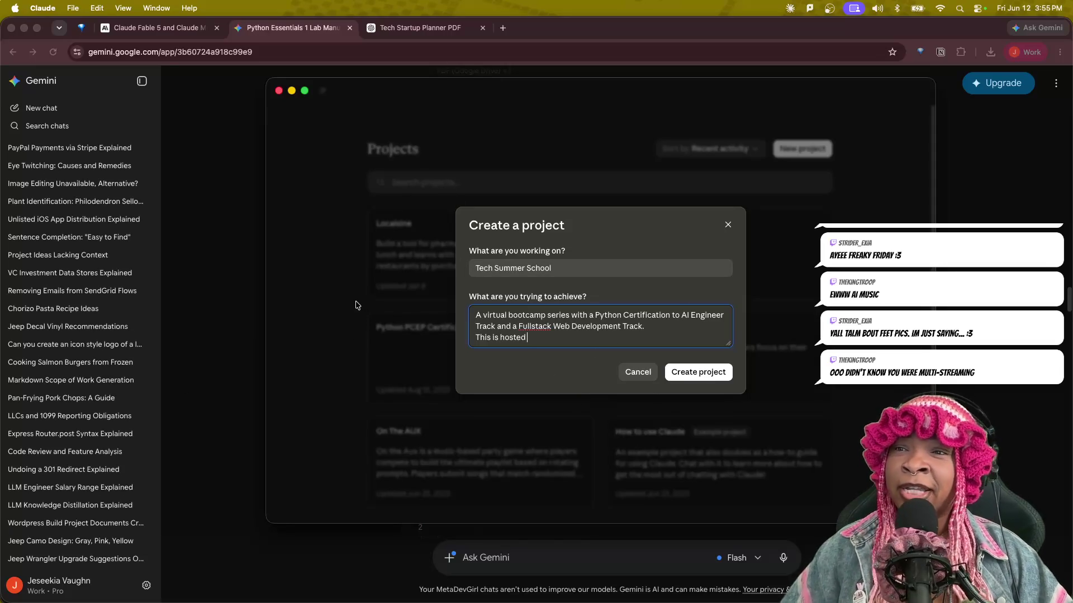
key("ctrl+Up")
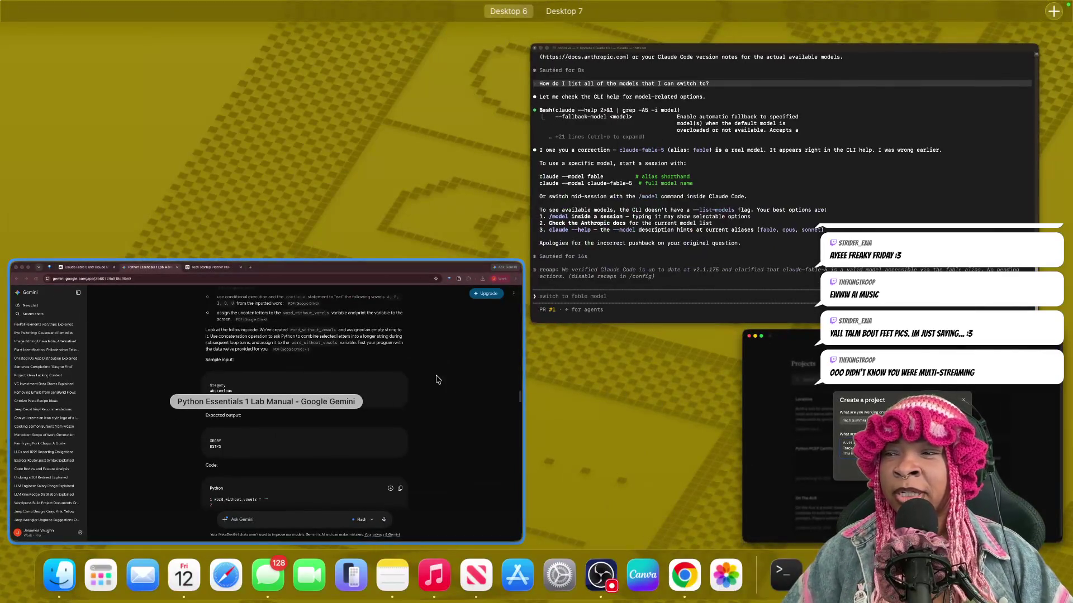
Continue the bootcamp goal description, adding that it runs via livestreams.
key("ctrl+Up")
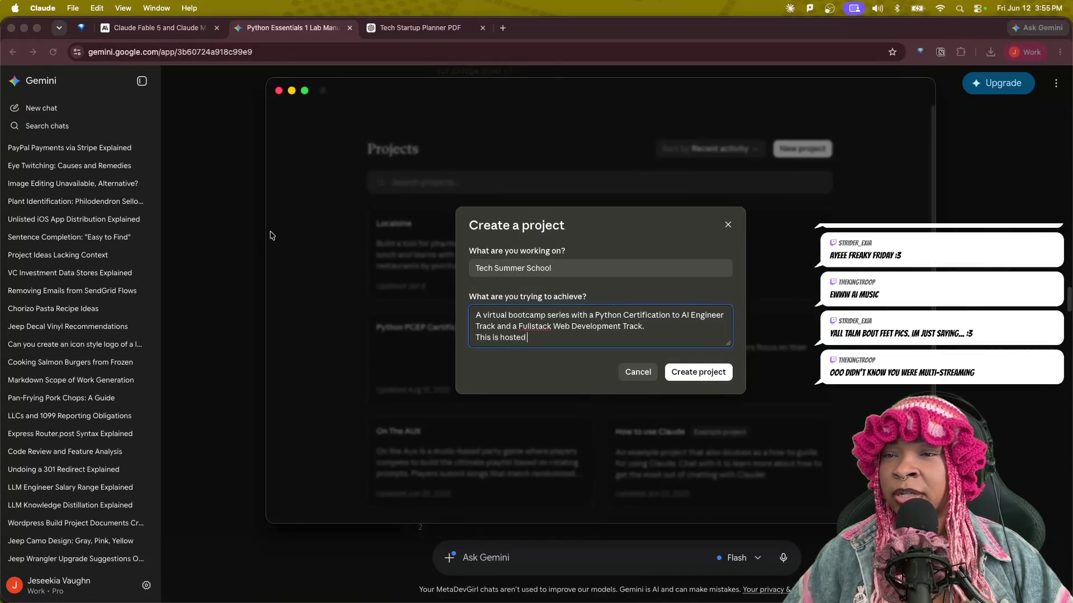
left_click_drag(548, 339, 481, 313)
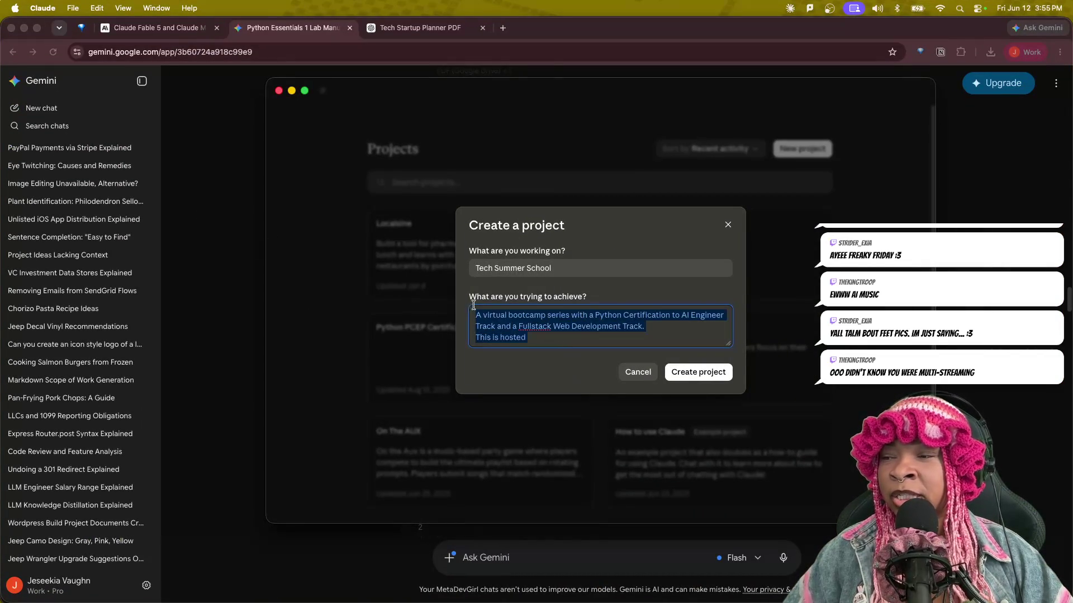
left_click(550, 338)
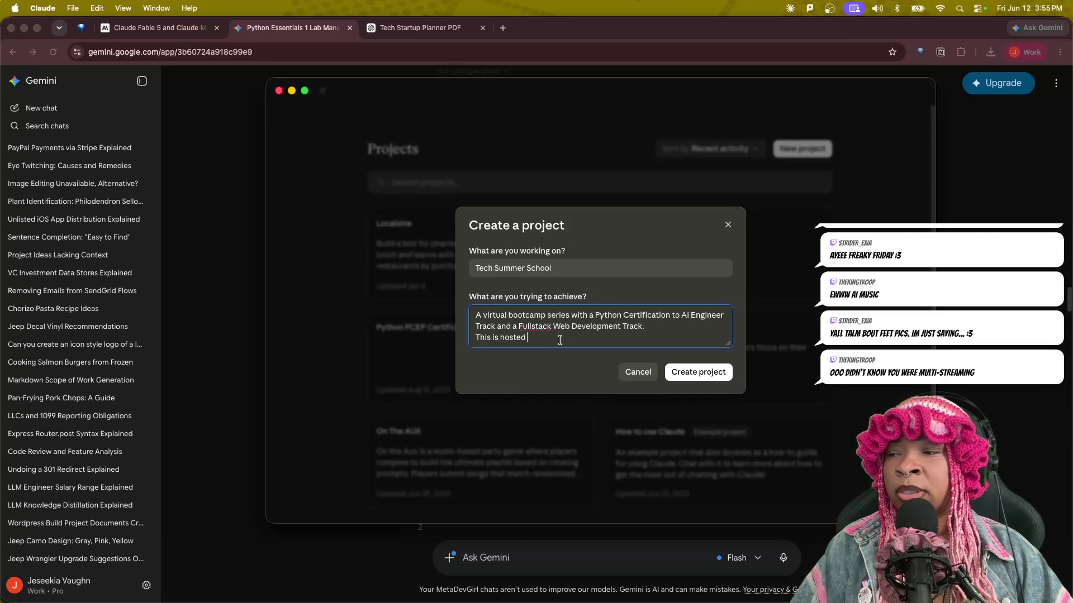
type("via livestrrea")
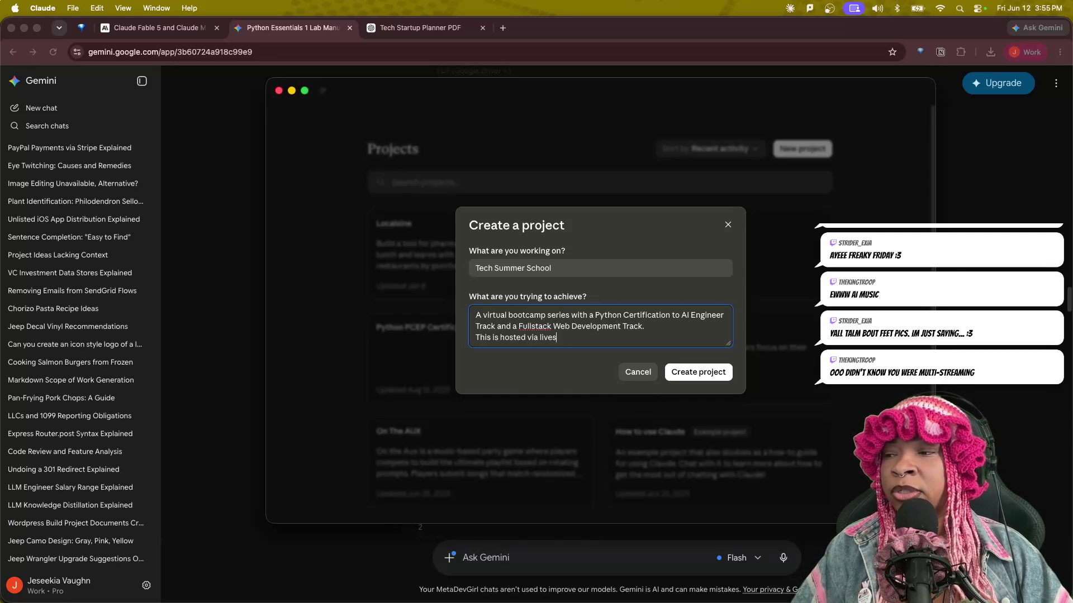
key("BackSpace")
type("eams by Meta")
Reword the ending to say the livestreams are hosted under the creator's online handle.
key("BackSpace")
key("BackSpace")
key("BackSpace")
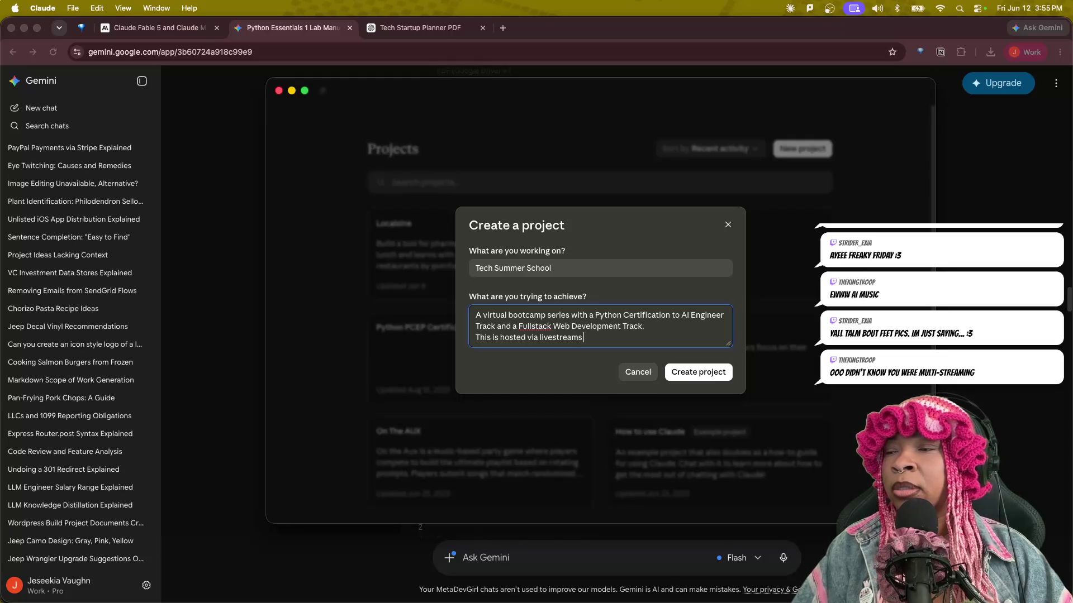
type("hosted by")
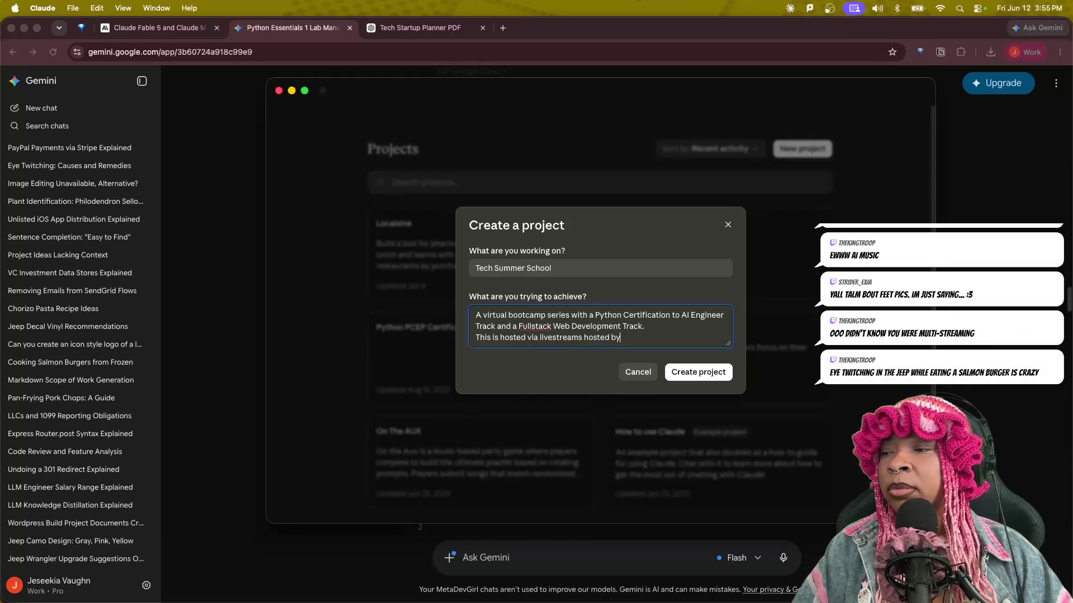
type(" Met")
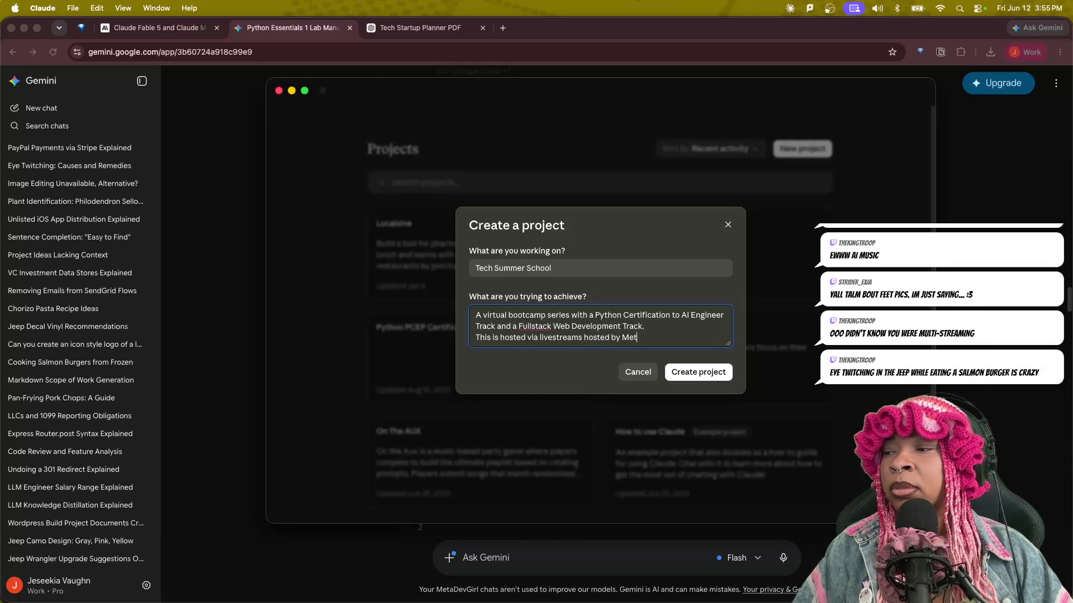
type("aDevGirl")
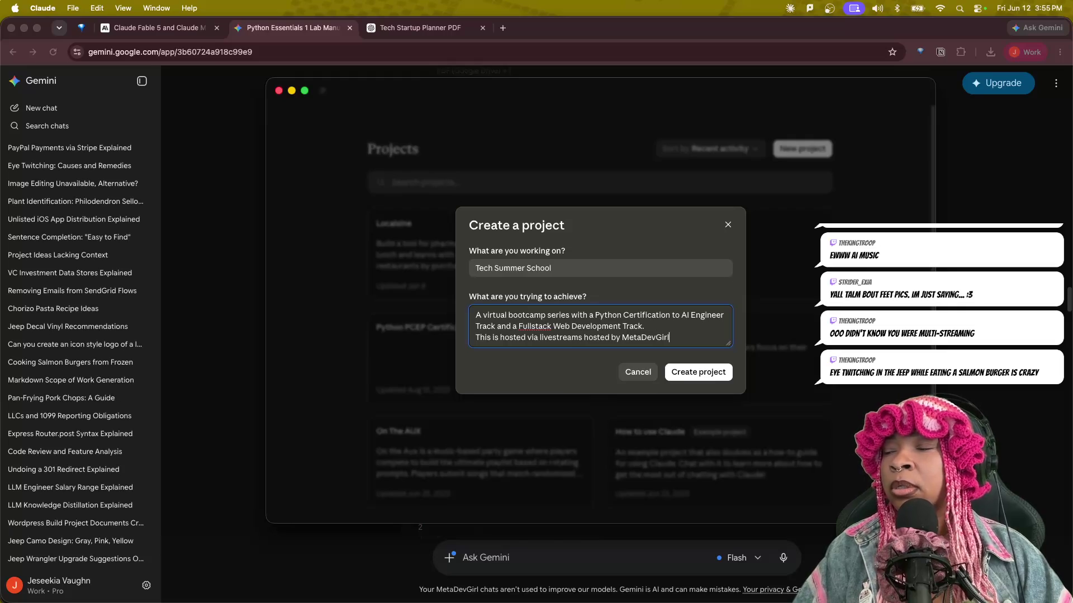
type("lme")
key("BackSpace")
key("BackSpace")
type("my online")
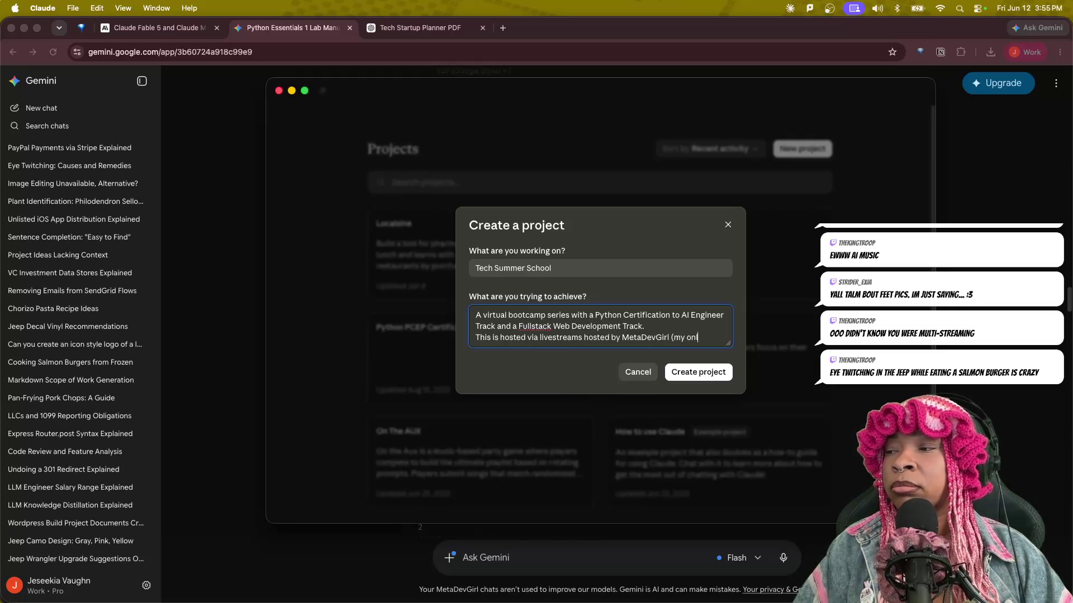
type(" handle)")
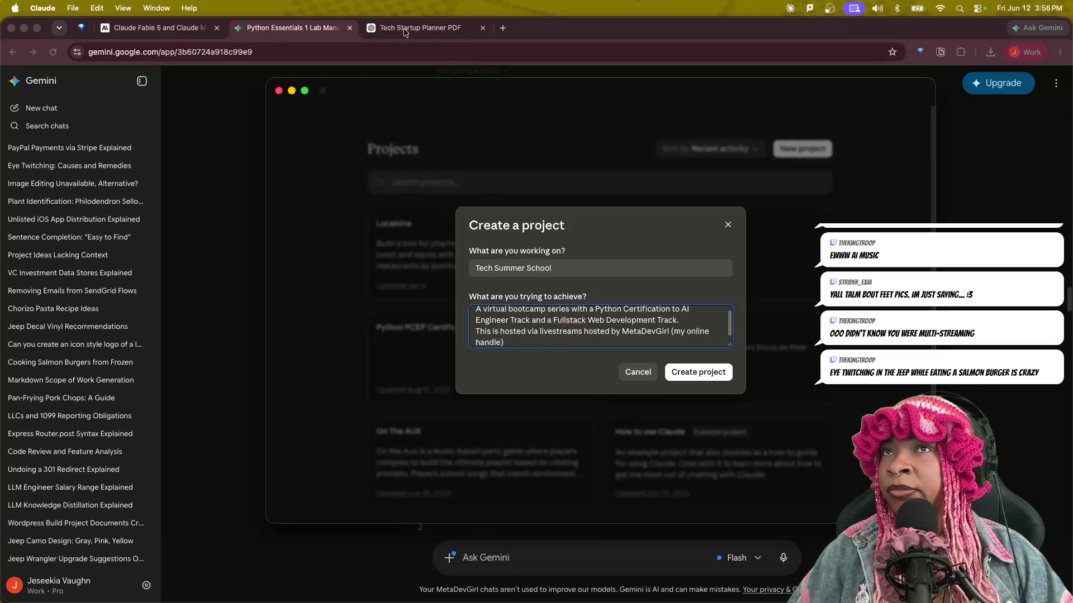
left_click(425, 28)
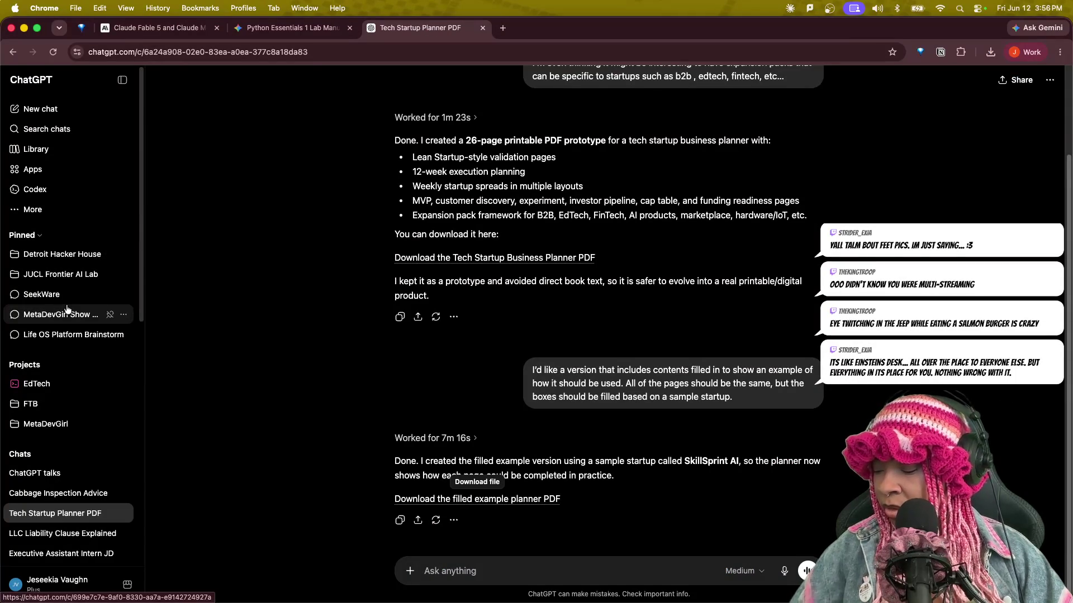
key("Tab")
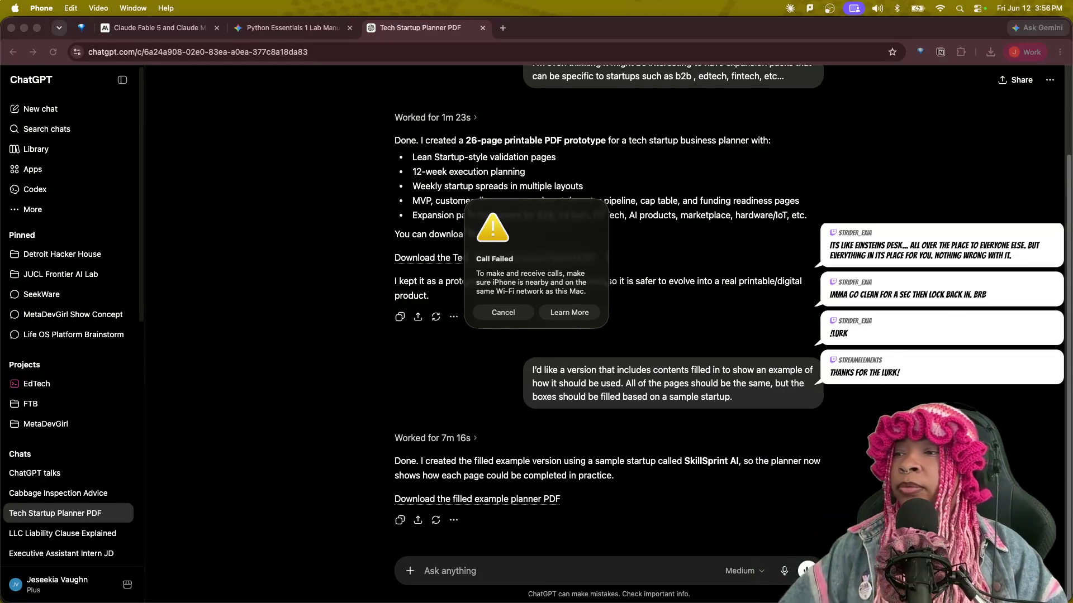
left_click(503, 313)
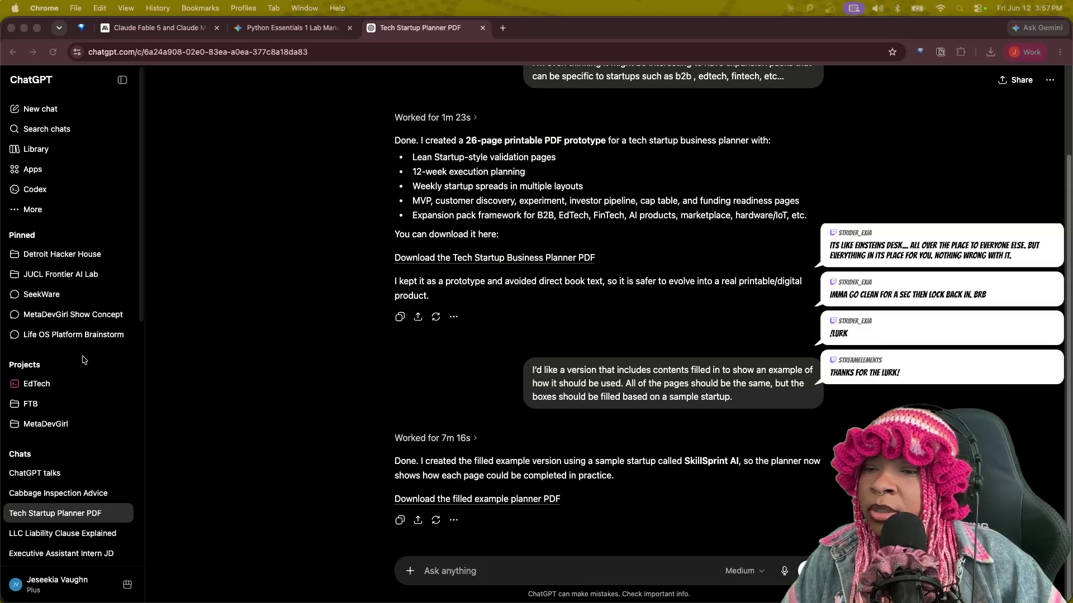
scroll(99, 435, "down", 3)
scroll(98, 435, "down", 5)
scroll(98, 435, "down", 3)
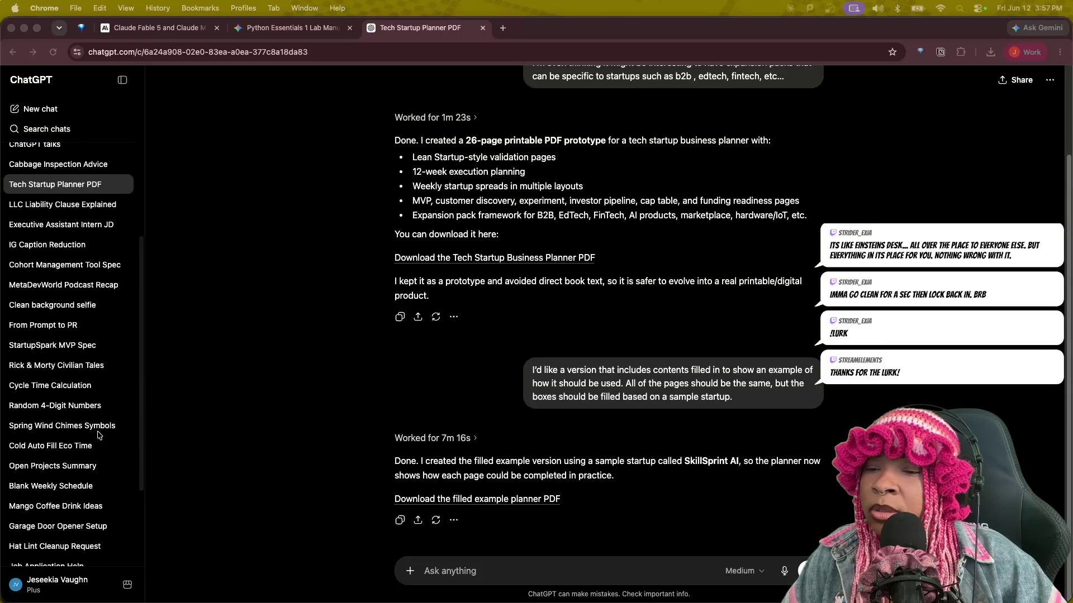
scroll(99, 434, "up", 10)
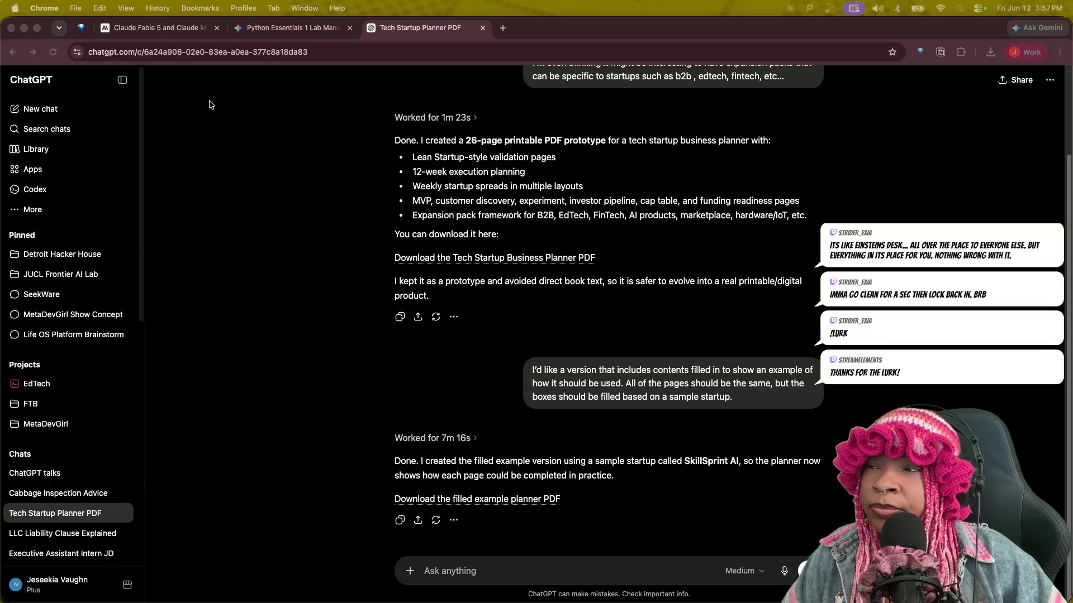
left_click(45, 112)
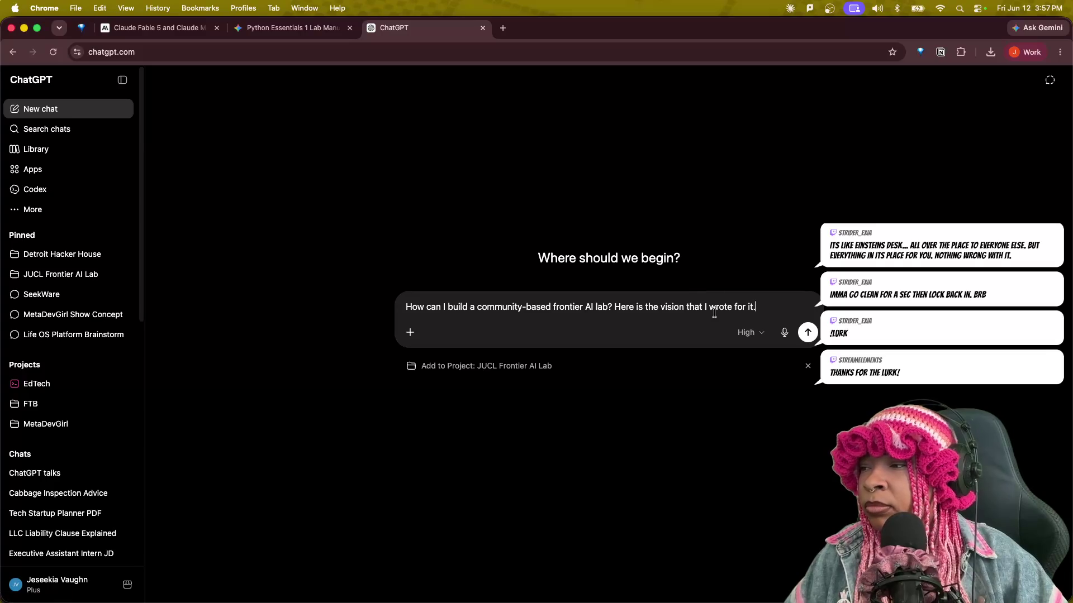
Replace the prefilled prompt with a Tech Summer School curriculum request, hosted as live classes on the creator's profiles.
left_click_drag(754, 306, 344, 274)
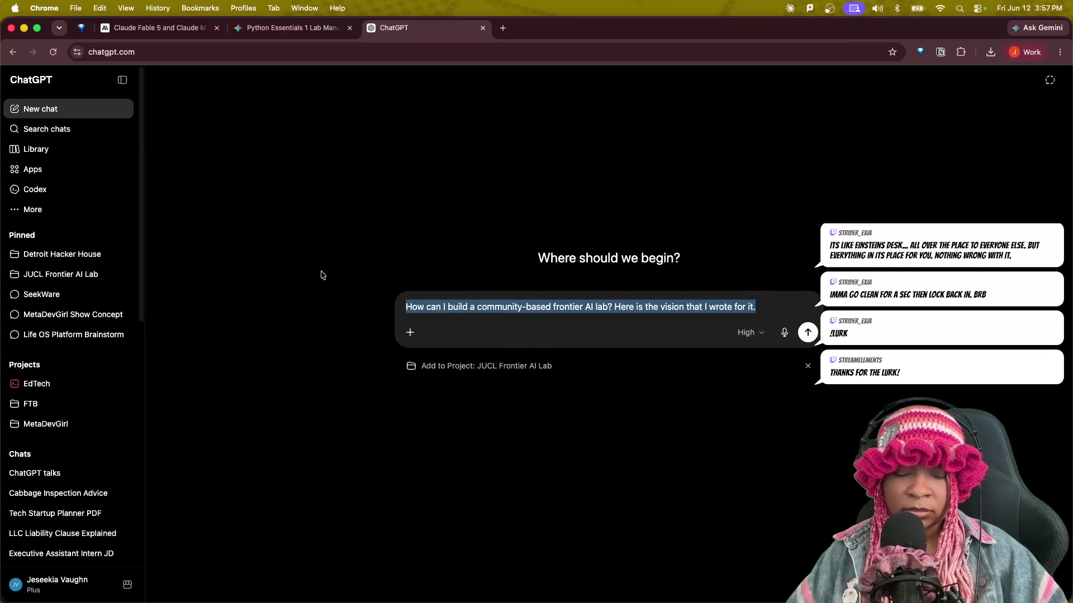
key("BackSpace")
type("LEt")
key("BackSpace")
key("BackSpace")
type("et's ou t")
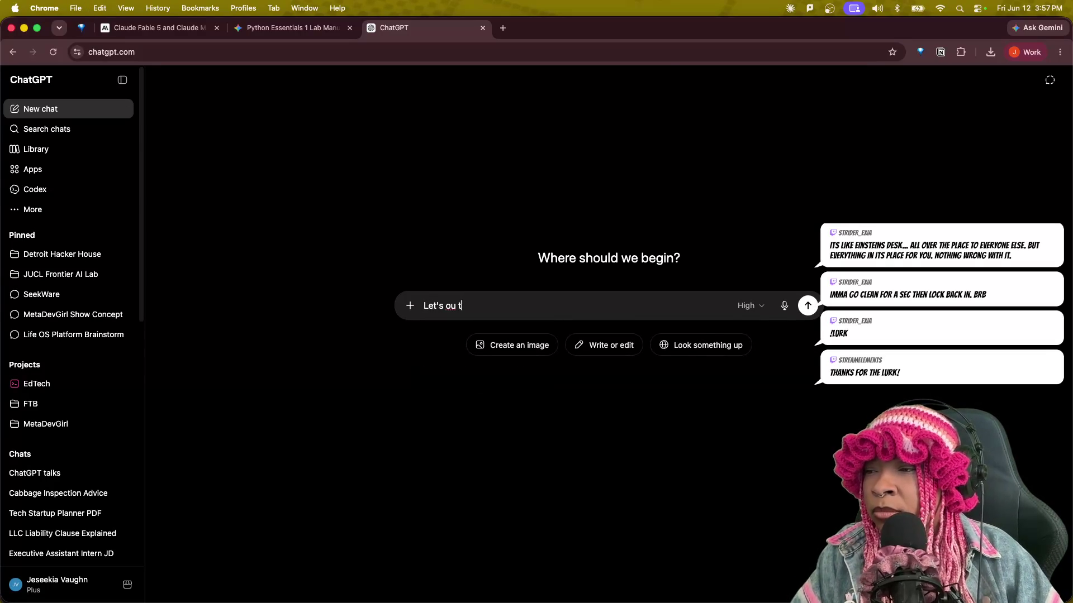
key("BackSpace")
key("BackSpace")
type("tline a curriculum")
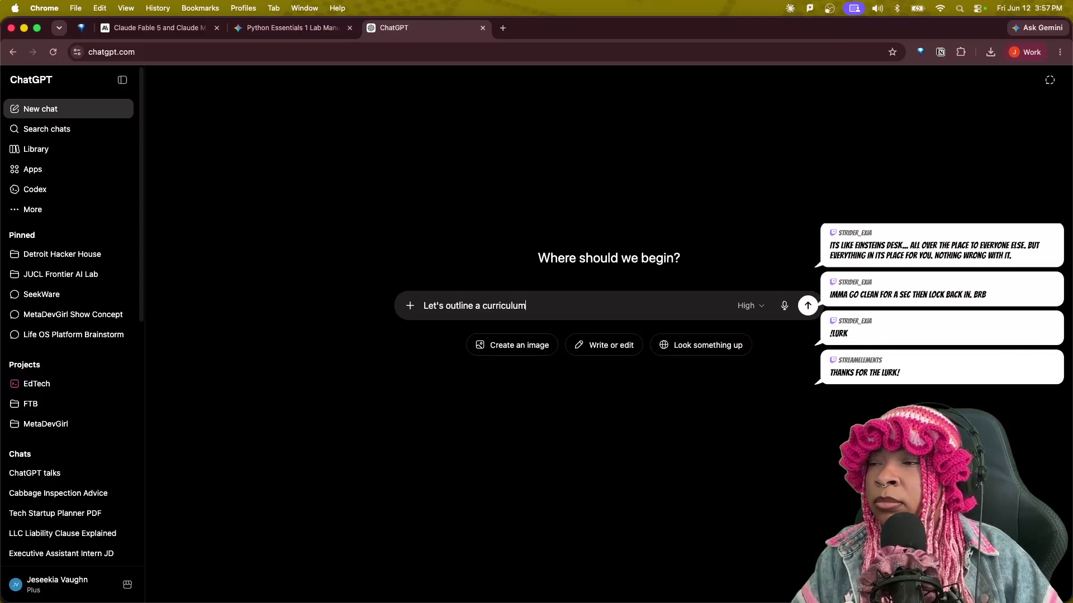
type(" plan for Te")
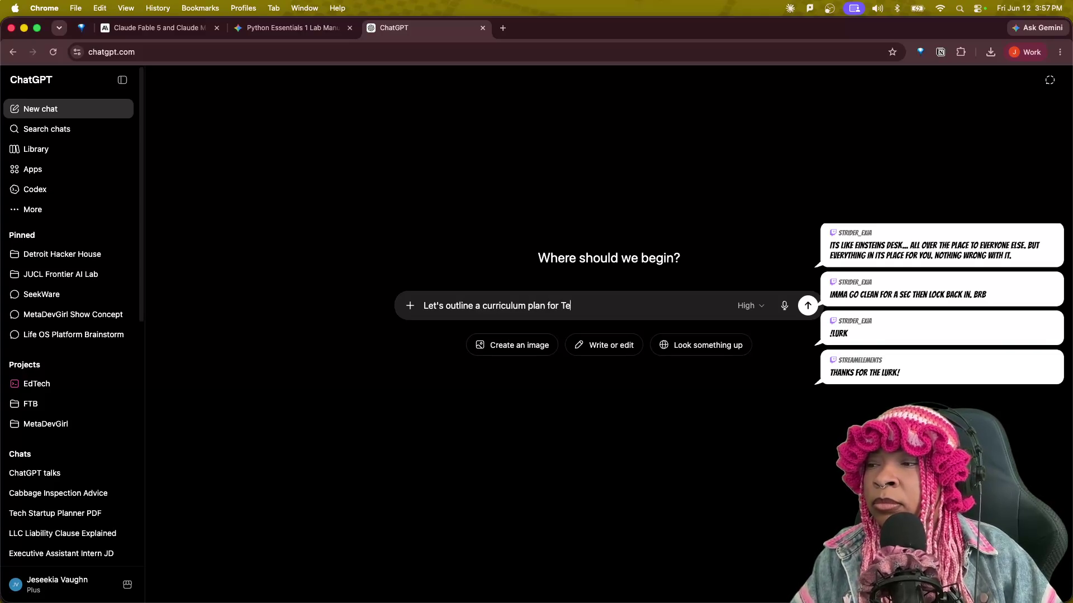
type("ch Summer S")
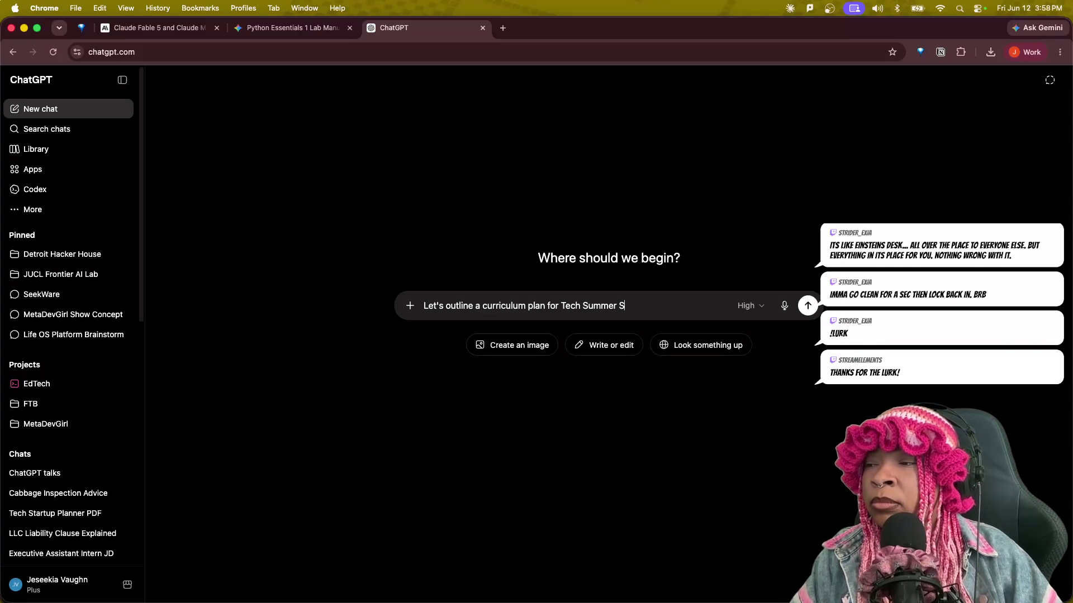
type("choo I will")
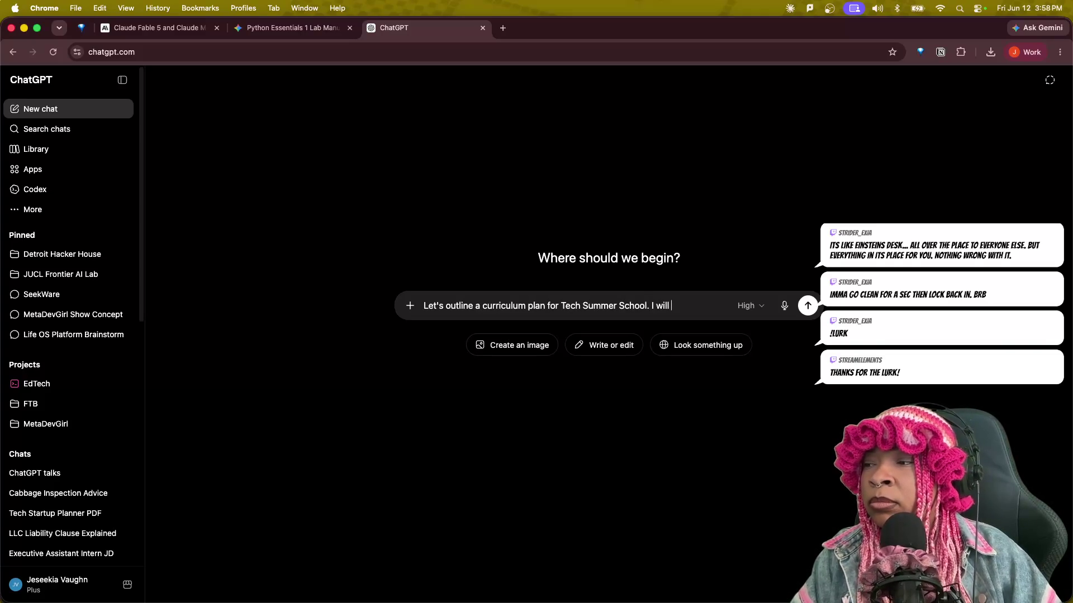
type("be c")
key("BackSpace")
type("hso")
key("BackSpace")
key("BackSpace")
type("osting live classes")
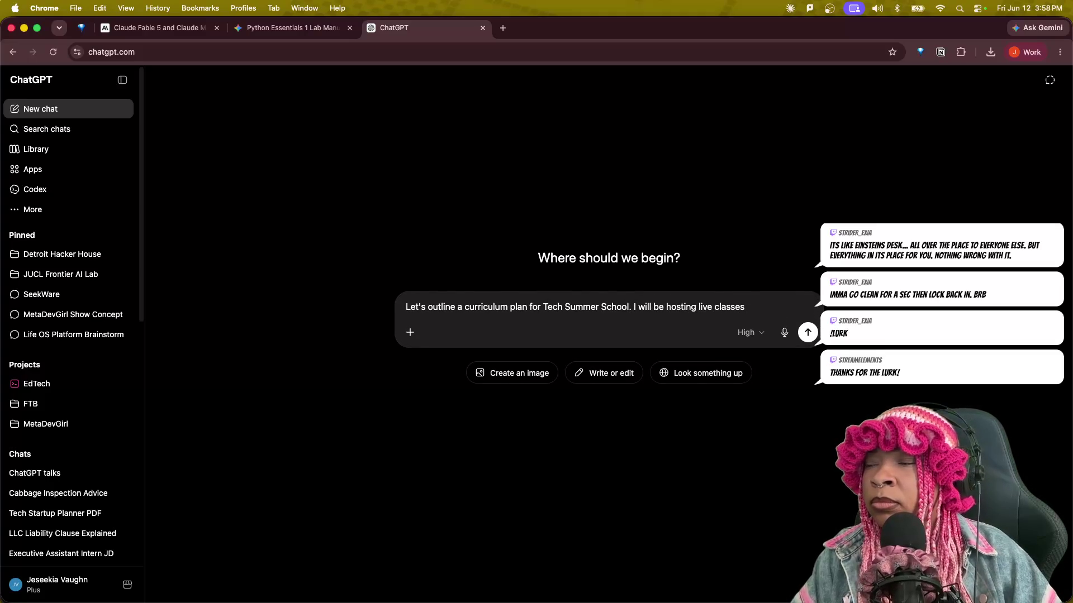
type(" via ")
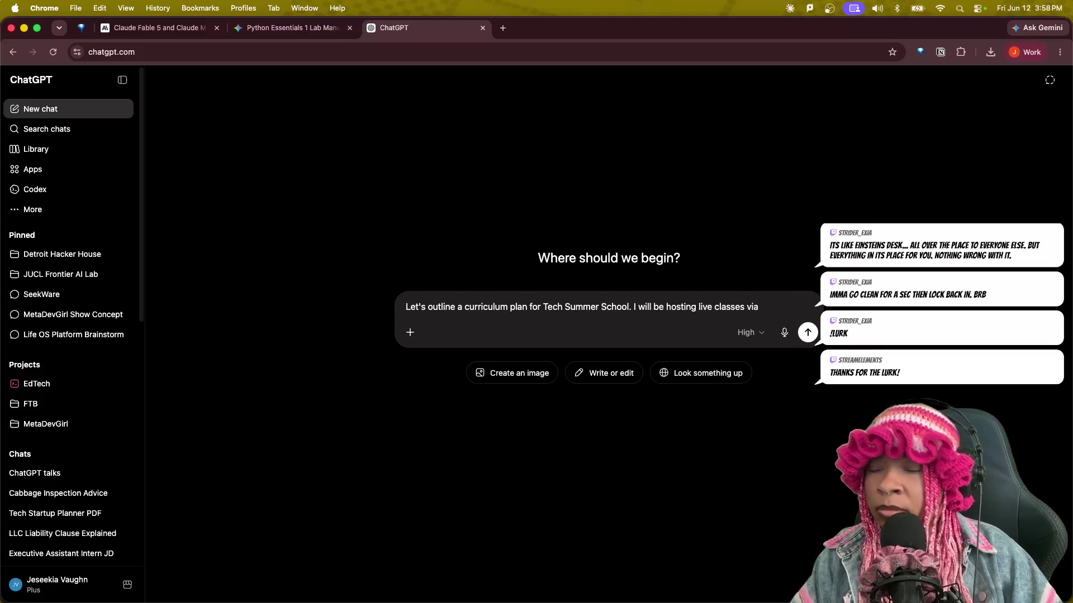
type("m")
type("Medta")
type("aD")
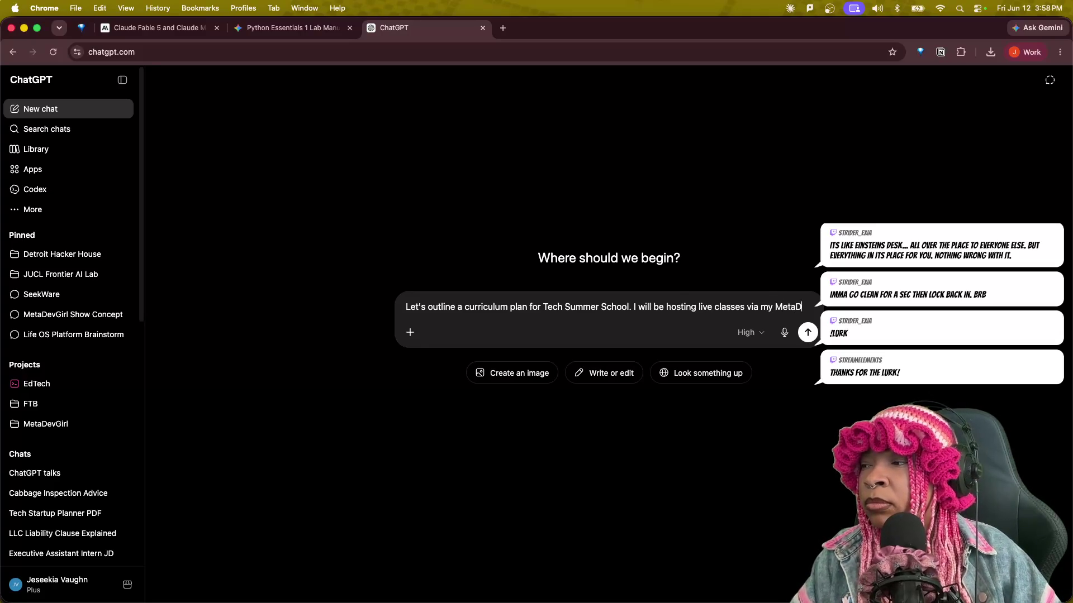
type("evGiirl and maybeMetaDevWorl")
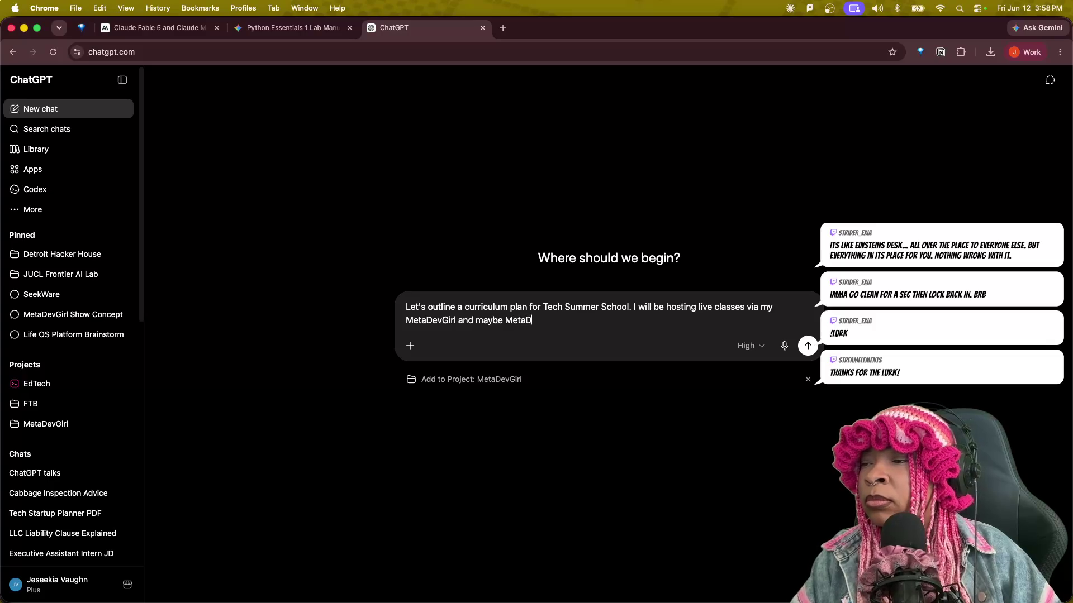
type("d profiel")
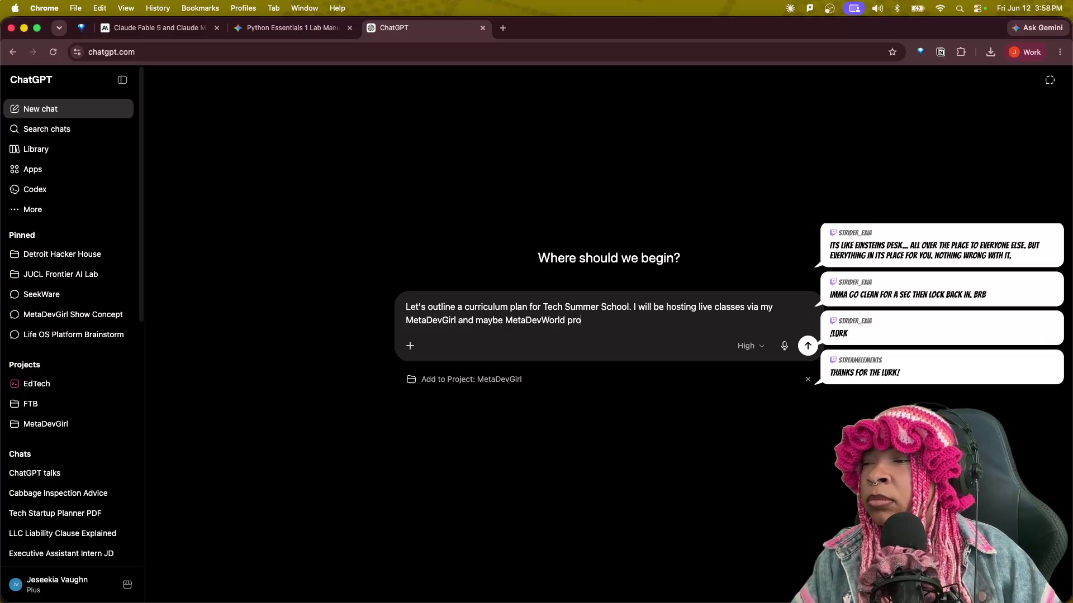
key("BackSpace")
key("BackSpace")
type("les. ")
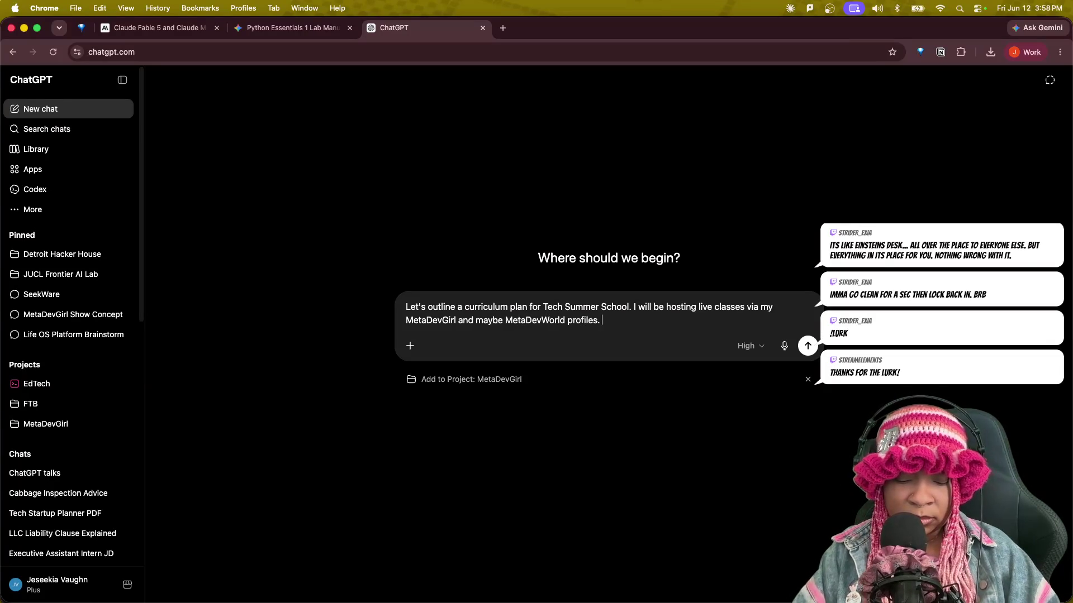
type("The")
Add that the 2 tracks will include Python Certification (PCEP) to AI Engineering.
key("BackSpace")
key("BackSpace")
key("BackSpace")
type("The 2 tracks wi")
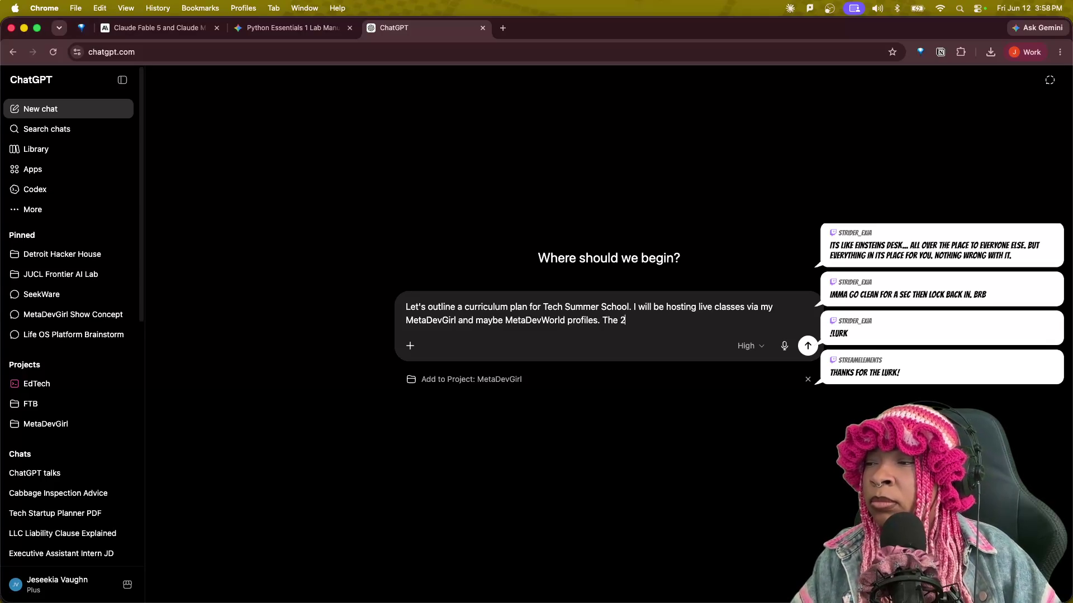
type("l b")
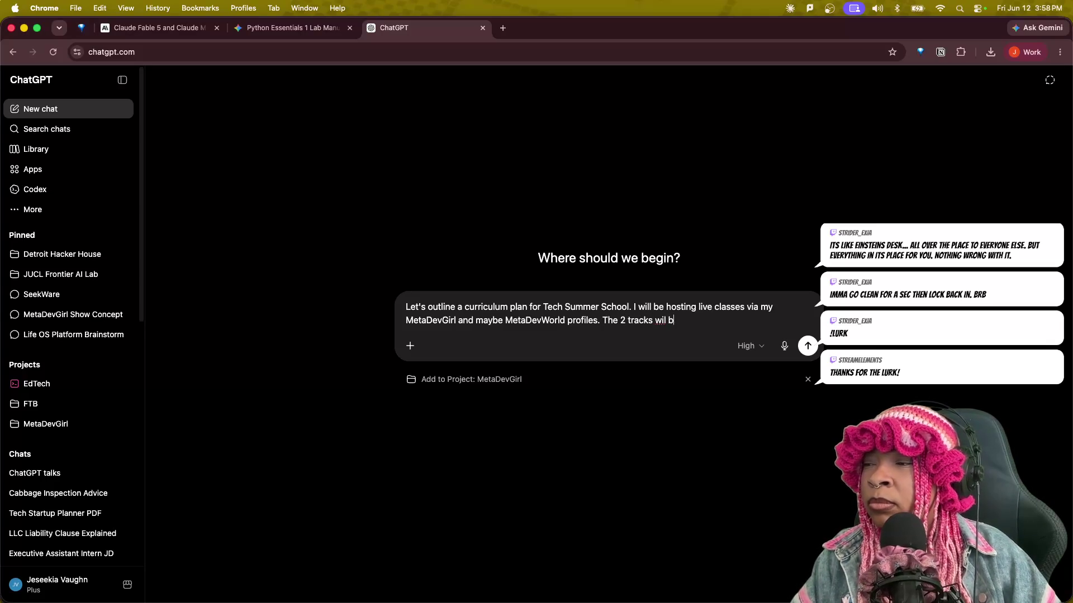
key("BackSpace")
key("BackSpace")
key("BackSpace")
type("l b")
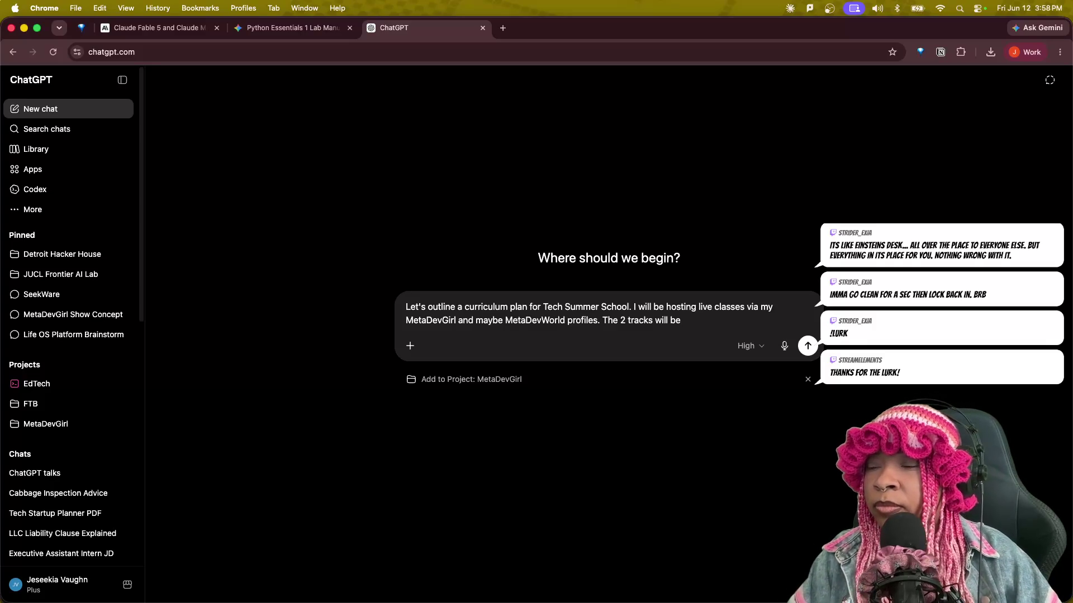
type("Python Certifi")
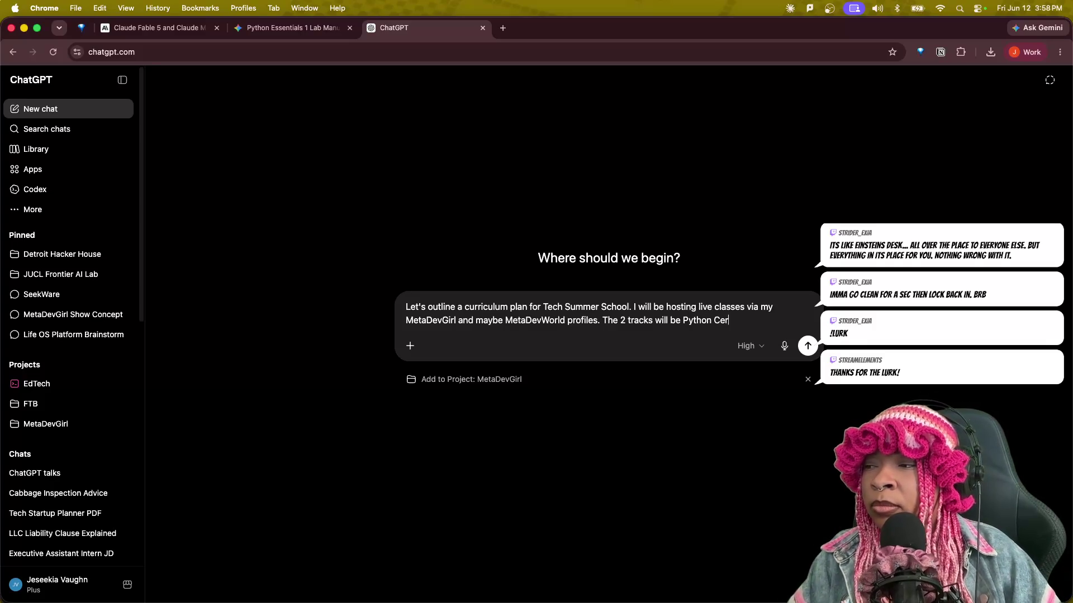
type("catiko")
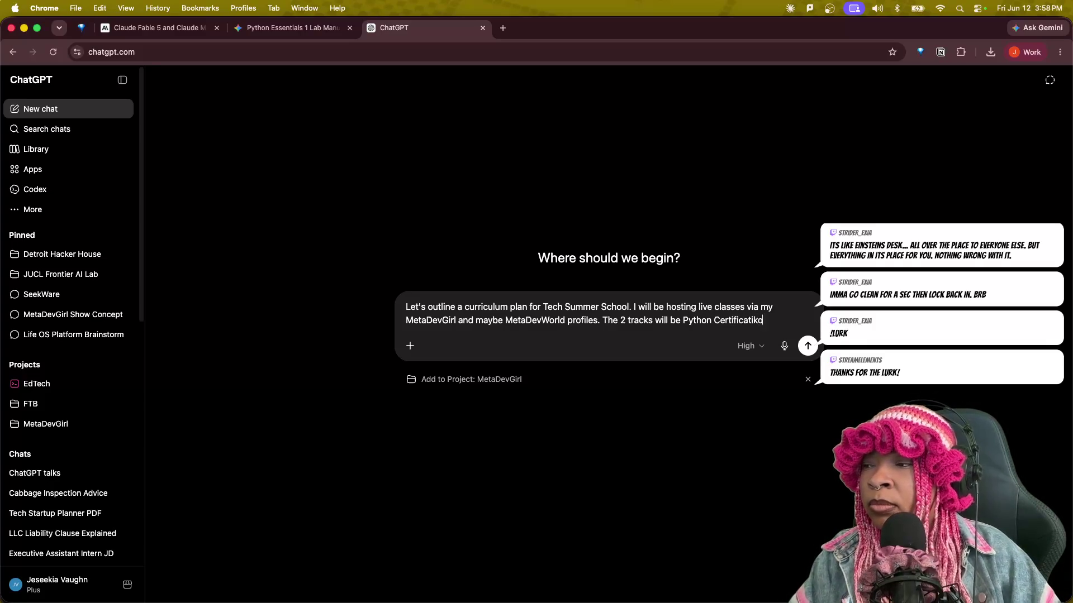
key("BackSpace")
key("BackSpace")
type("on")
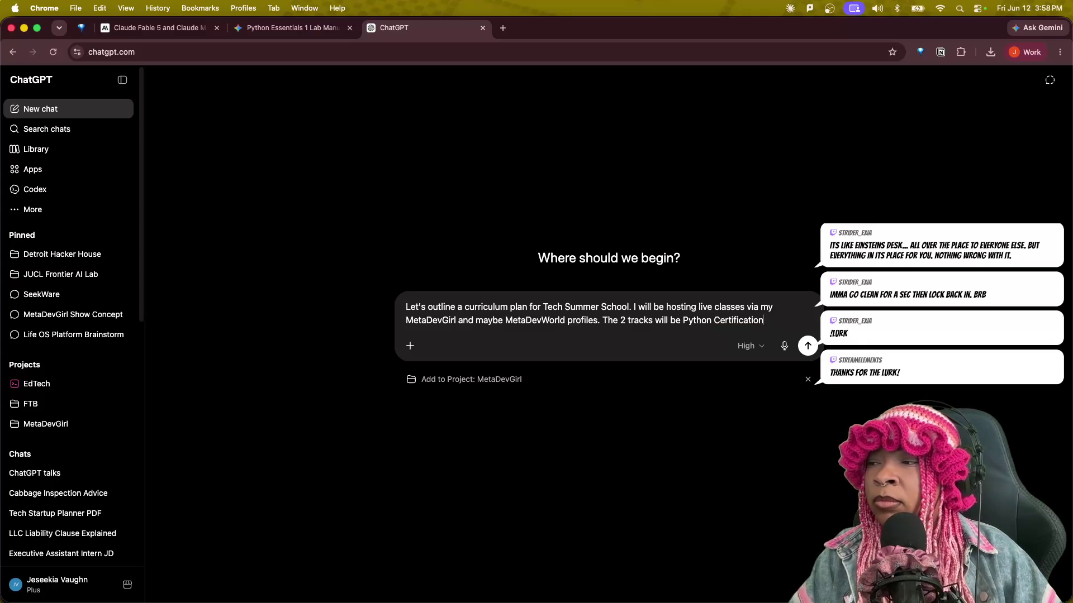
type(" (PCEP")
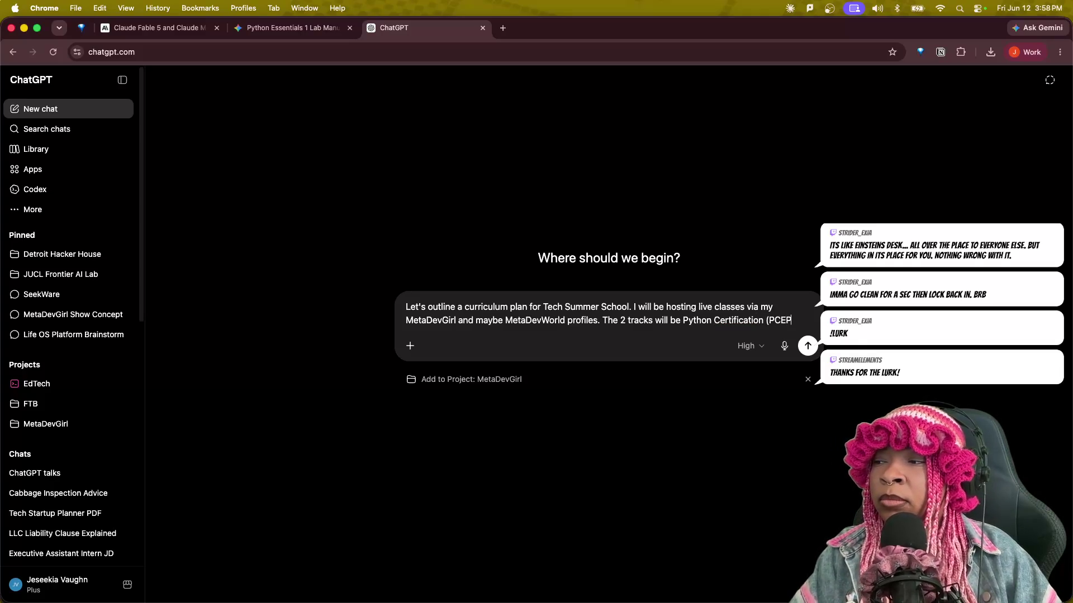
type(") to AI Engi")
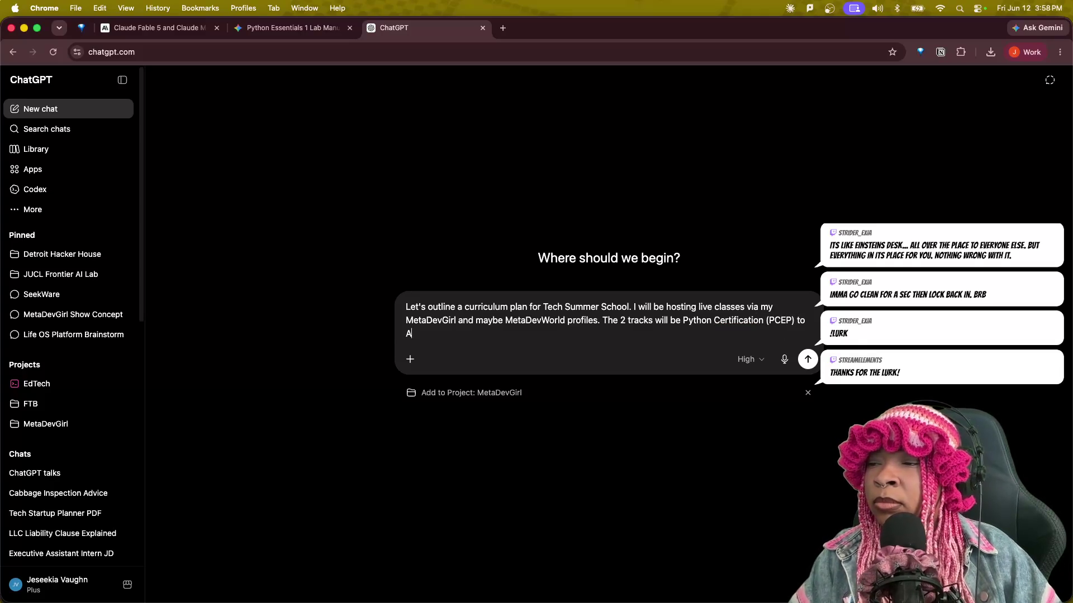
type("ering")
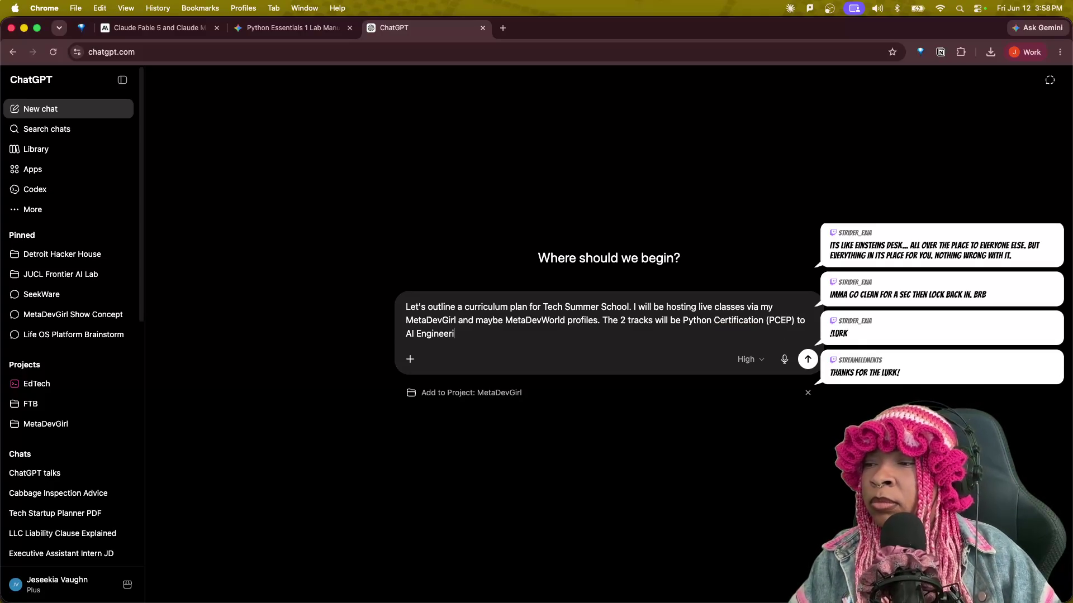
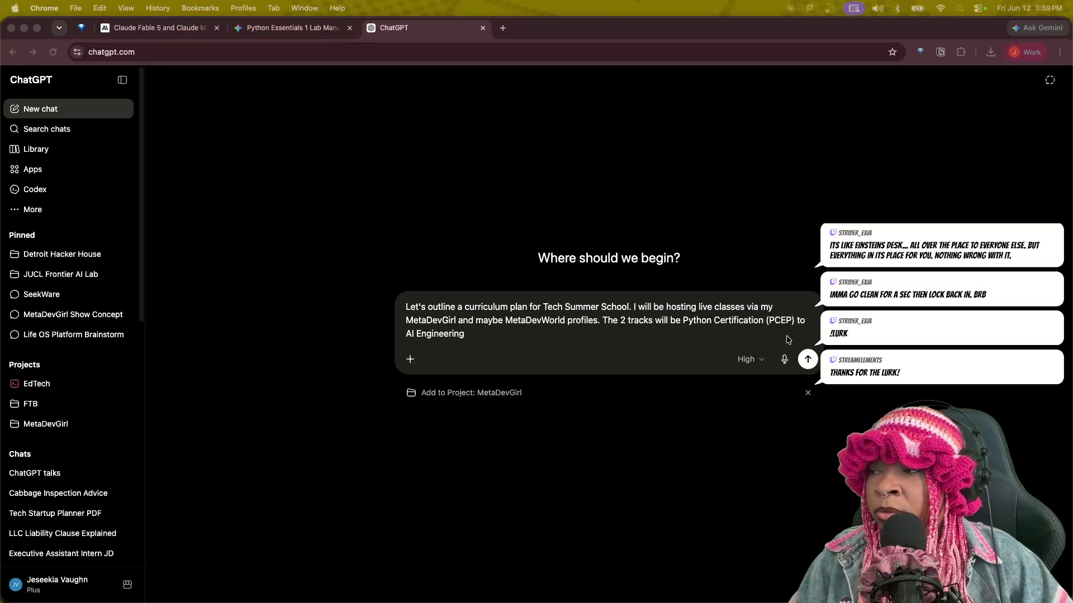
Extend the prompt to name a Fullstack Web Development Track and begin the next sentence with 'The'.
left_click(483, 335)
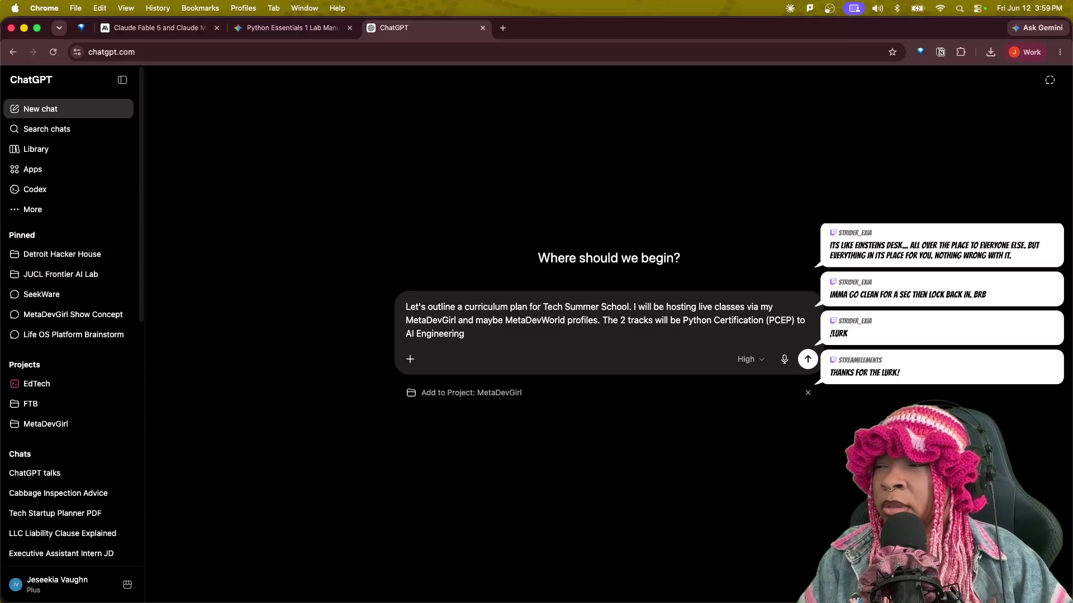
type("Track anc")
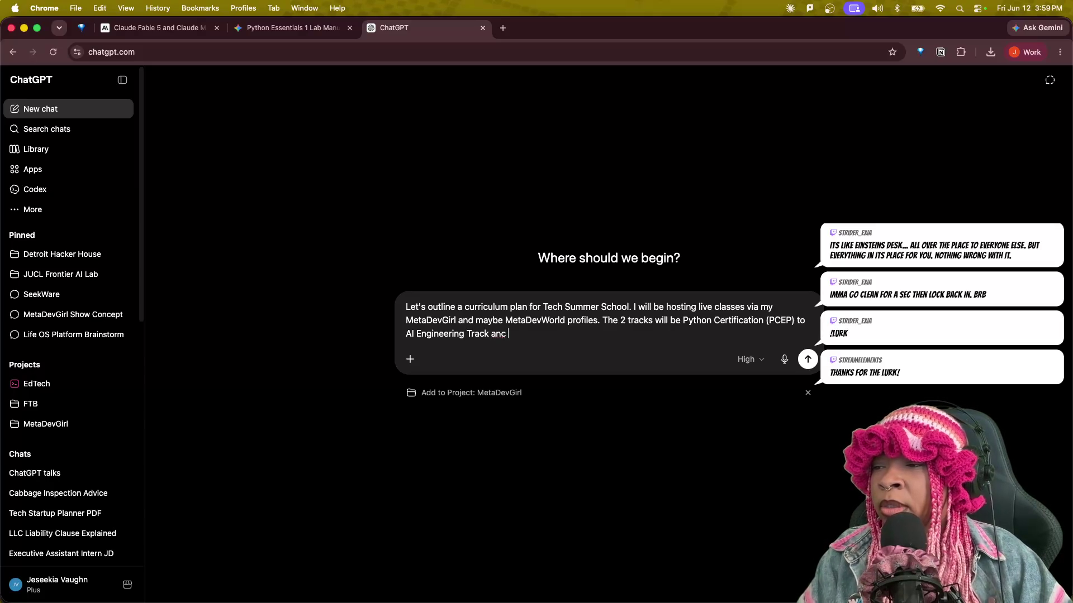
key("BackSpace")
type("d a Fr")
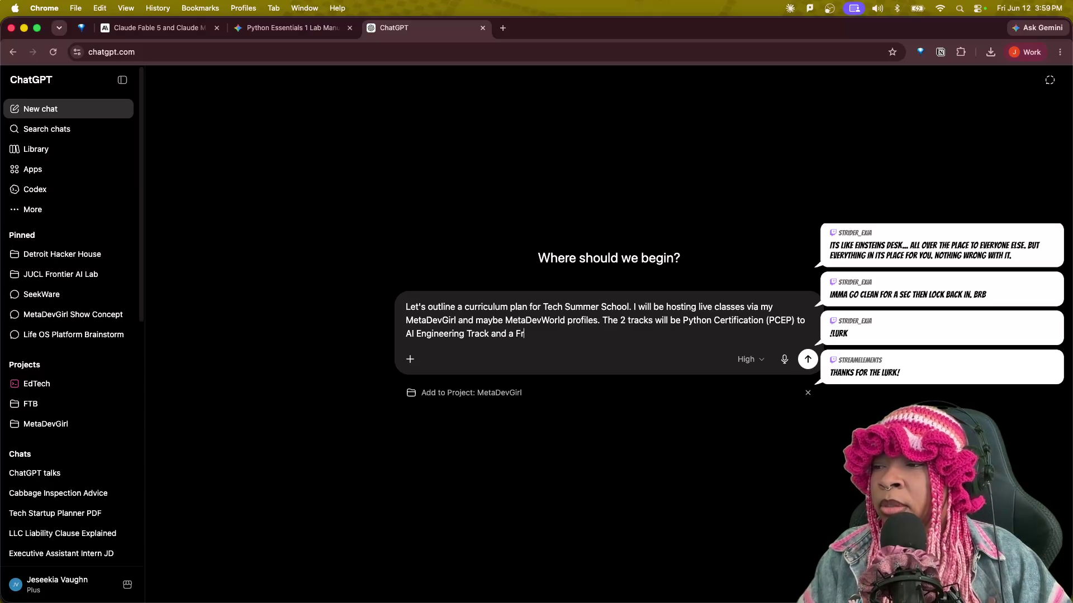
key("BackSpace")
key("BackSpace")
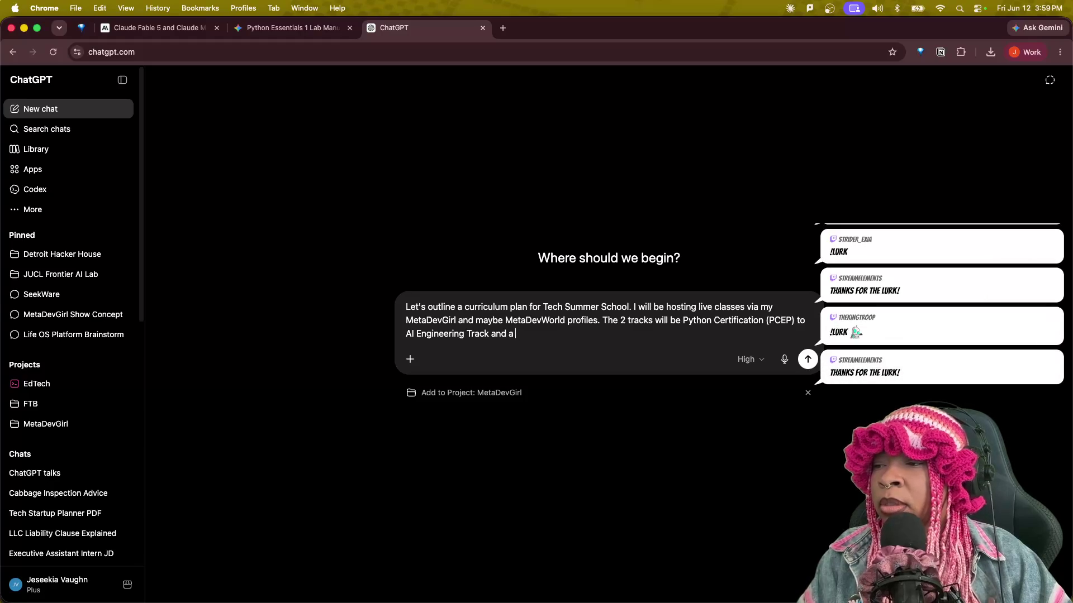
type("Fullstack ")
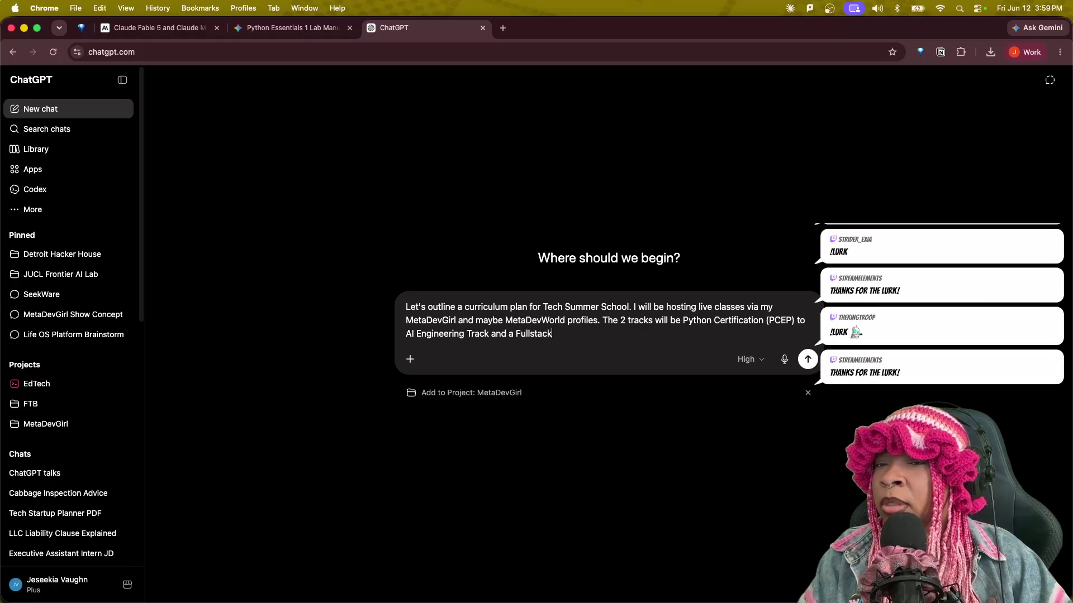
type("web de")
key("BackSpace")
key("BackSpace")
key("BackSpace")
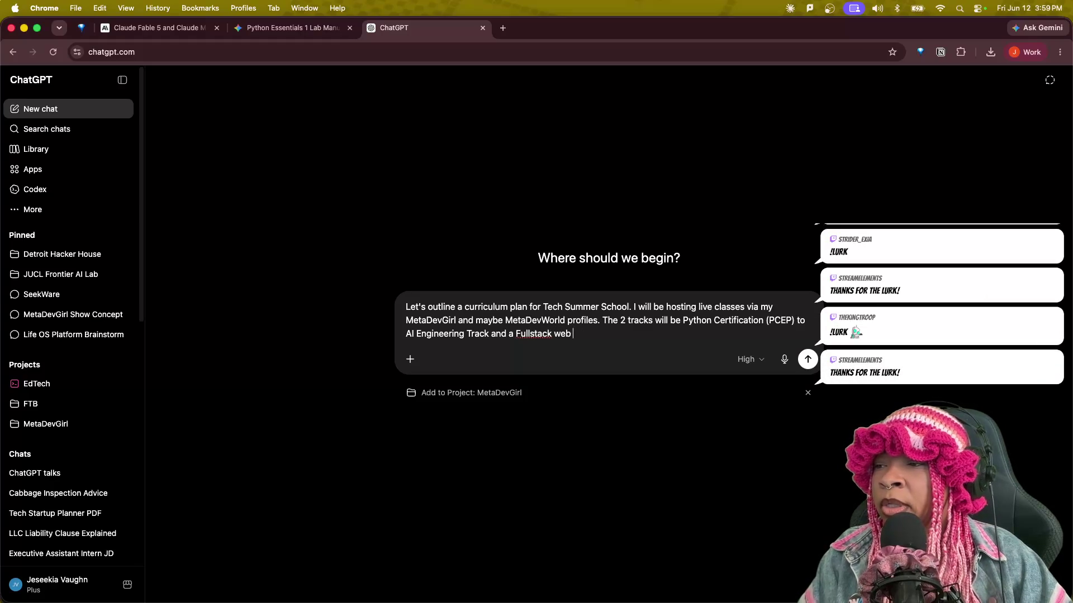
key("BackSpace")
type("Web Dev")
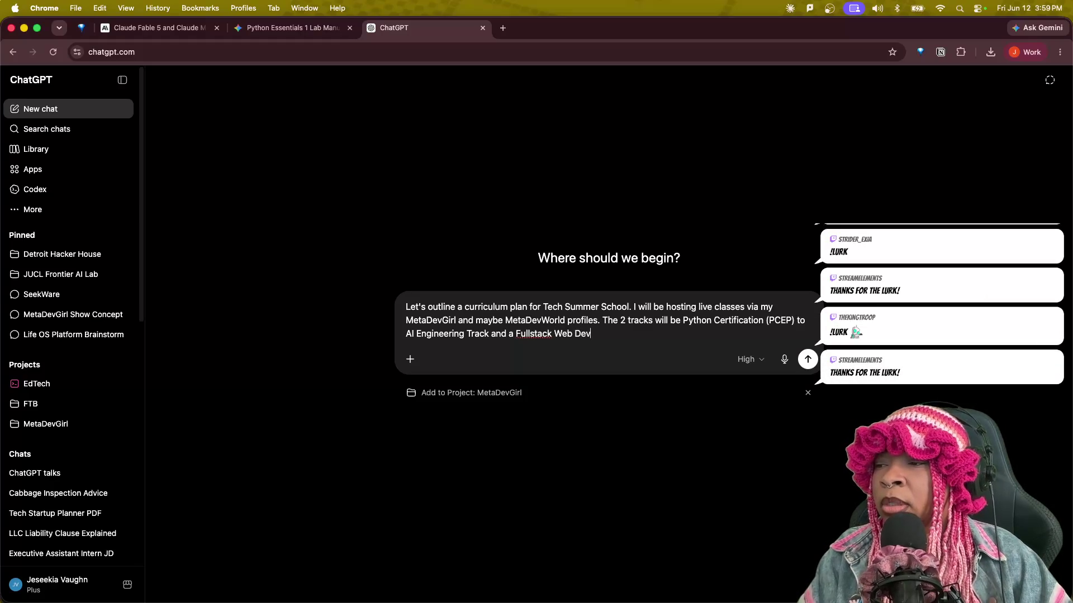
type("elopment Track.")
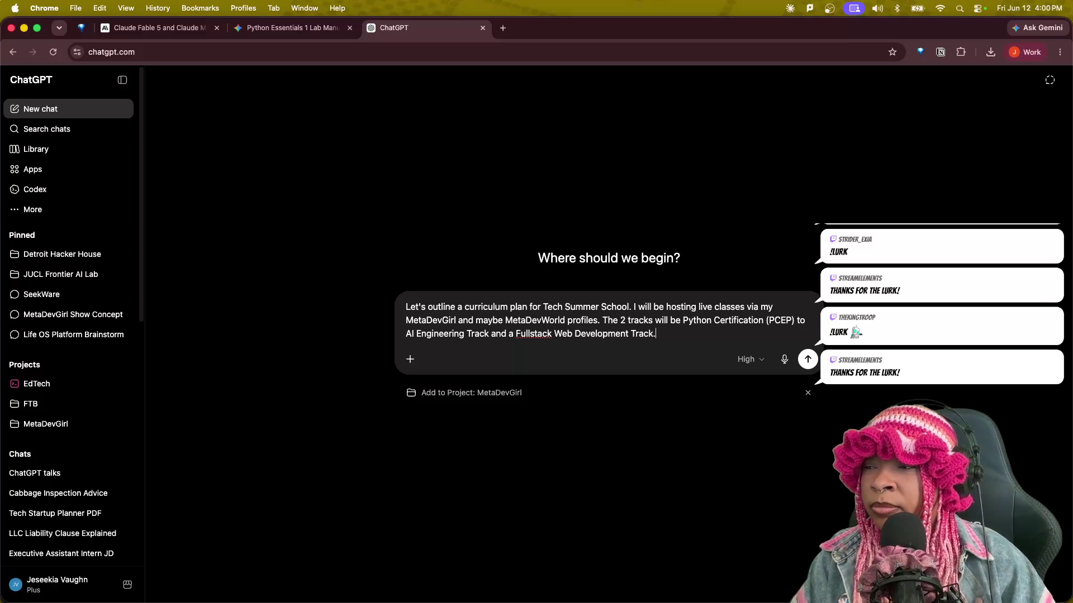
type(" The")
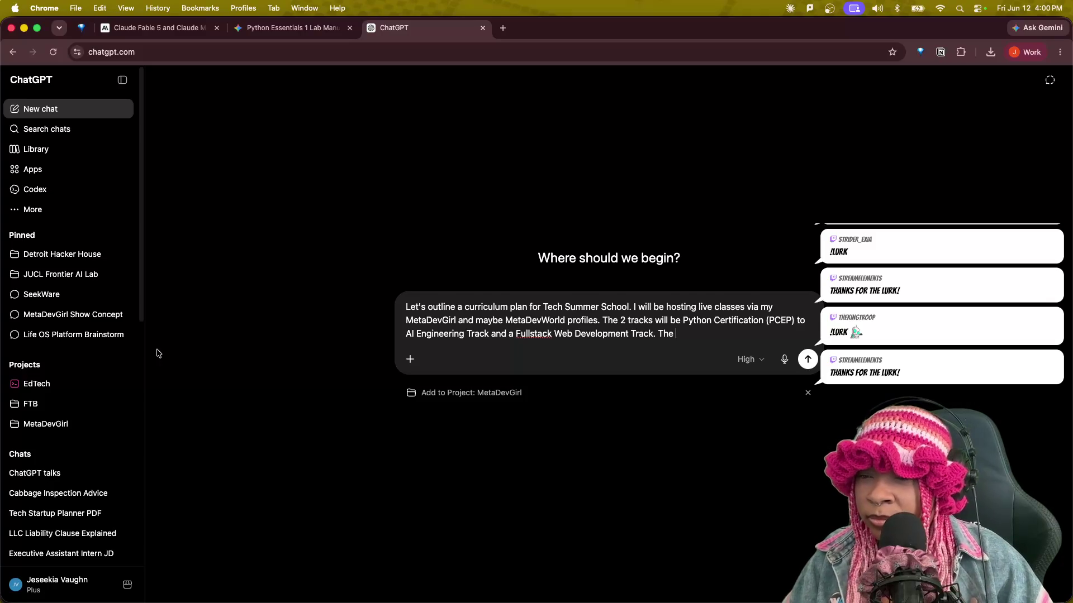
scroll(81, 444, "down", 3)
scroll(72, 475, "down", 4)
scroll(72, 473, "down", 2)
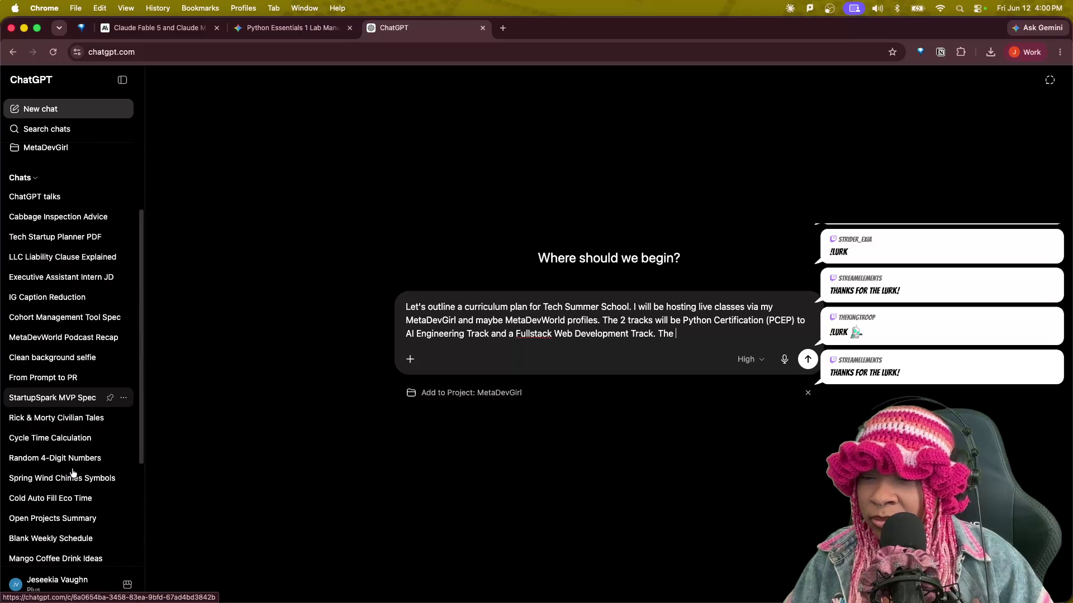
scroll(73, 474, "down", 2)
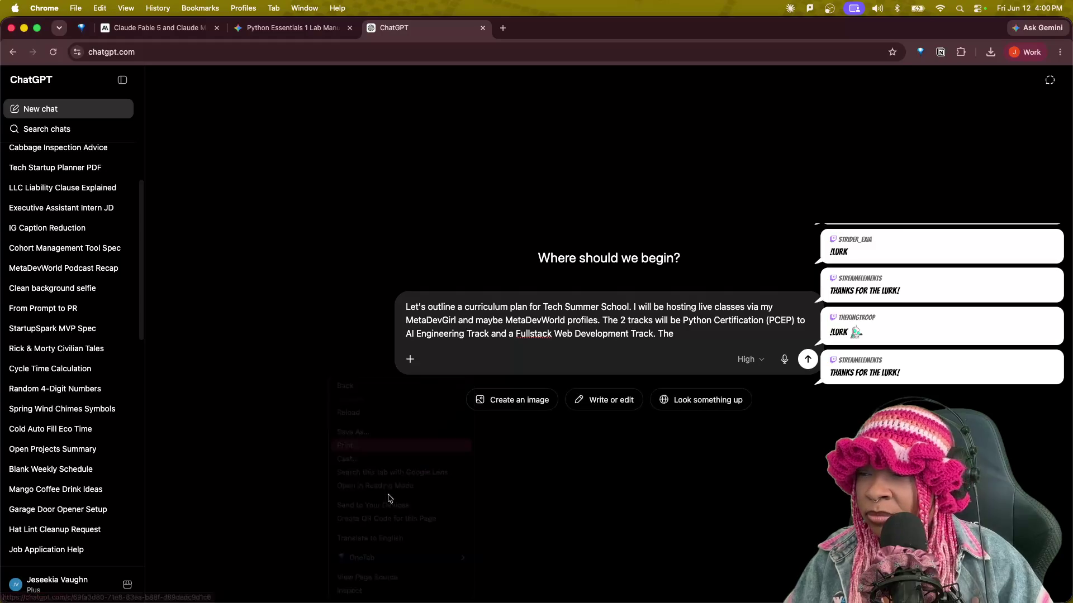
key("super+p")
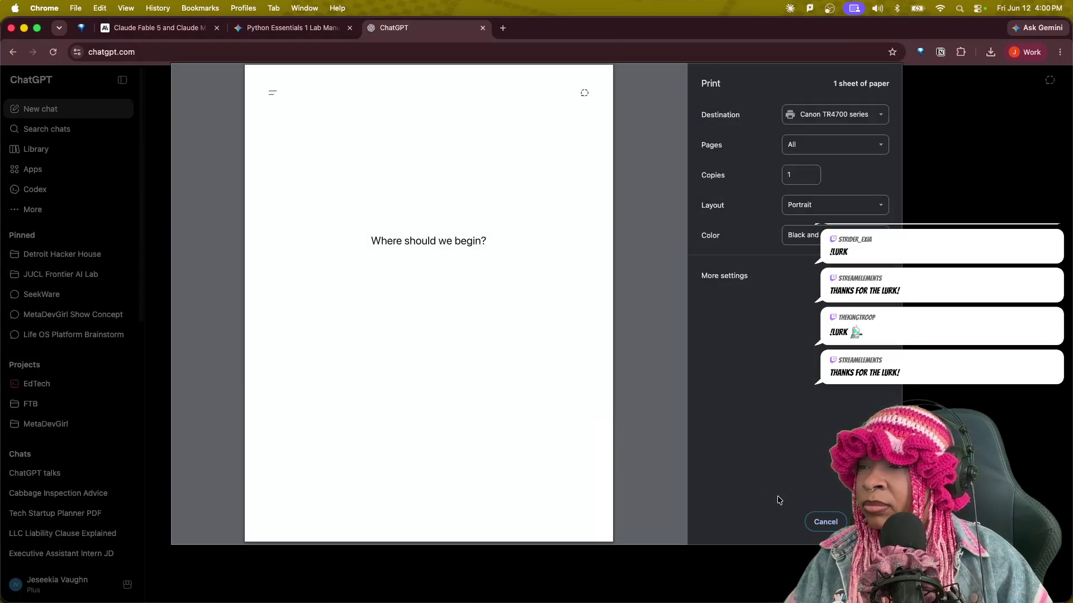
left_click(821, 522)
left_click(687, 334)
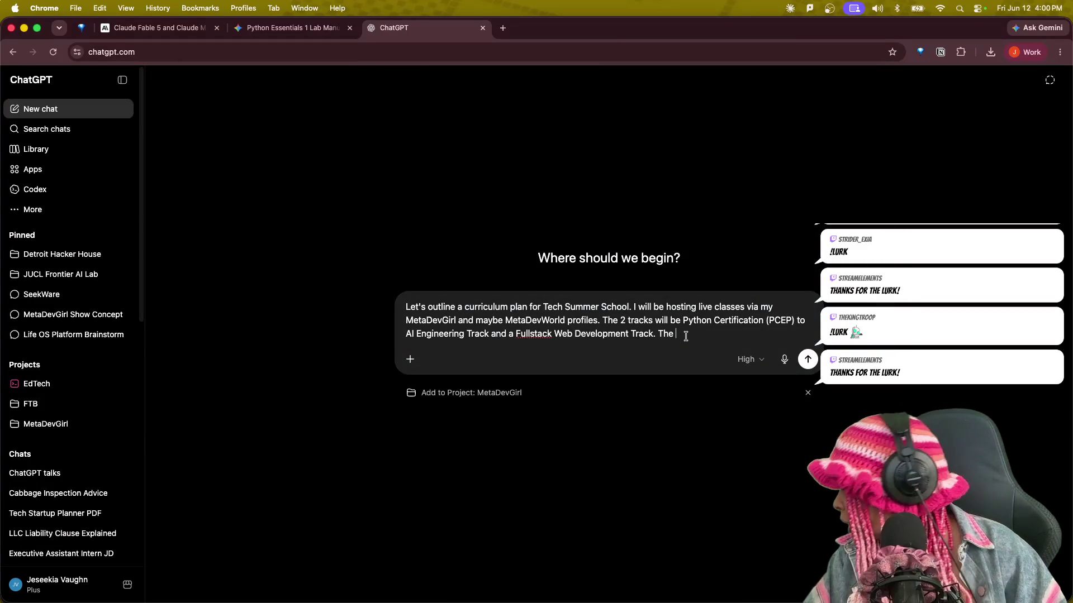
Add that the planned CLI LMS tooling will be deployed early during the initial content run, then start a new line.
type("CL")
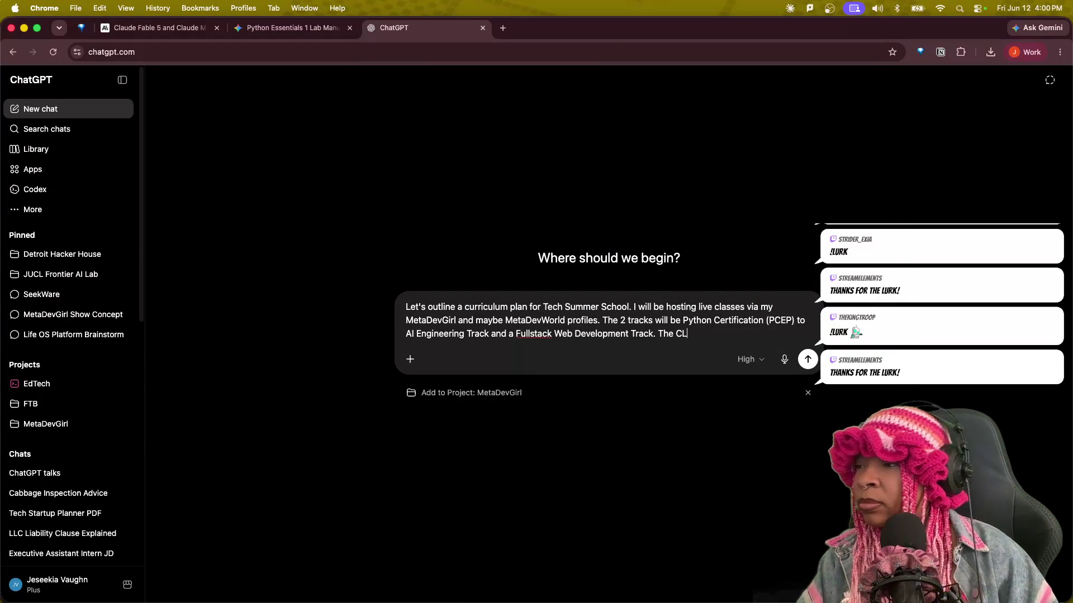
type("I LMS t")
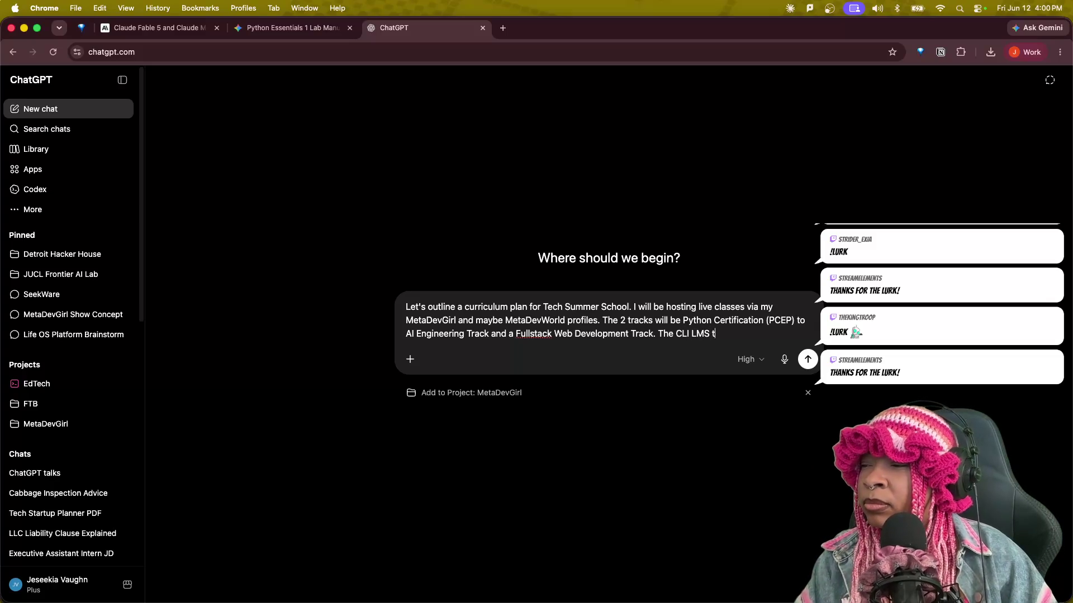
type("ooling ")
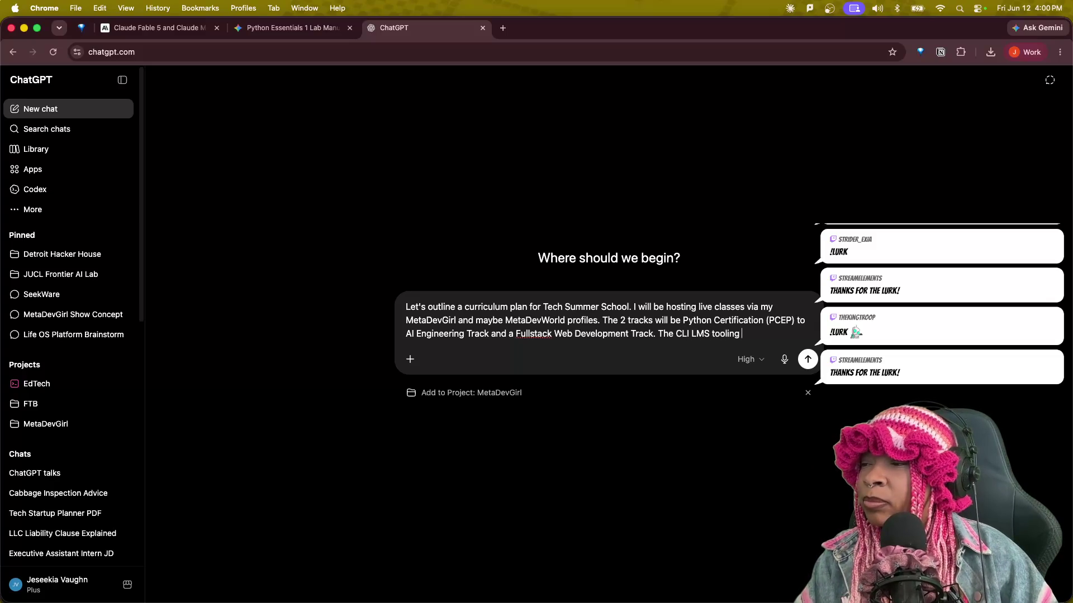
type("that I hav")
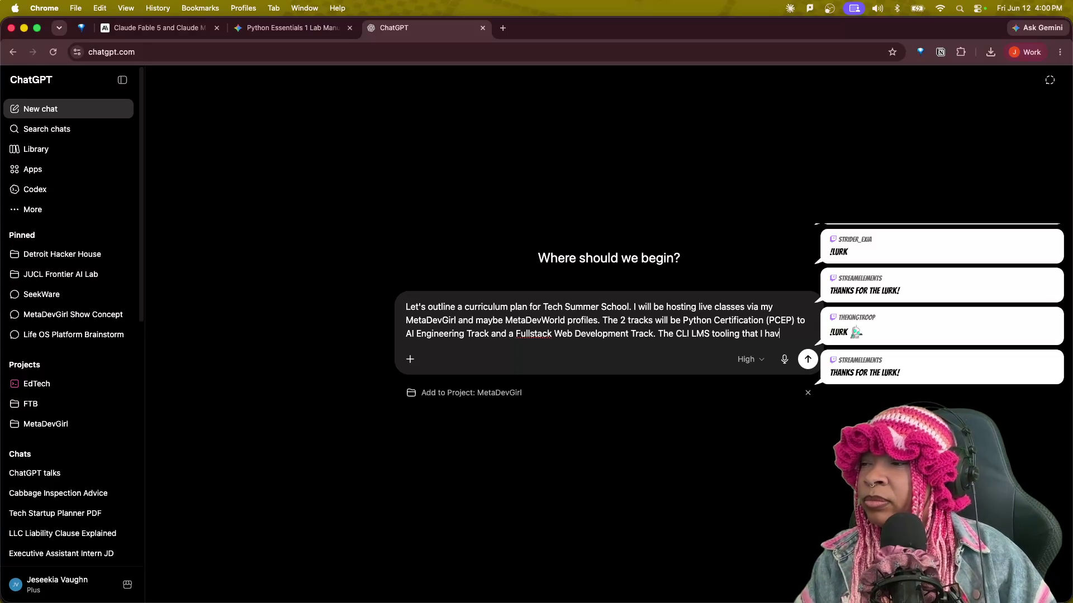
type("e been plann ing")
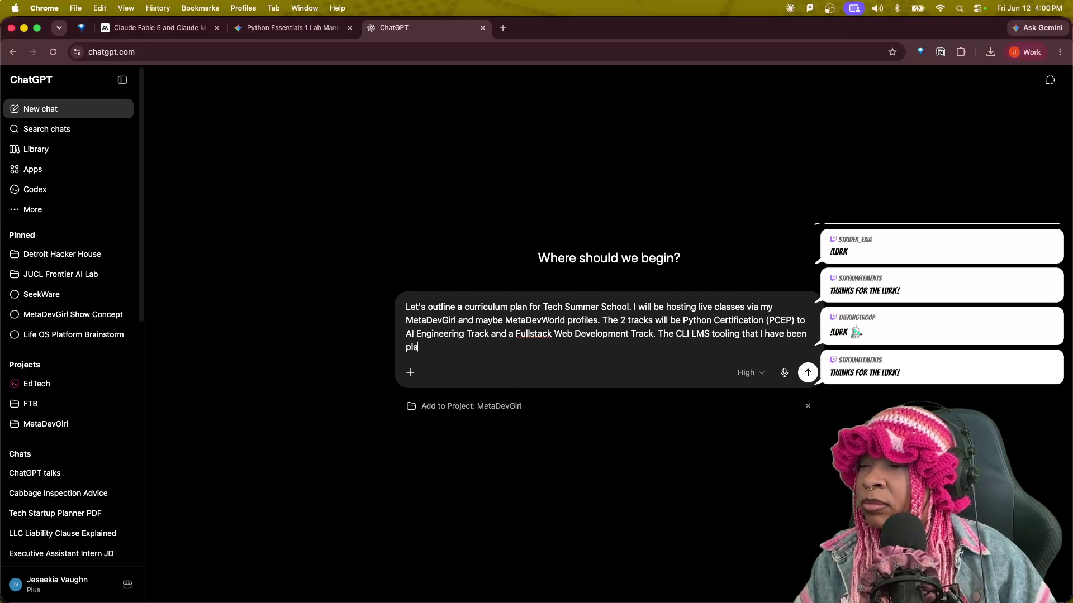
key("BackSpace")
key("BackSpace")
key("BackSpace")
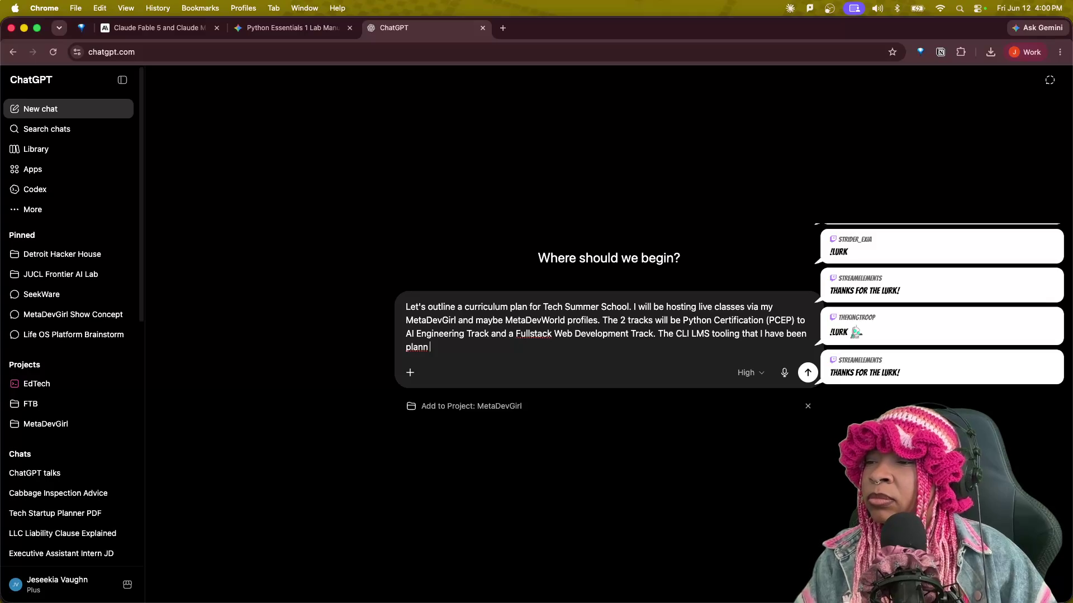
type("ing wil. ")
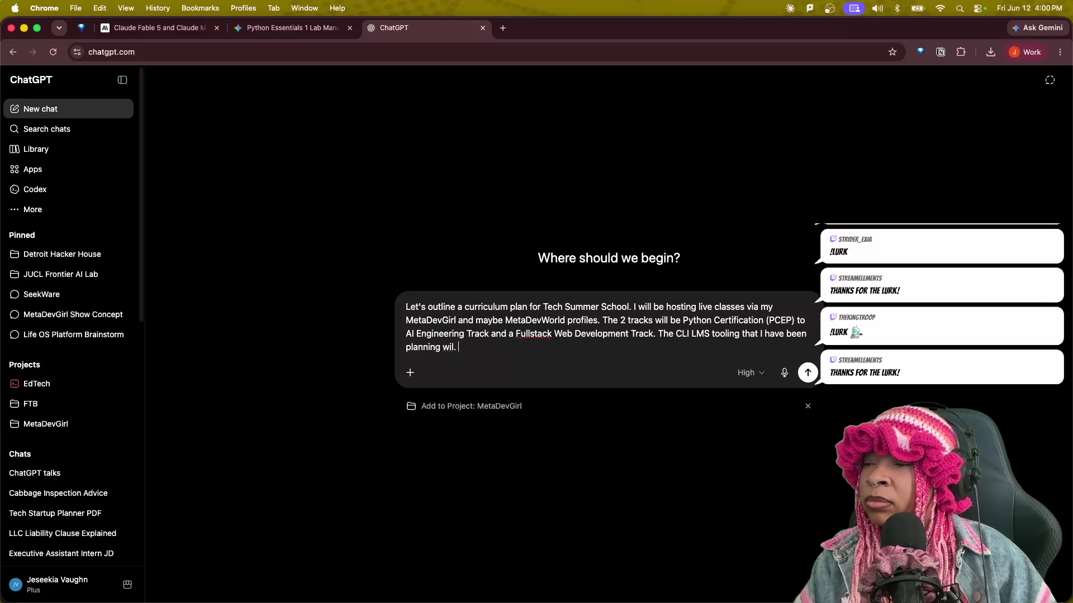
type("l be do")
type("ployed and used in its early start")
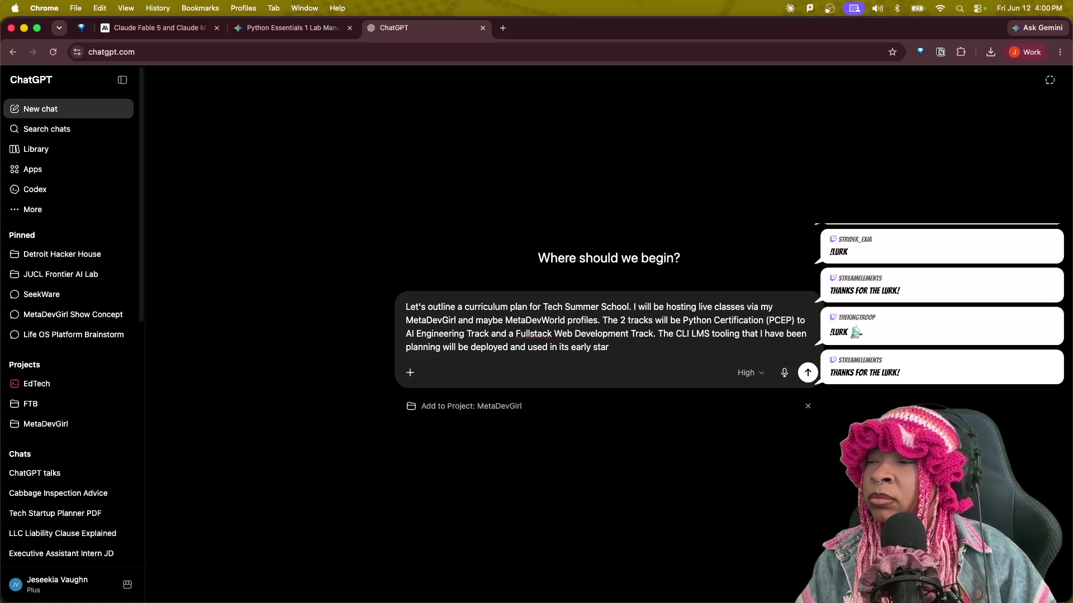
type("te during this ")
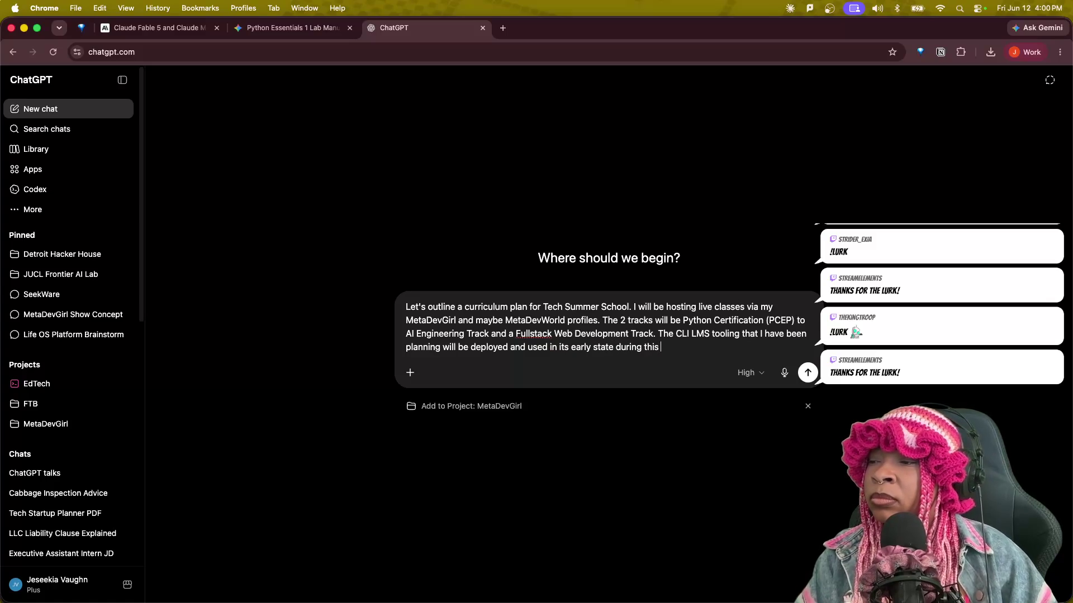
type("init")
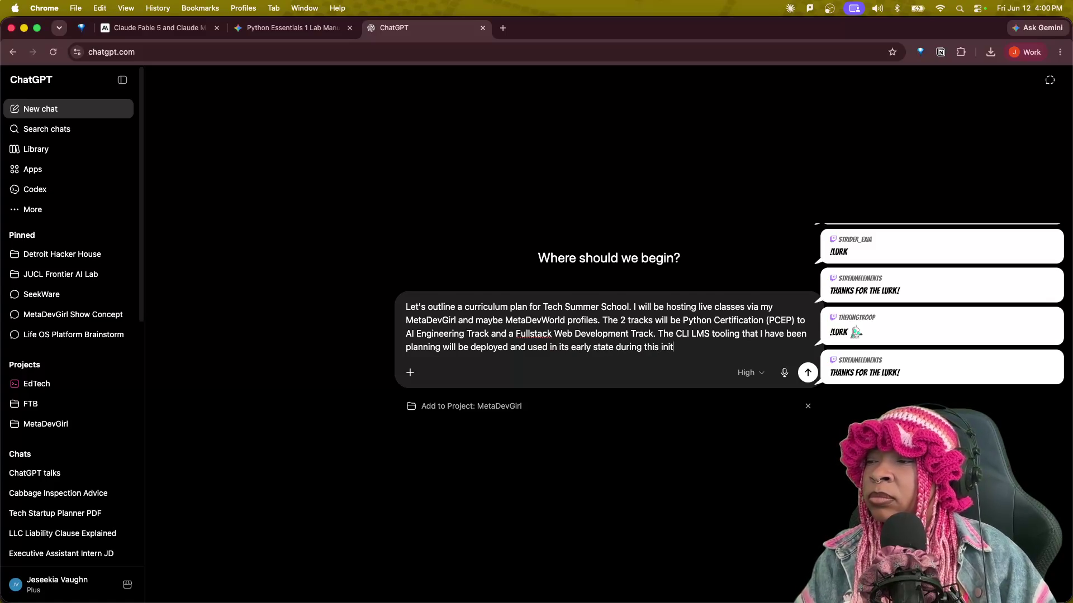
type("ial")
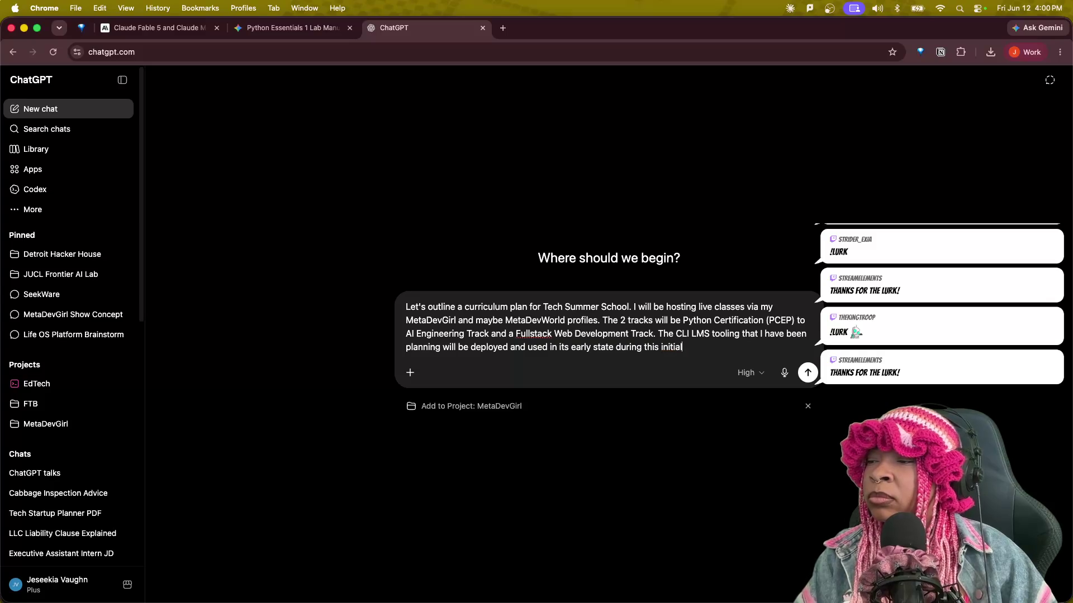
type(" run of the ")
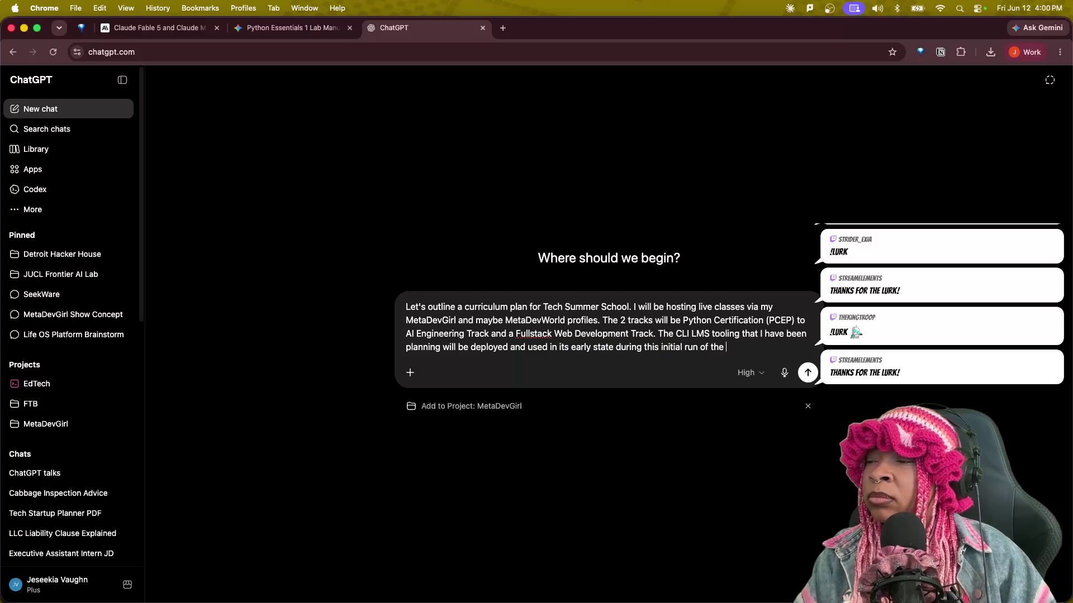
type("the conent")
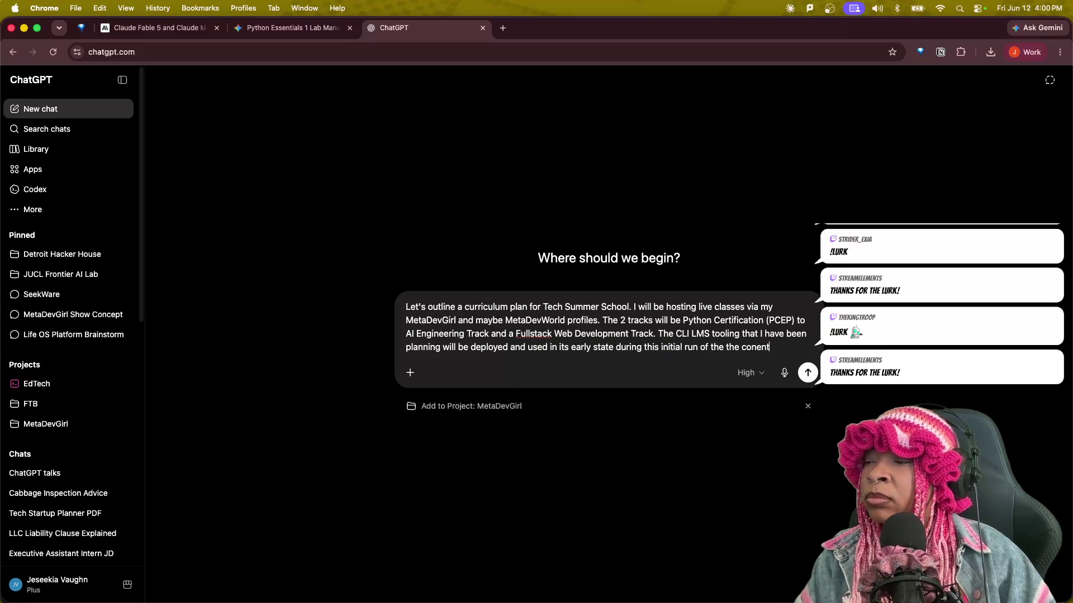
key("BackSpace")
key("BackSpace")
key("BackSpace")
type("tent.")
key("shift+Return")
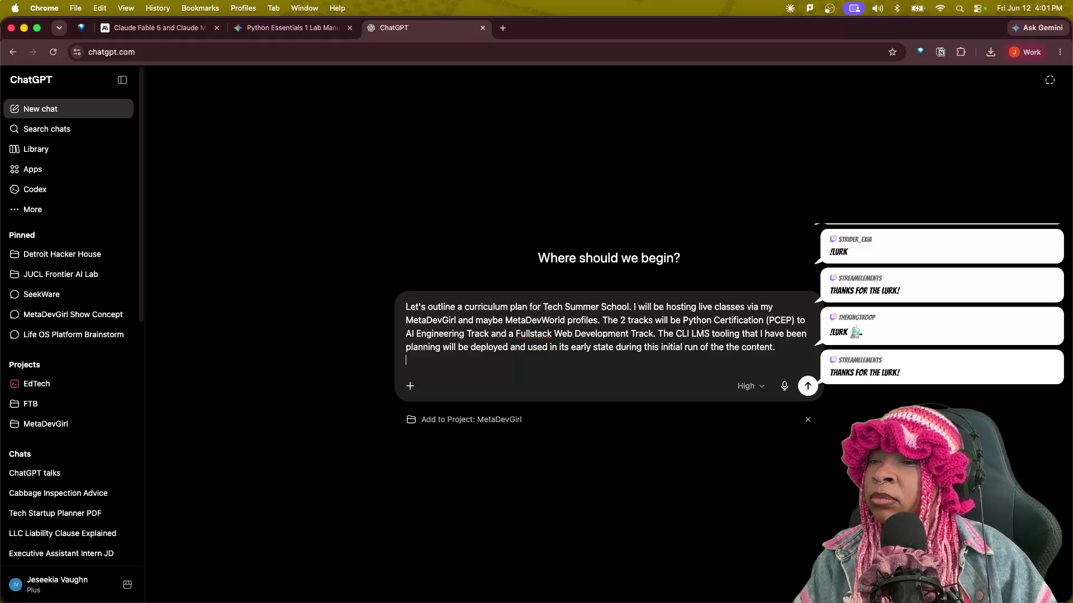
State that Fully Developed Tech, LLC owns all IP and courses start the week of Monday, June 22, 2026.
type("Fully")
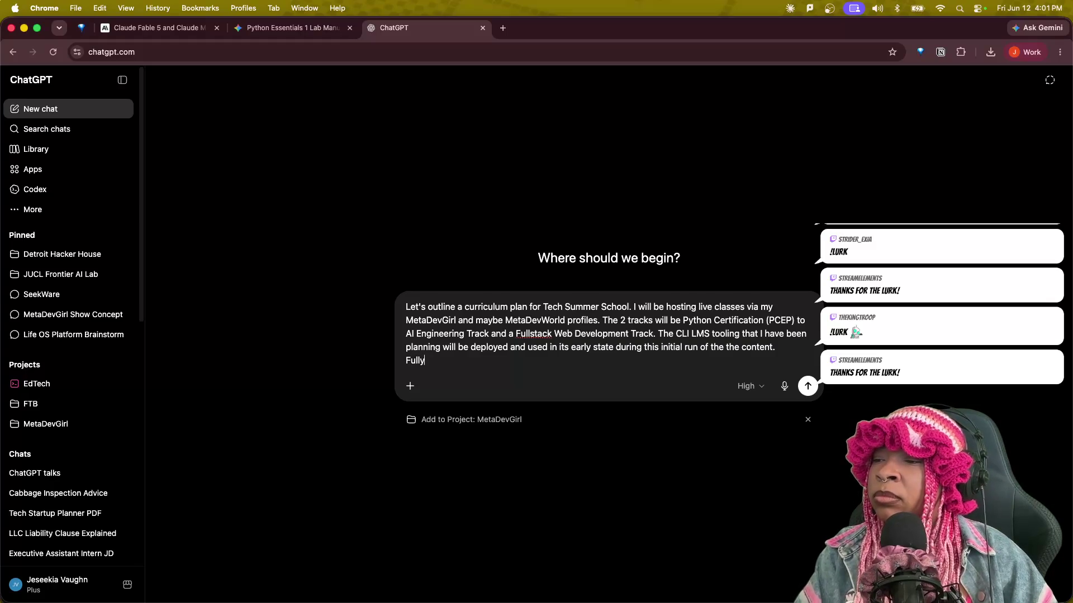
type(" Developed Te")
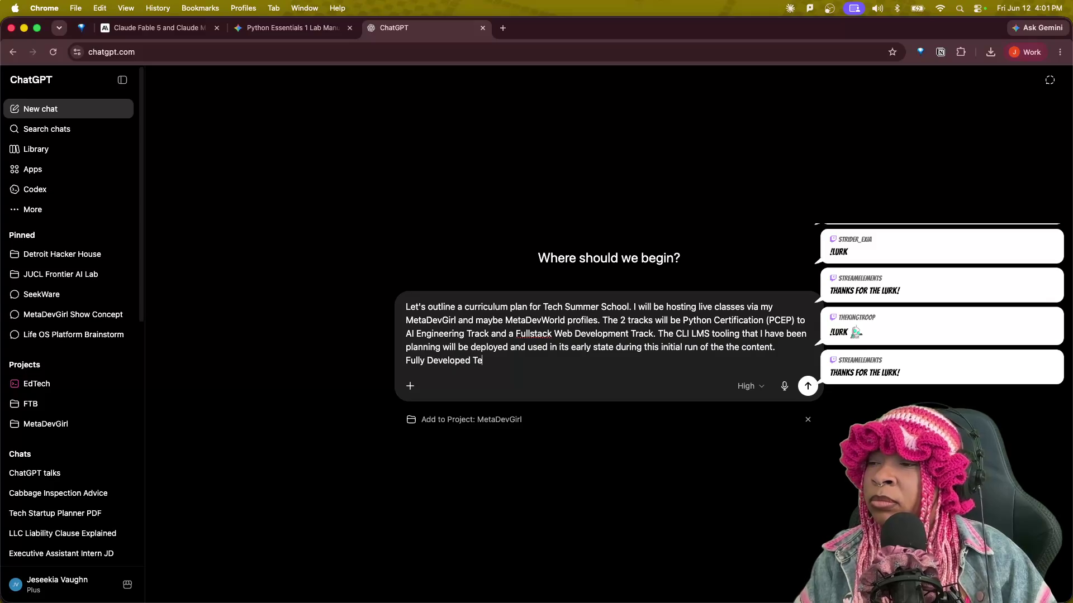
type("ch, LLC (newly formed)")
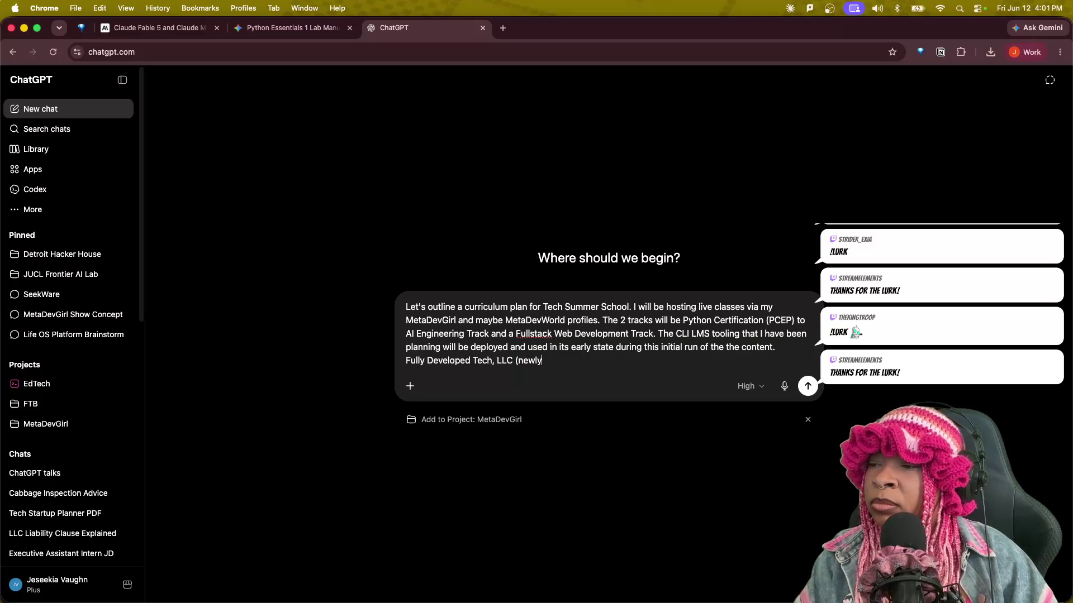
type(" will ")
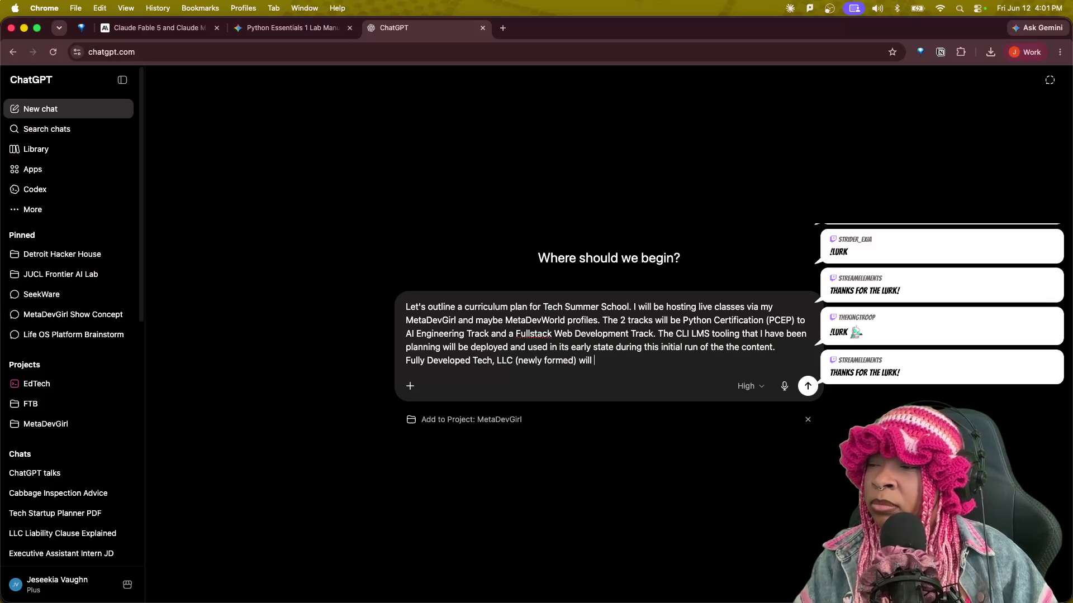
type("serv")
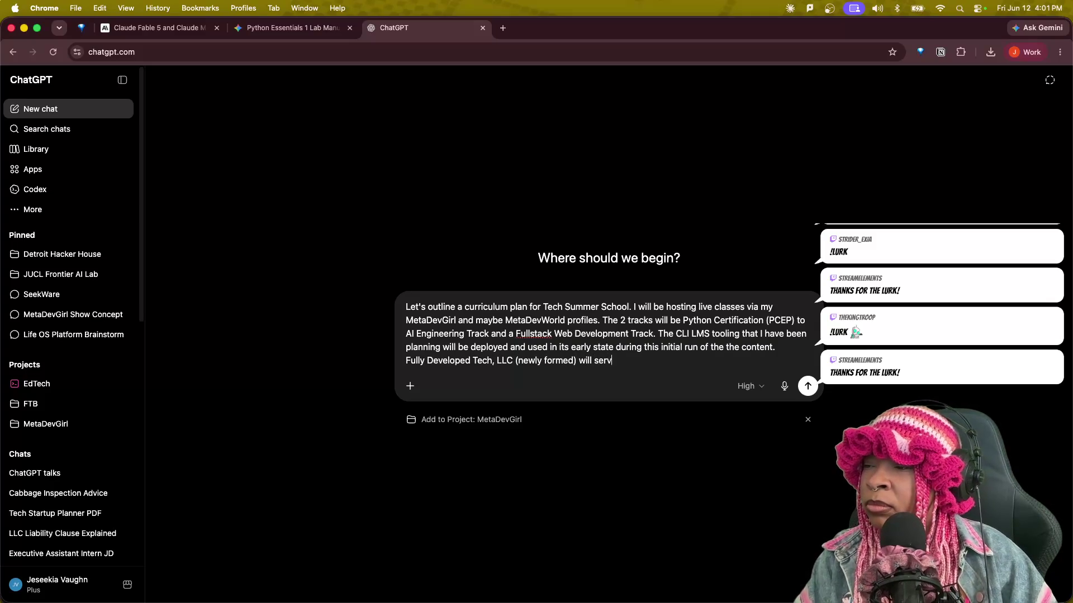
type("e as the")
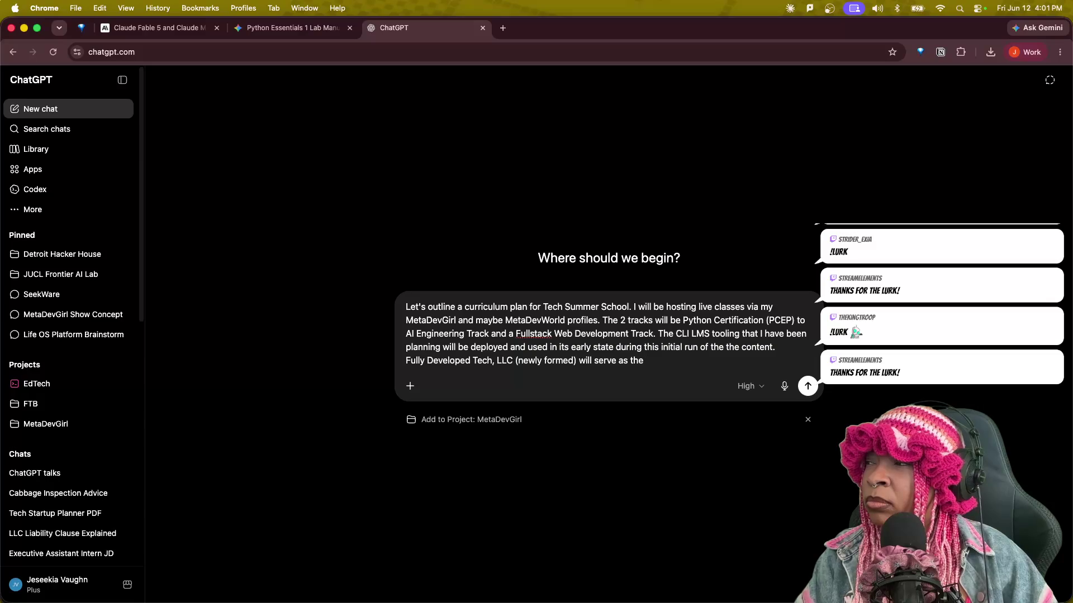
type("offic\\")
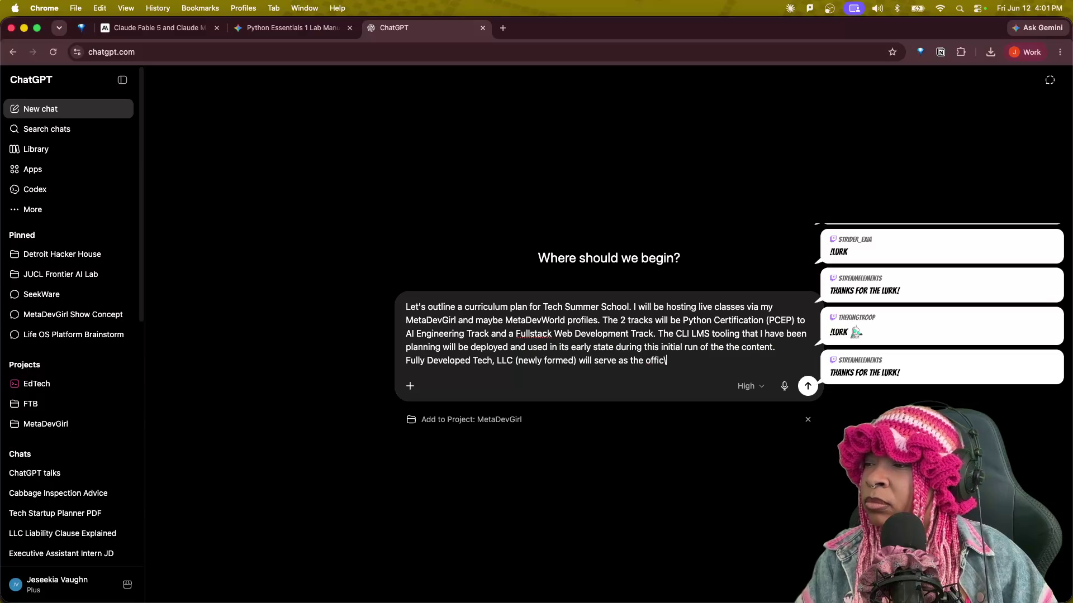
key("BackSpace")
type("ial company")
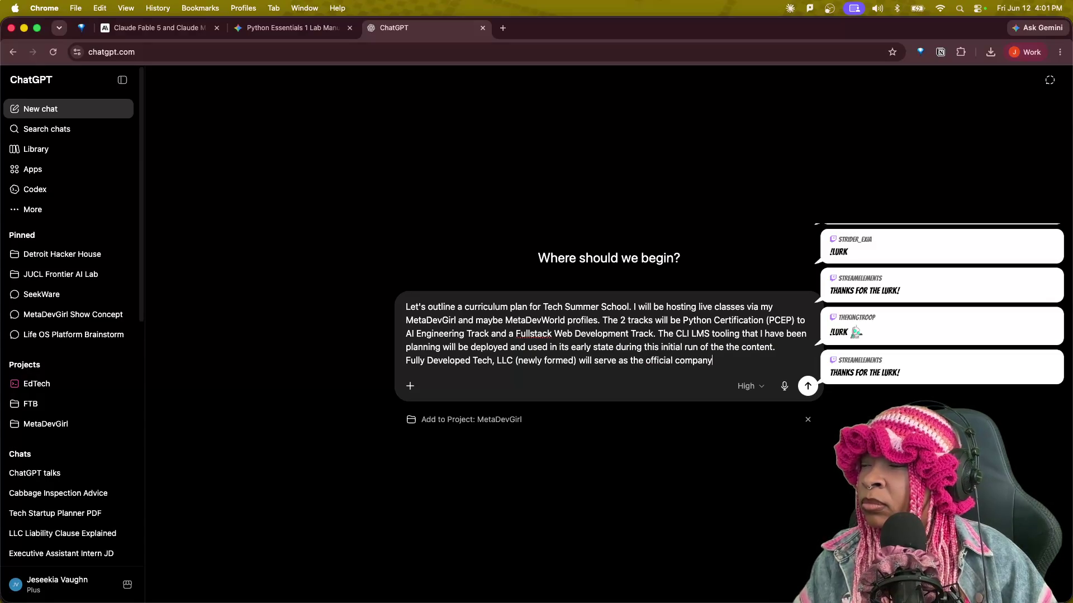
type(" for all ")
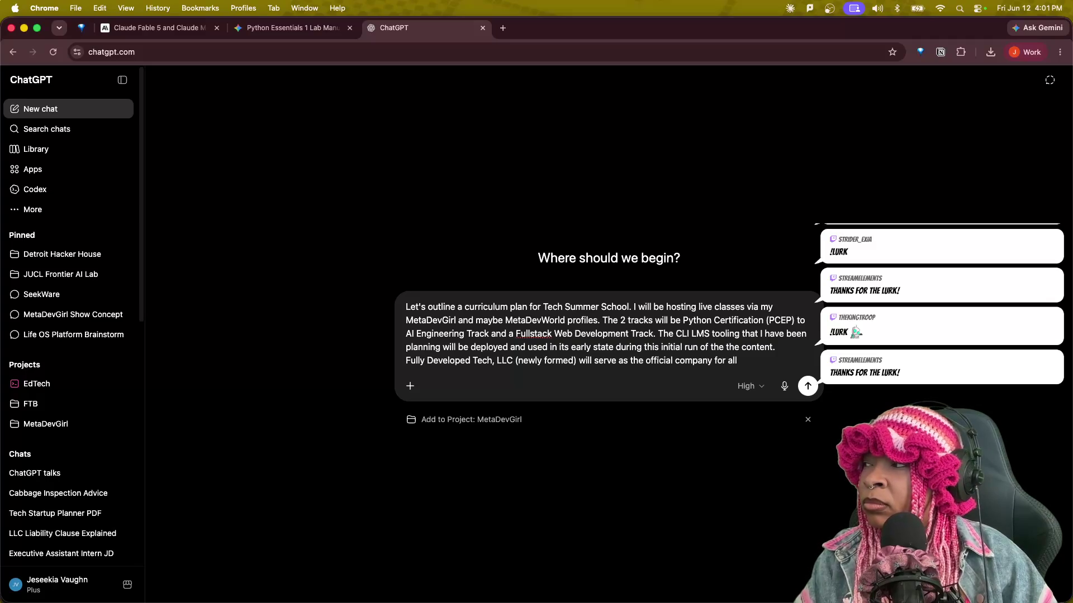
type("IP and products ")
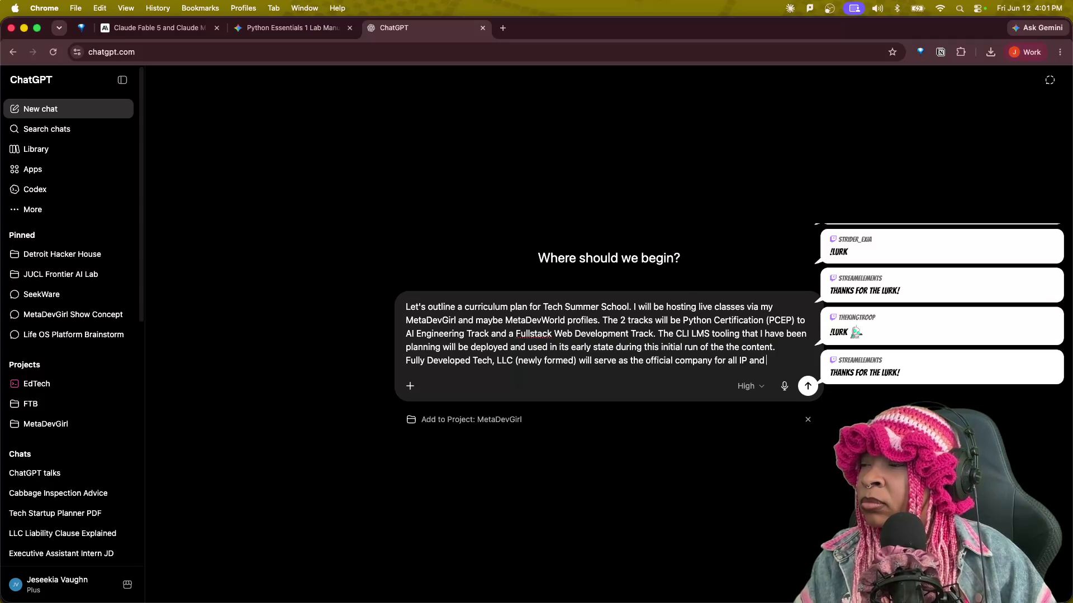
type("developed. ")
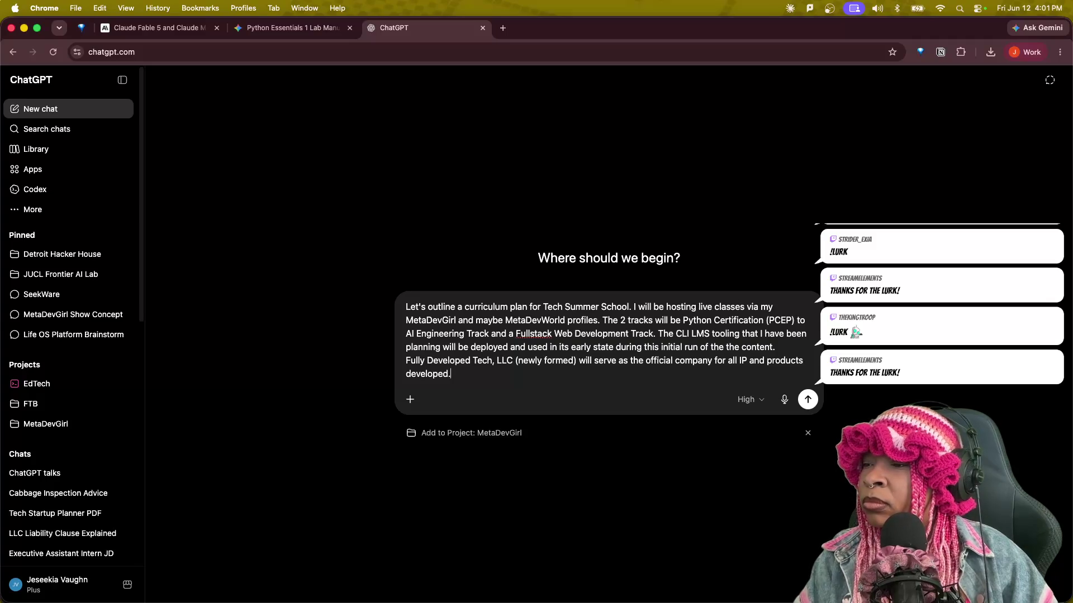
type("The")
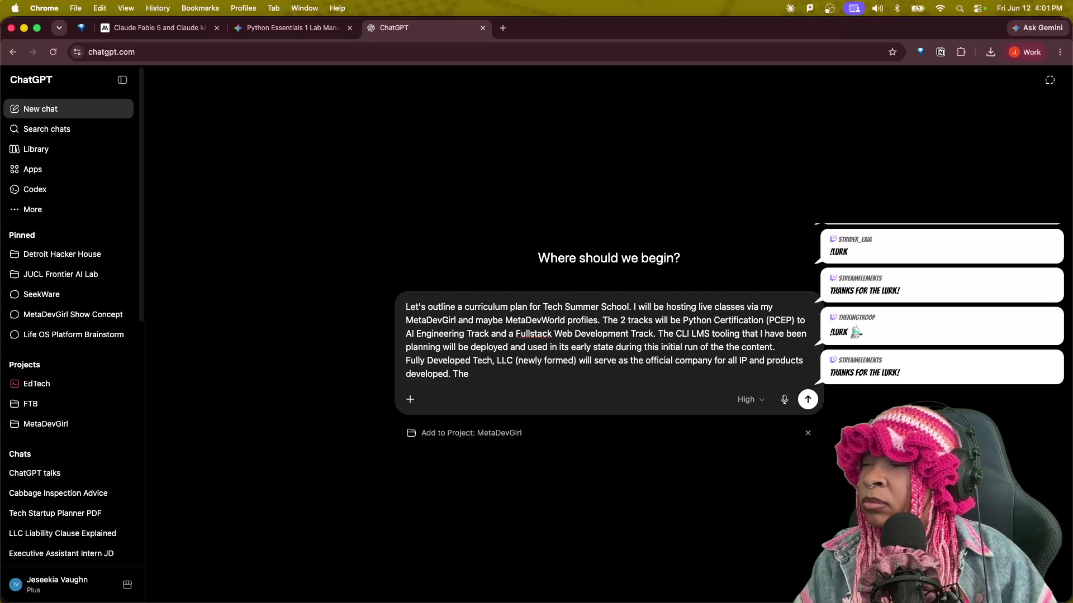
type("ourses should run starting Monday")
key("BackSpace")
key("BackSpace")
key("BackSpace")
type("the week of Mon")
type("day, June 2")
type("2, ")
type("202")
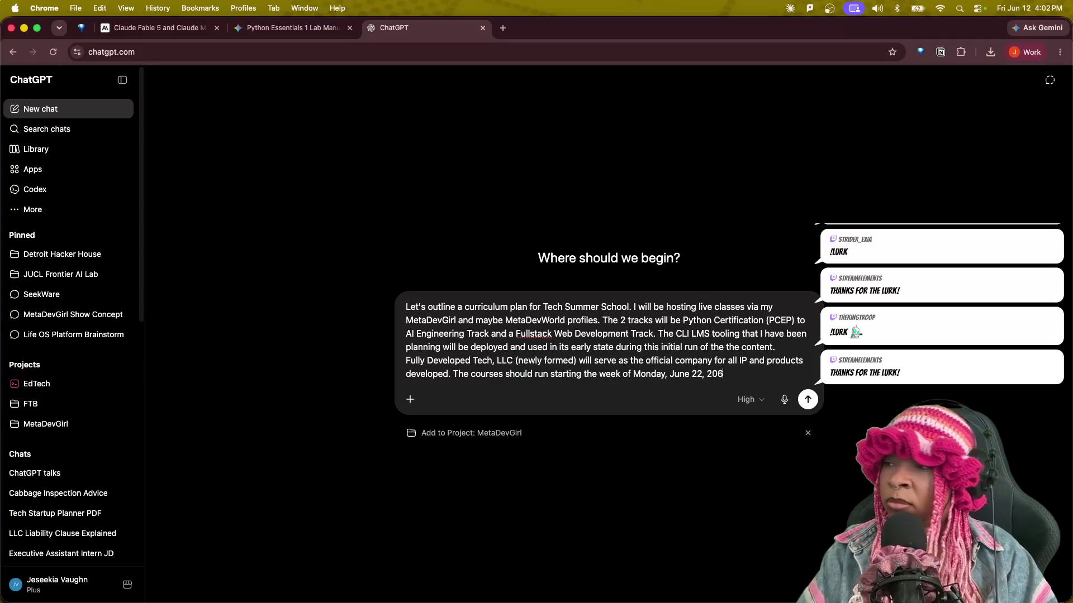
key("BackSpace")
type("2")
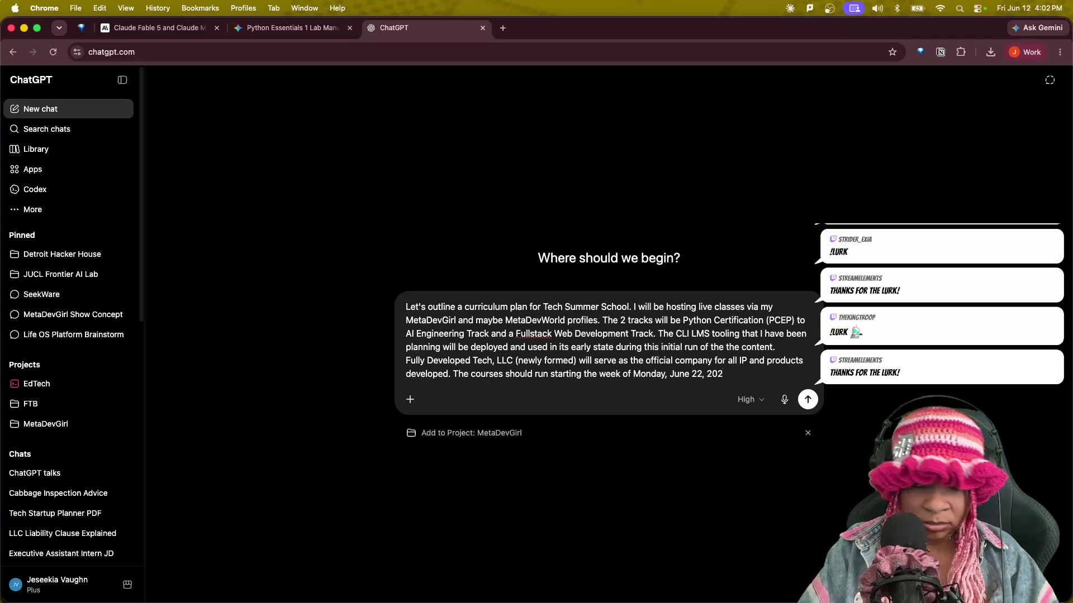
type("6")
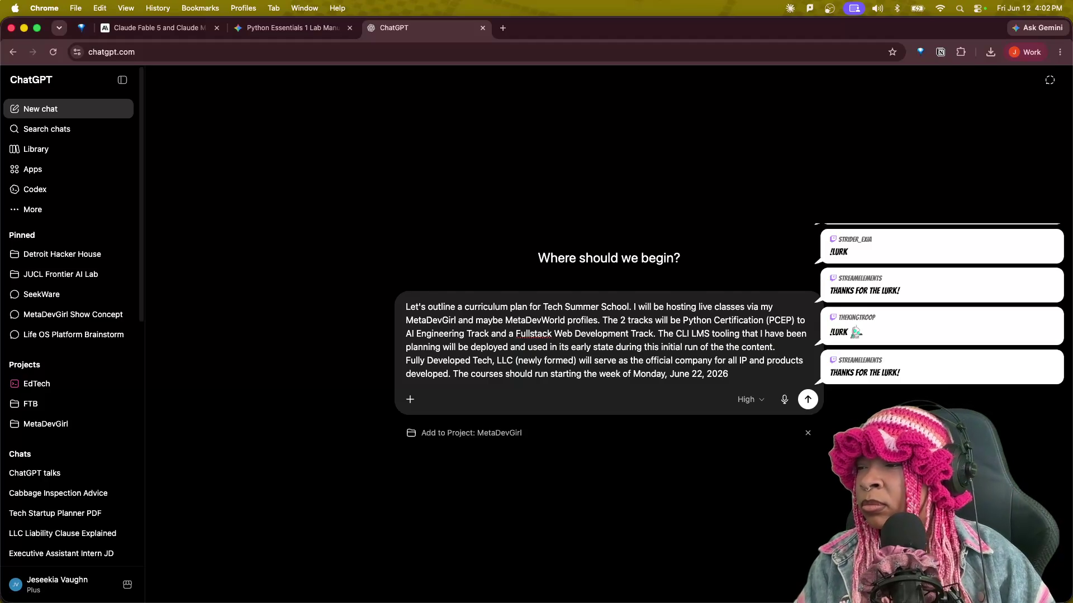
type(" at the s")
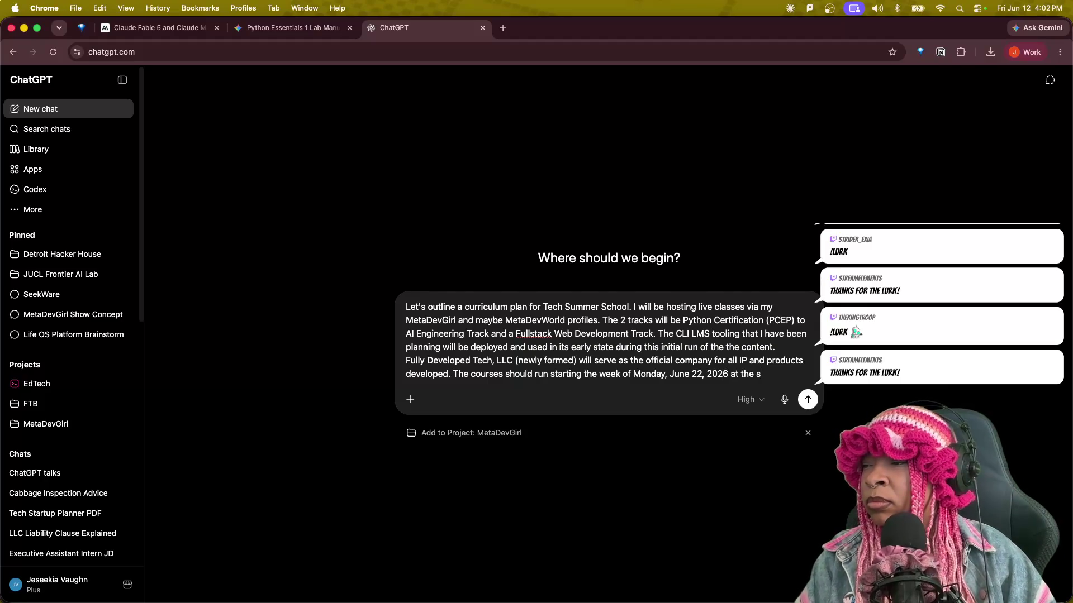
type("tart of summer hence")
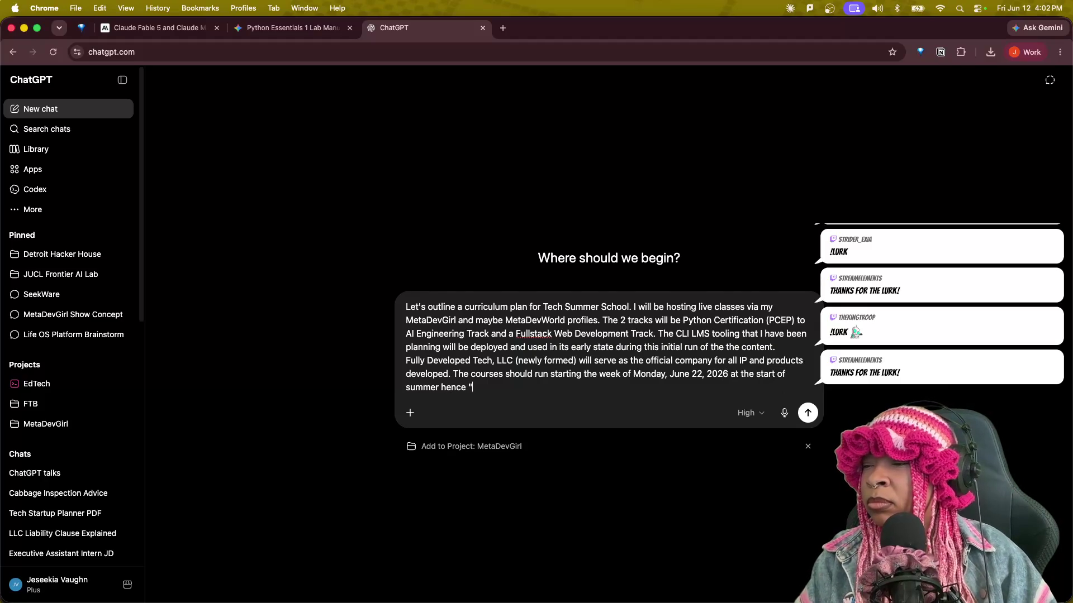
type("the name ")
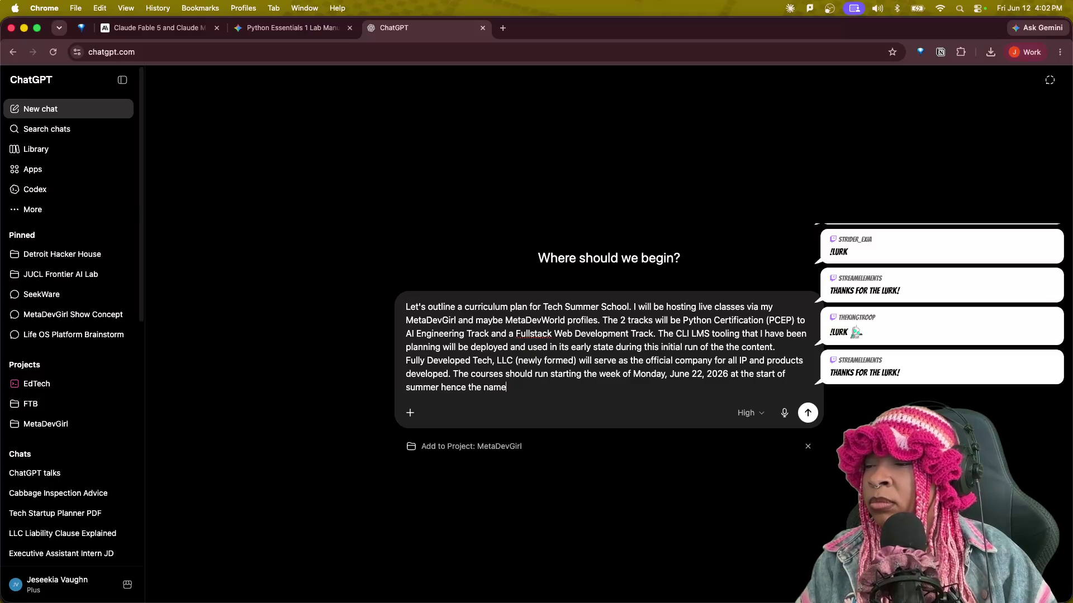
type("\"")
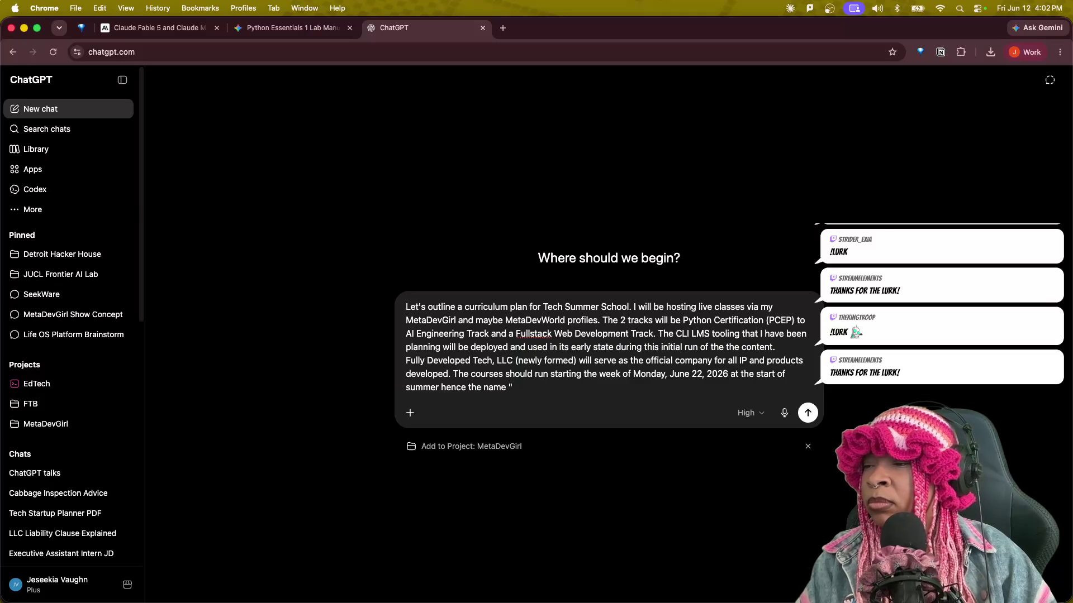
type("Tech Summer School\".")
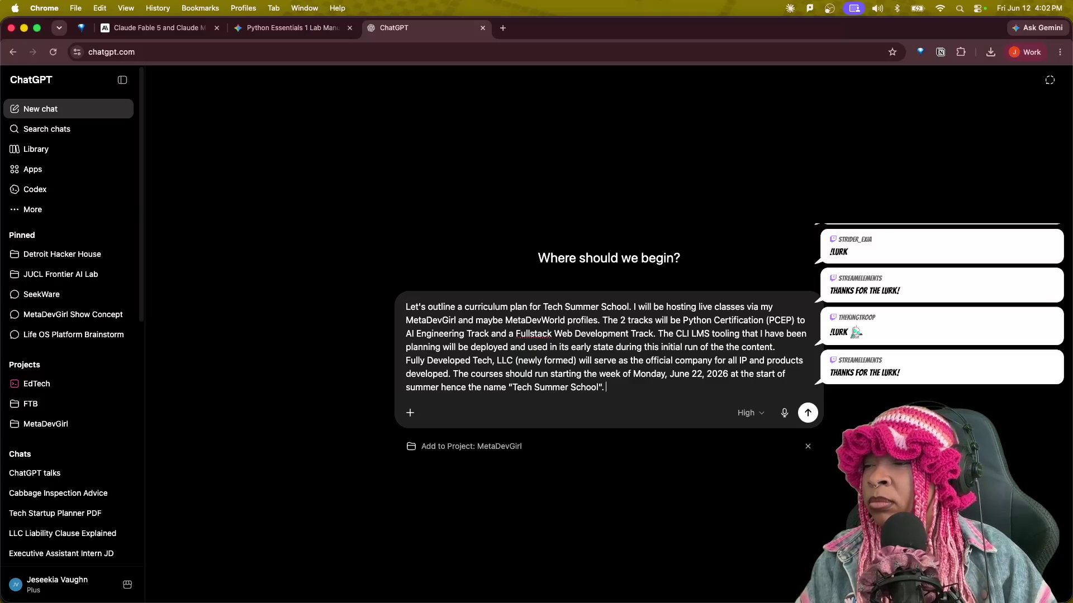
type(" For the Pythong")
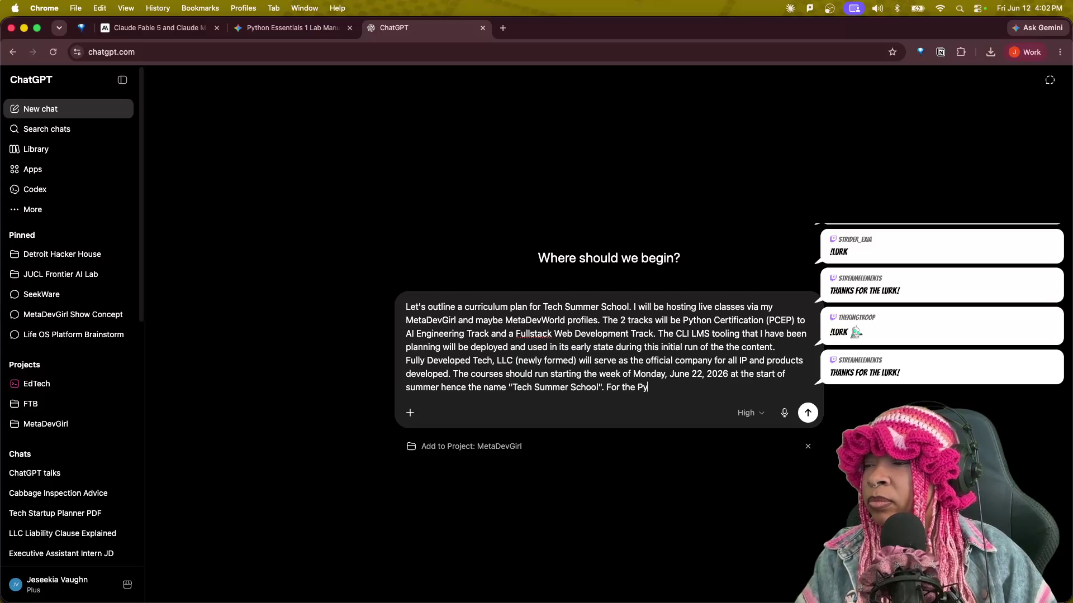
Write that Python Certification will teach Edube's Python Essentials 1 material as recommended.
key("BackSpace")
type("Cer")
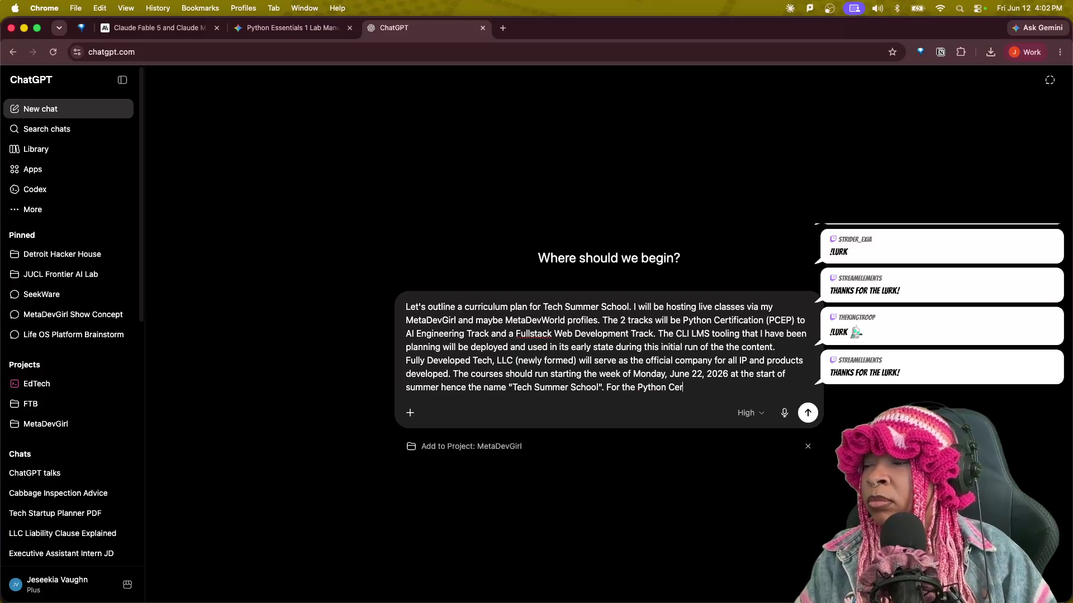
type("tificate")
key("BackSpace")
key("BackSpace")
key("BackSpace")
type("tion I will teach ")
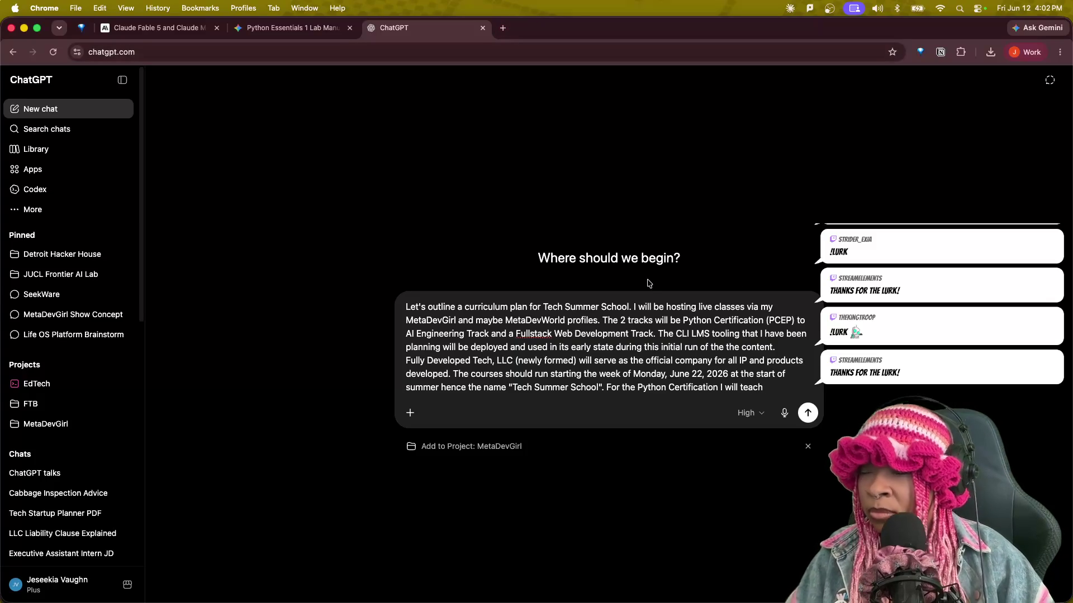
type("the Python ")
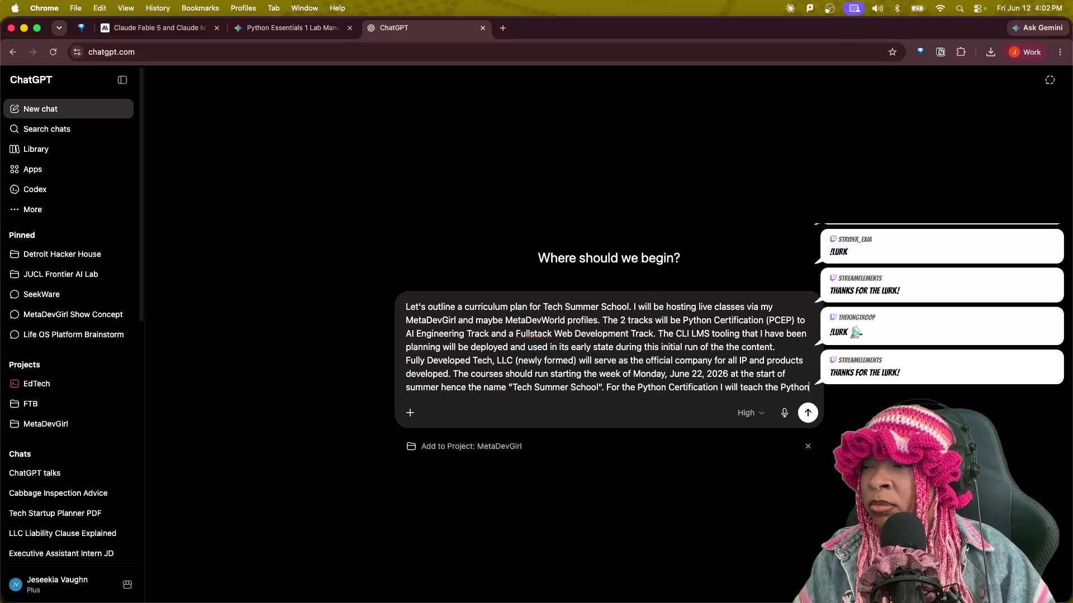
type("Ess")
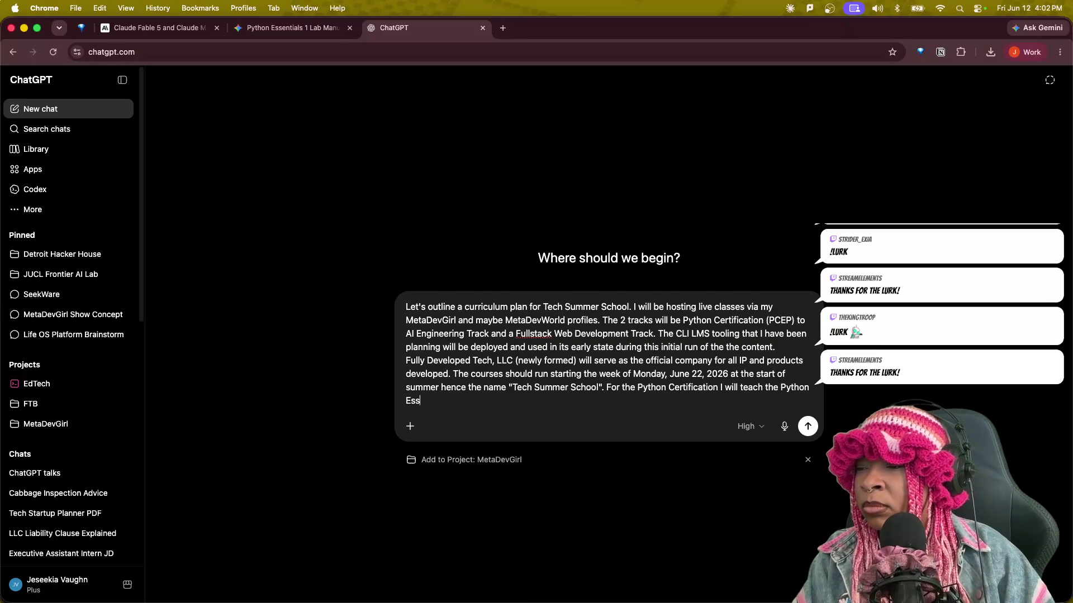
type("entials 1 material from Edube that is recommended")
Credit the Python Institute and supplementary materials already built, then begin the AI Engineer progression sentence.
key("BackSpace")
type("by the Python. W")
key("BackSpace")
type("I")
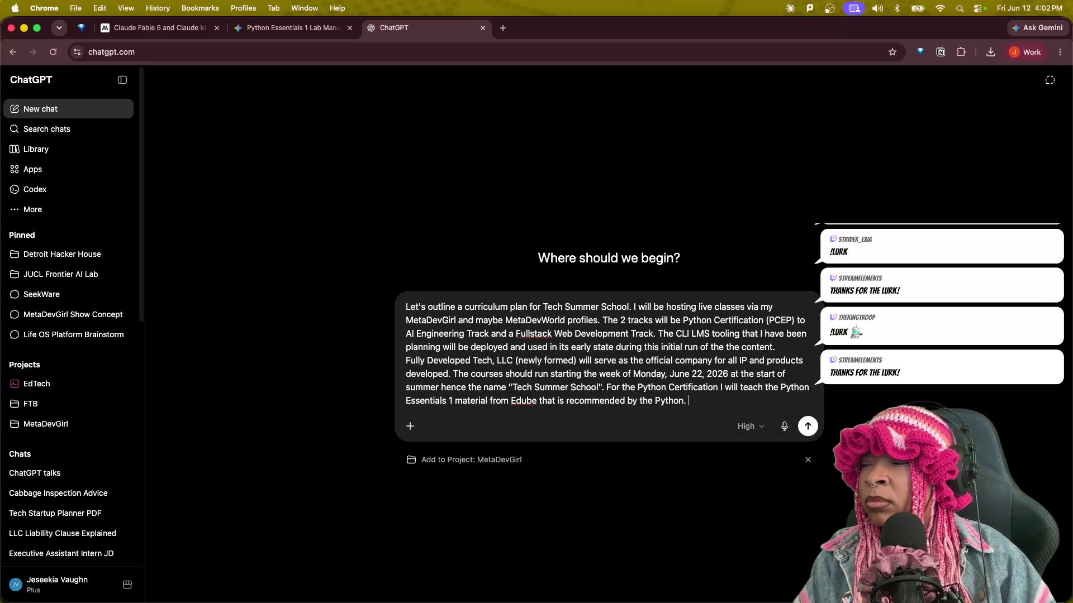
type("Instit")
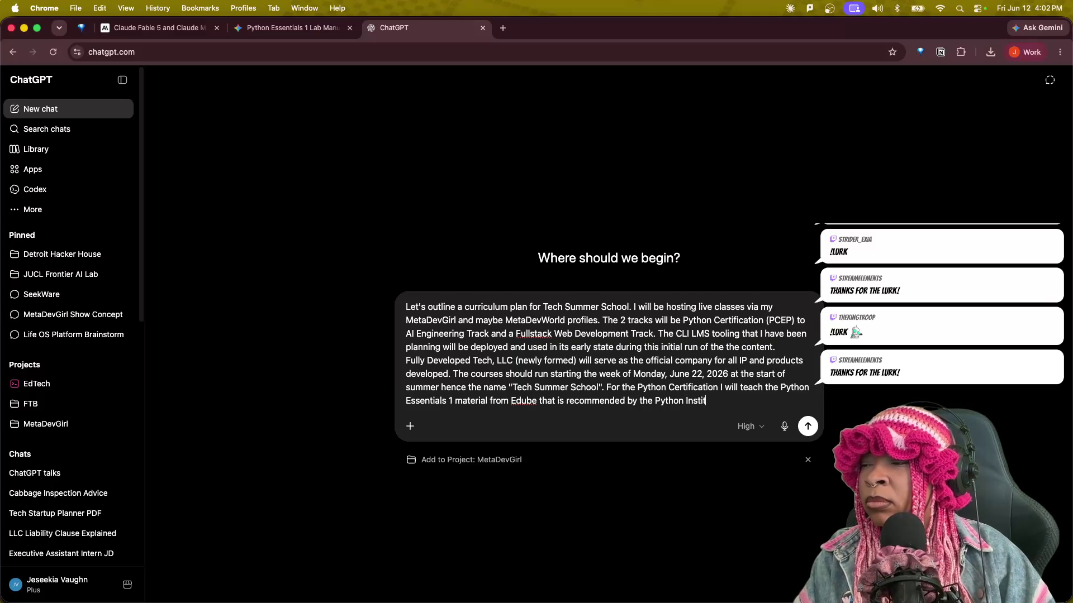
type("iitue")
key("BackSpace")
key("BackSpace")
key("BackSpace")
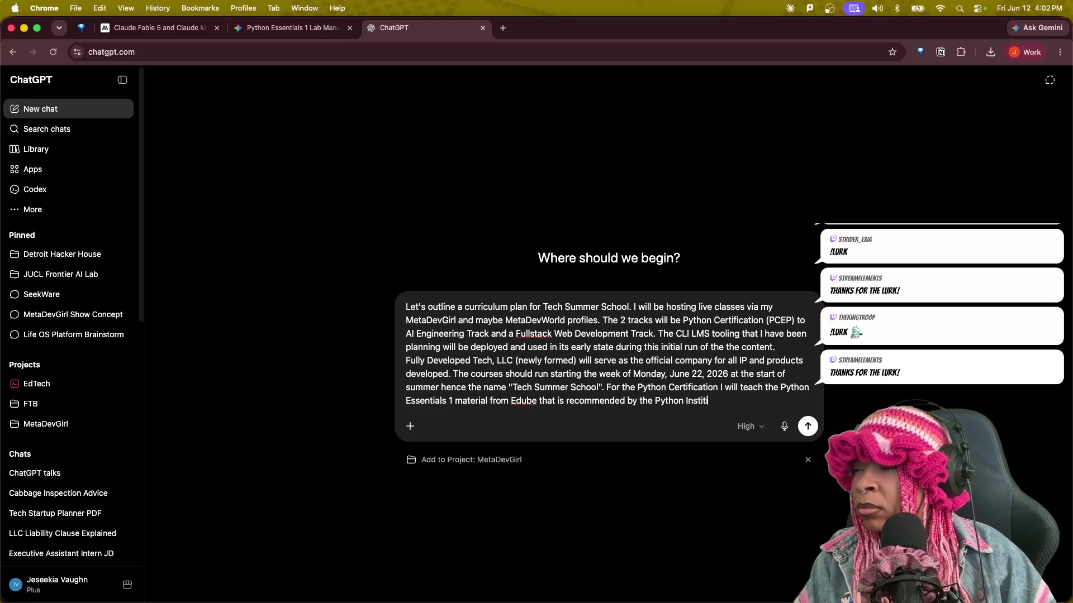
type("tute a")
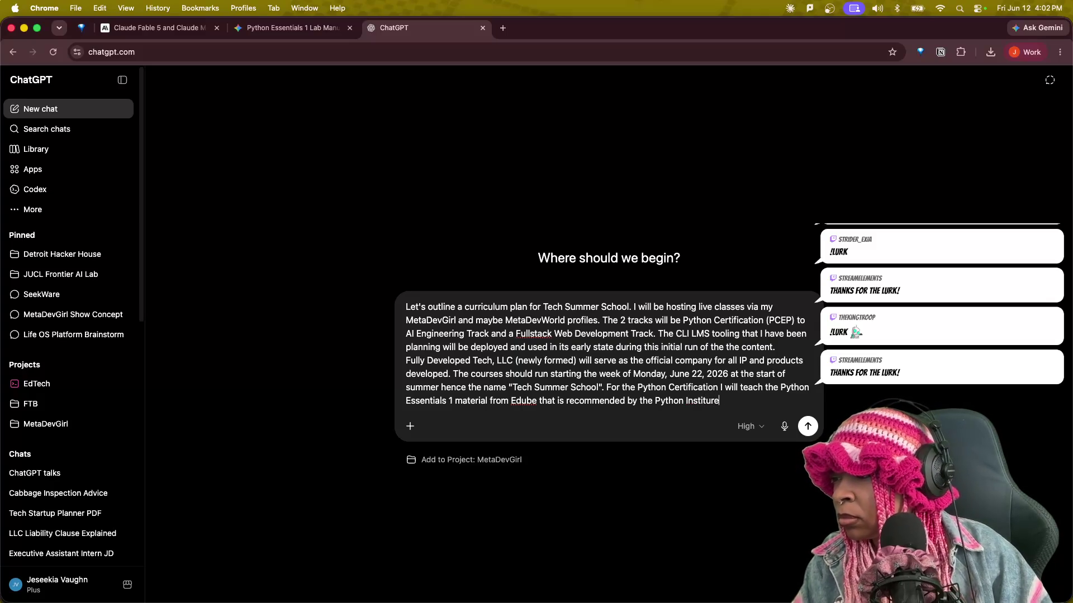
type("long wit")
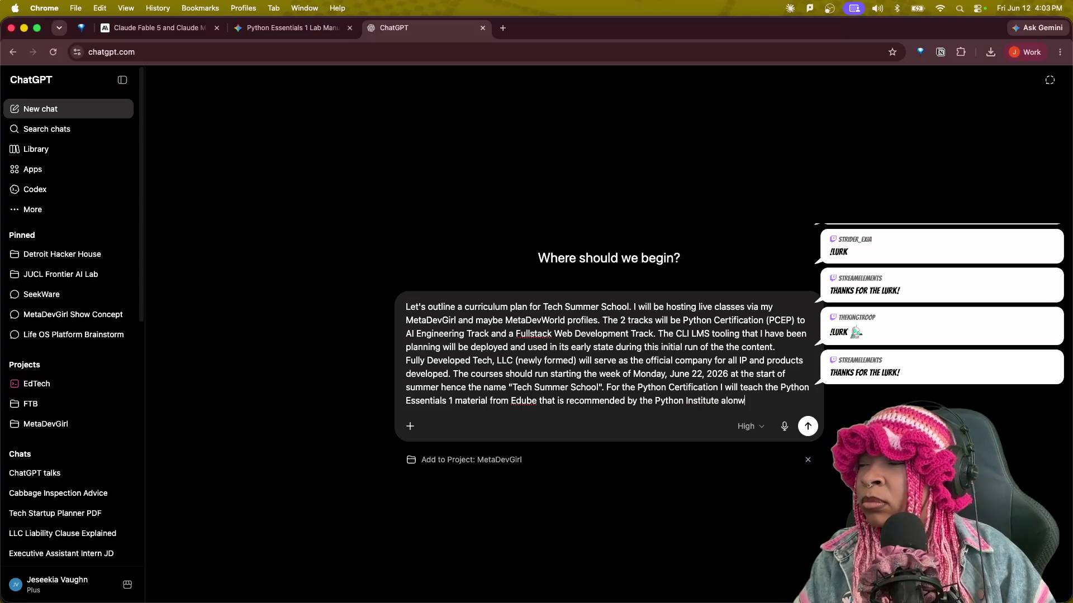
type("h ")
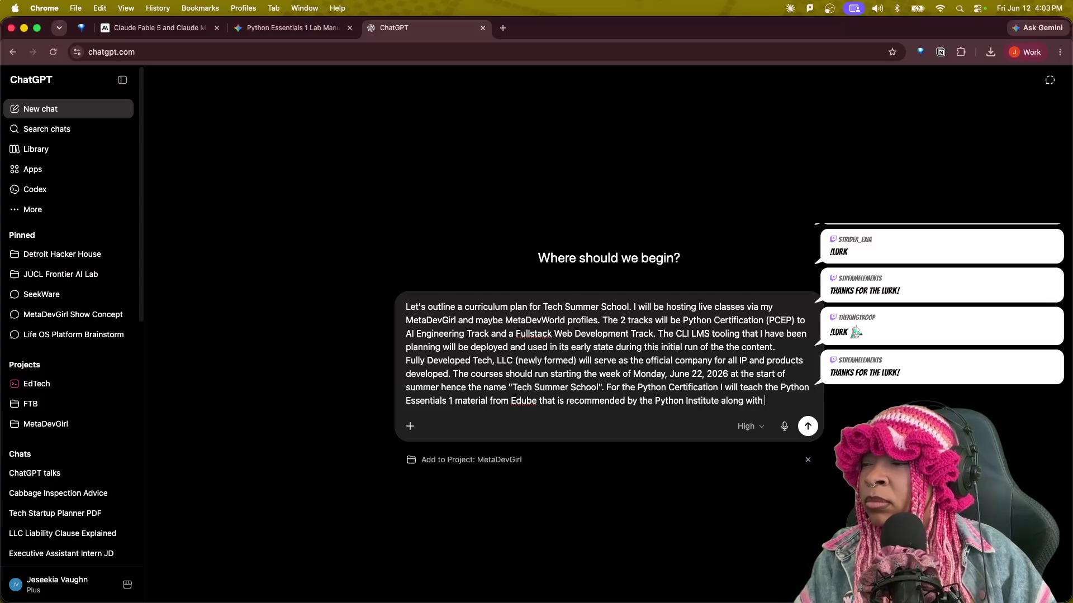
type("supplement")
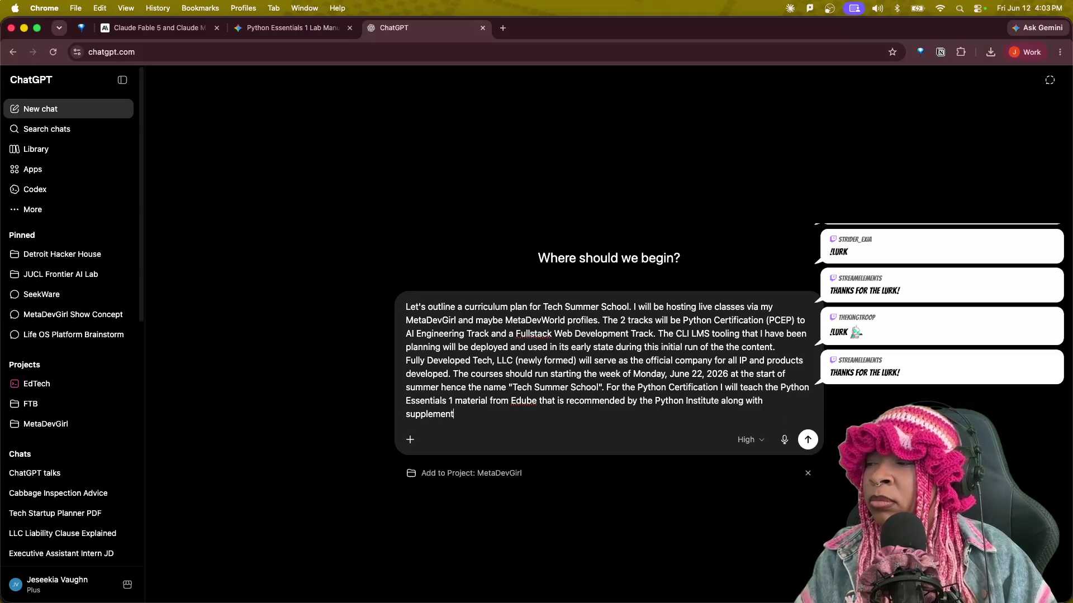
type("ary materials t")
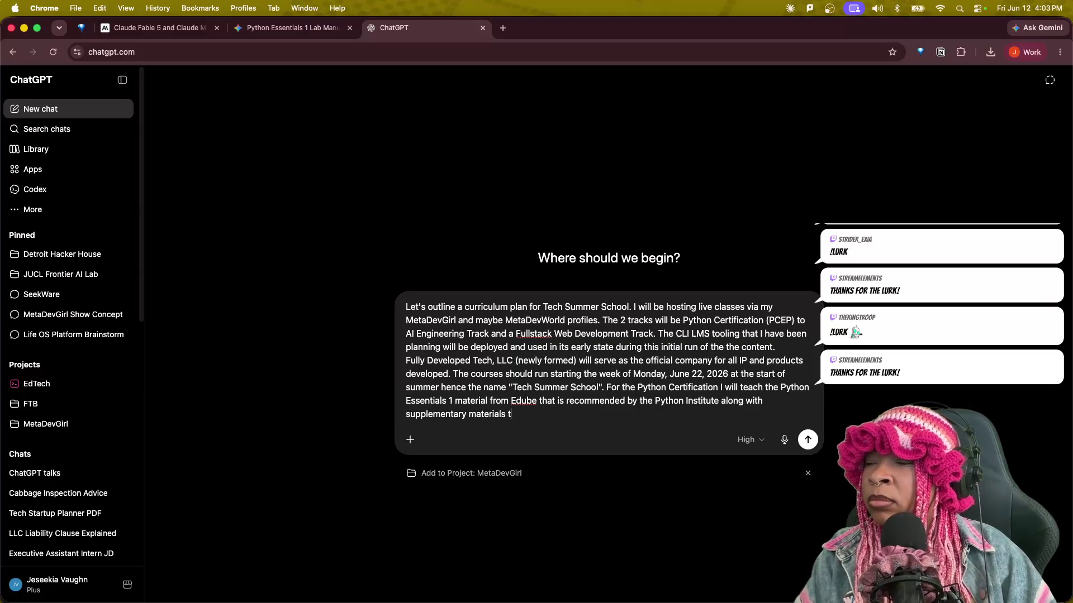
type("hat I have build")
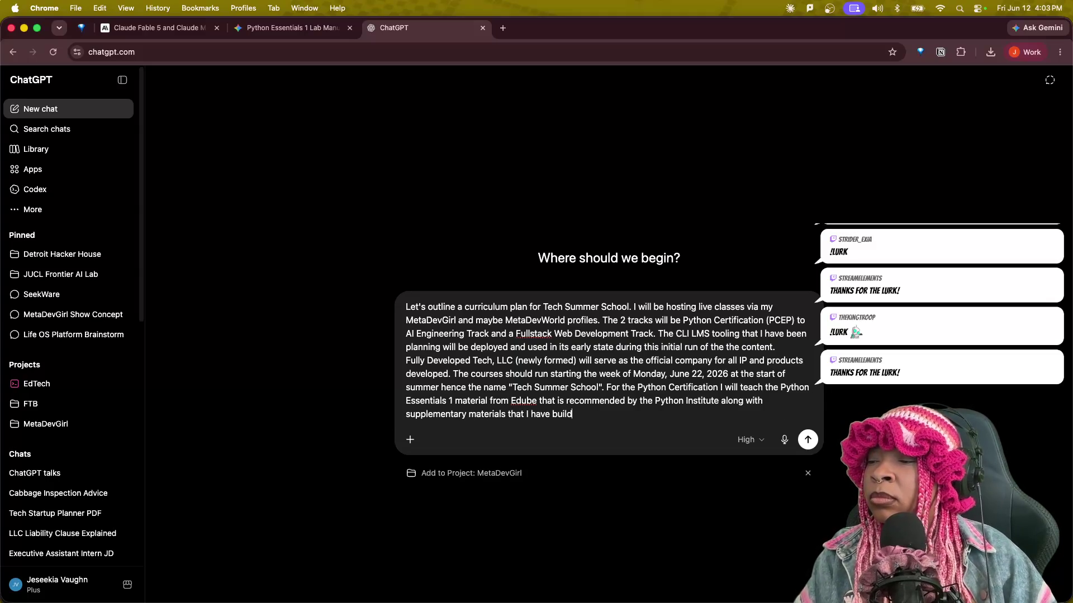
key("BackSpace")
type("t.")
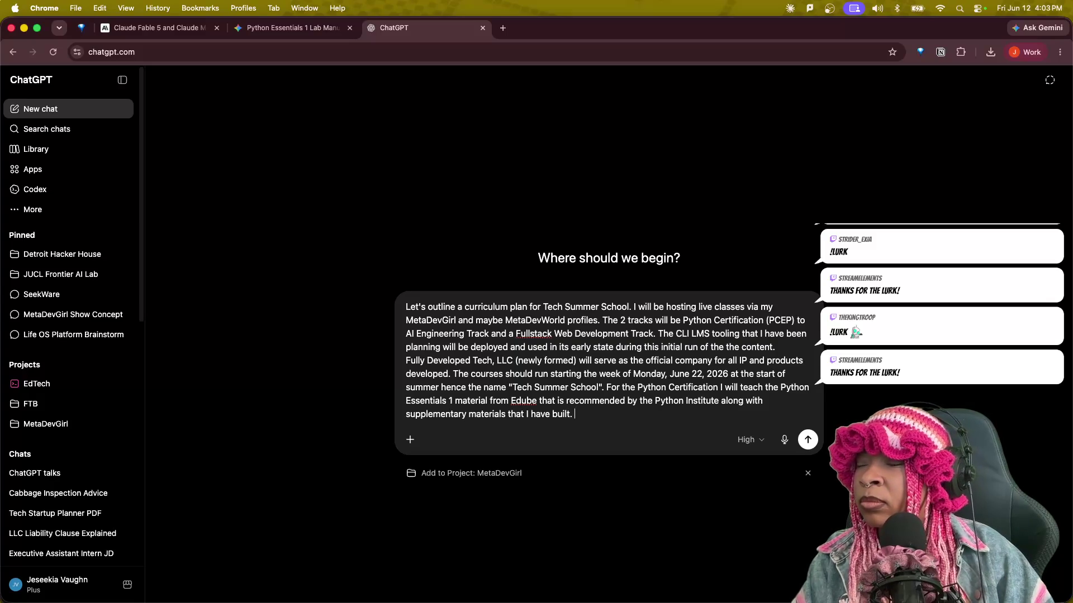
type("Students ")
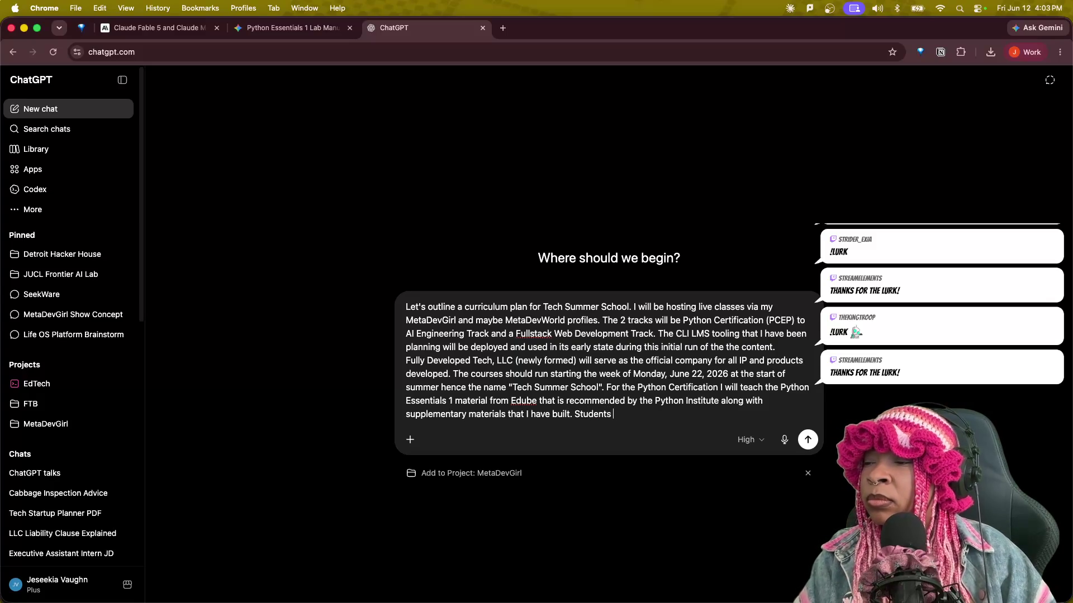
type("should be able ")
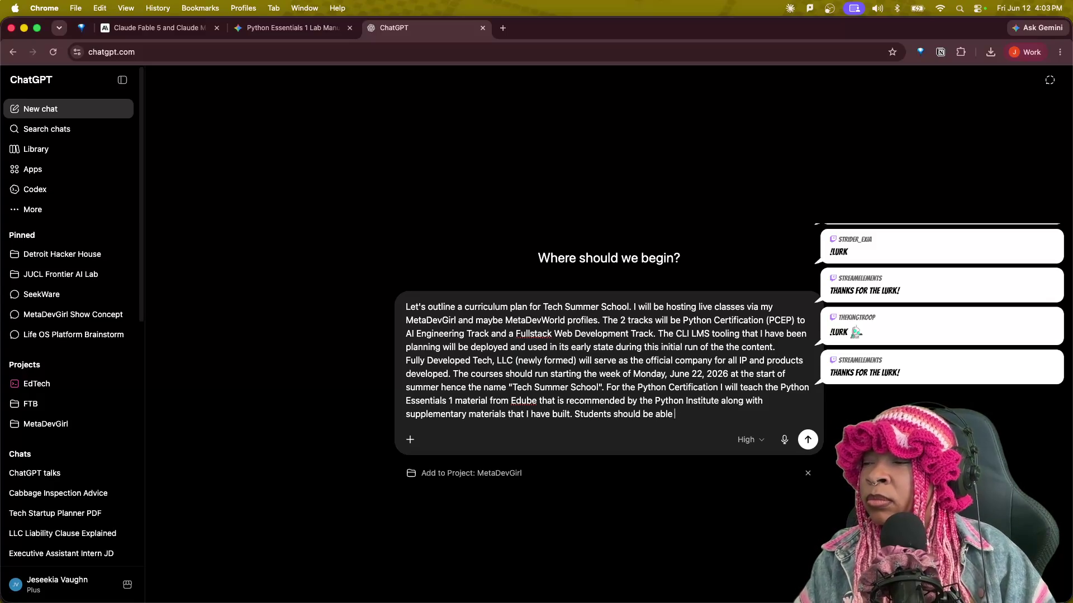
type("to move into a ")
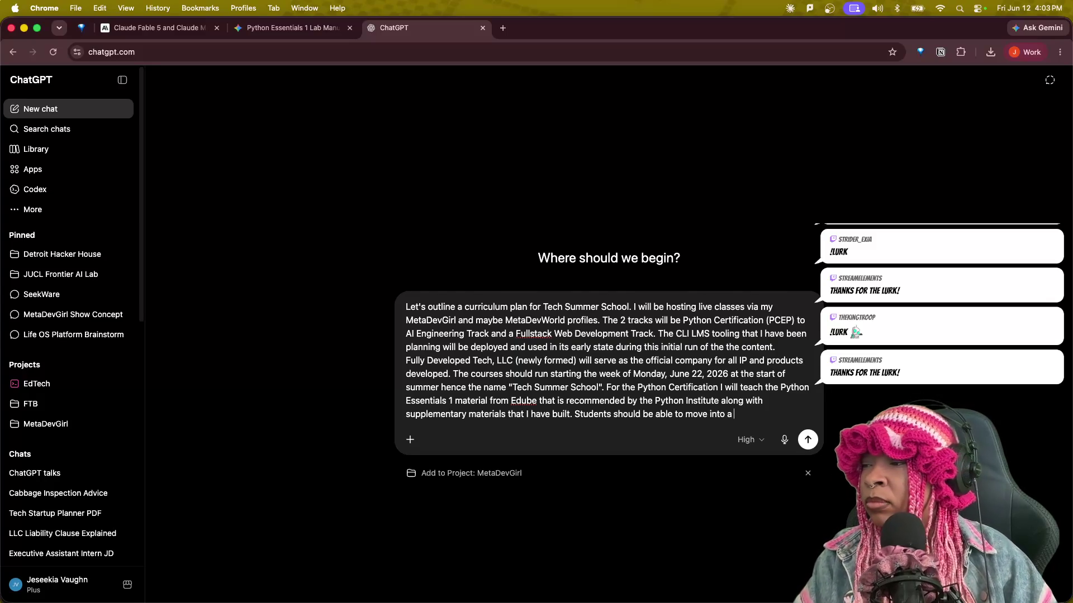
type("n AIEngineer")
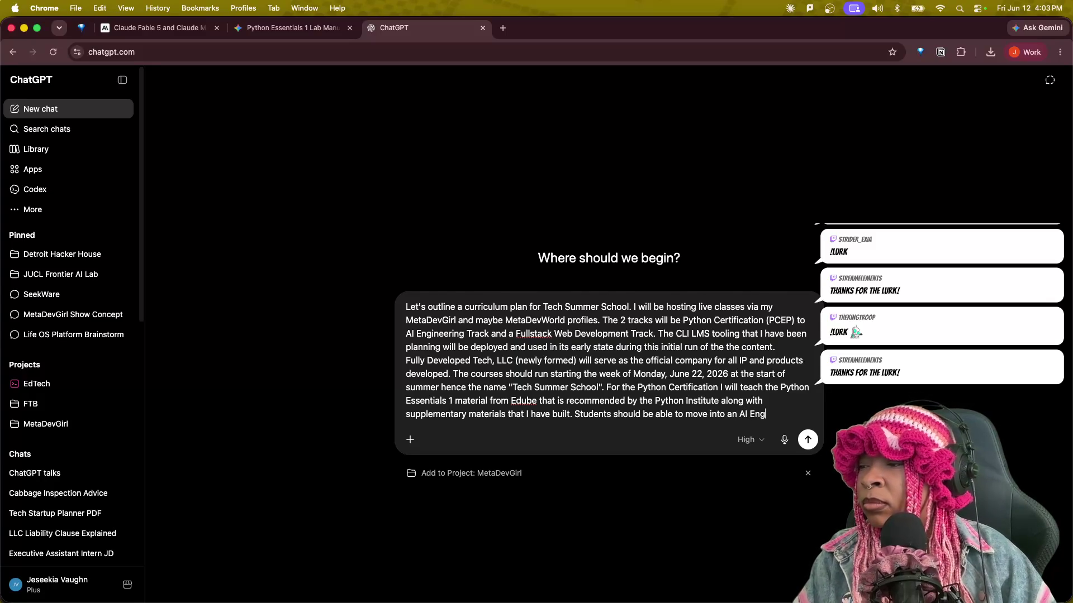
type(" p")
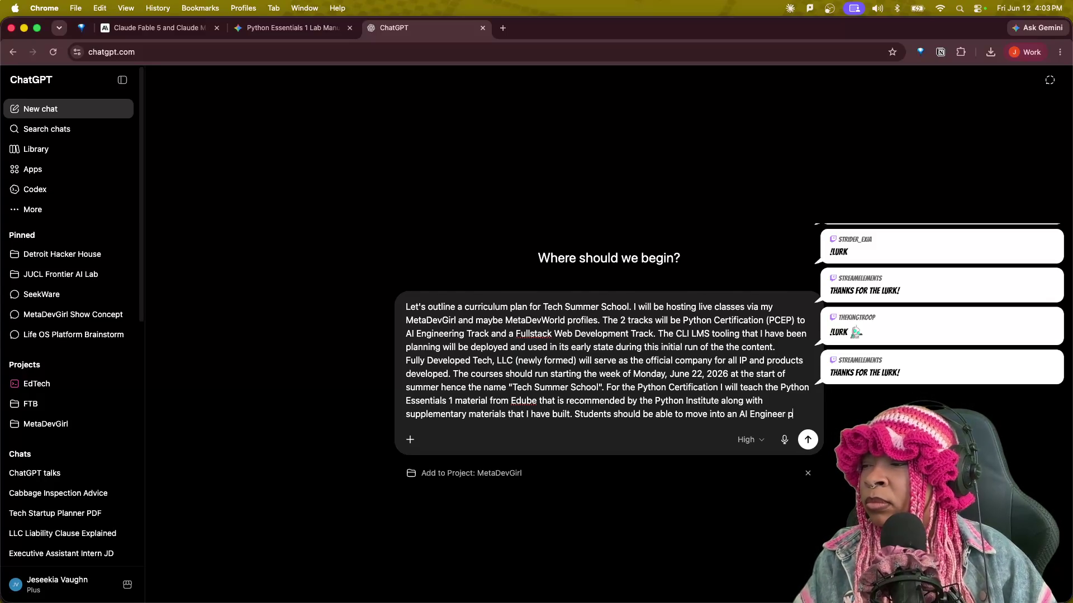
type("currci")
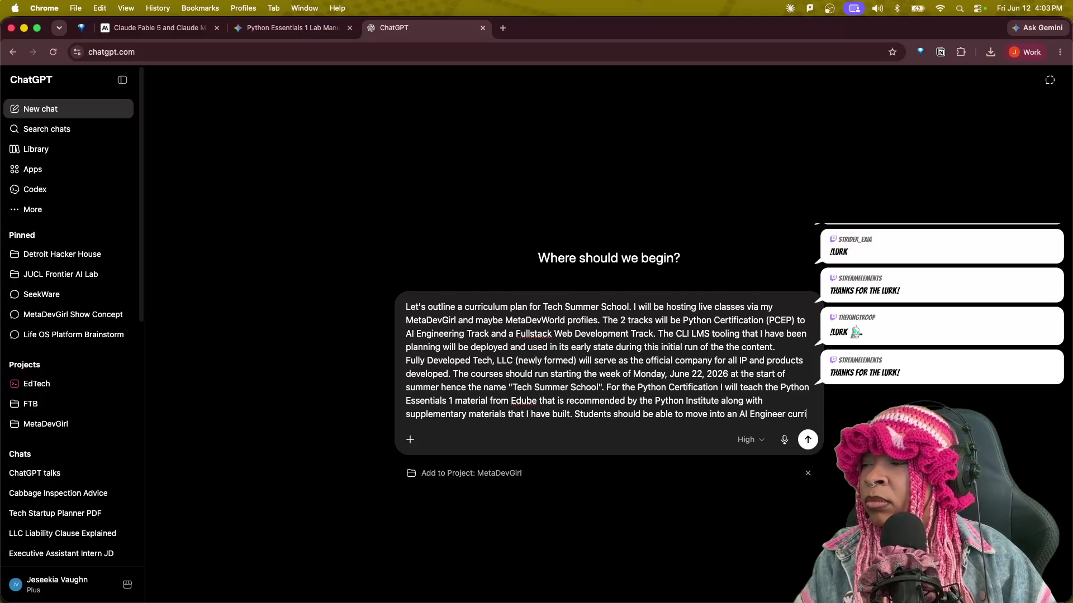
type("culum")
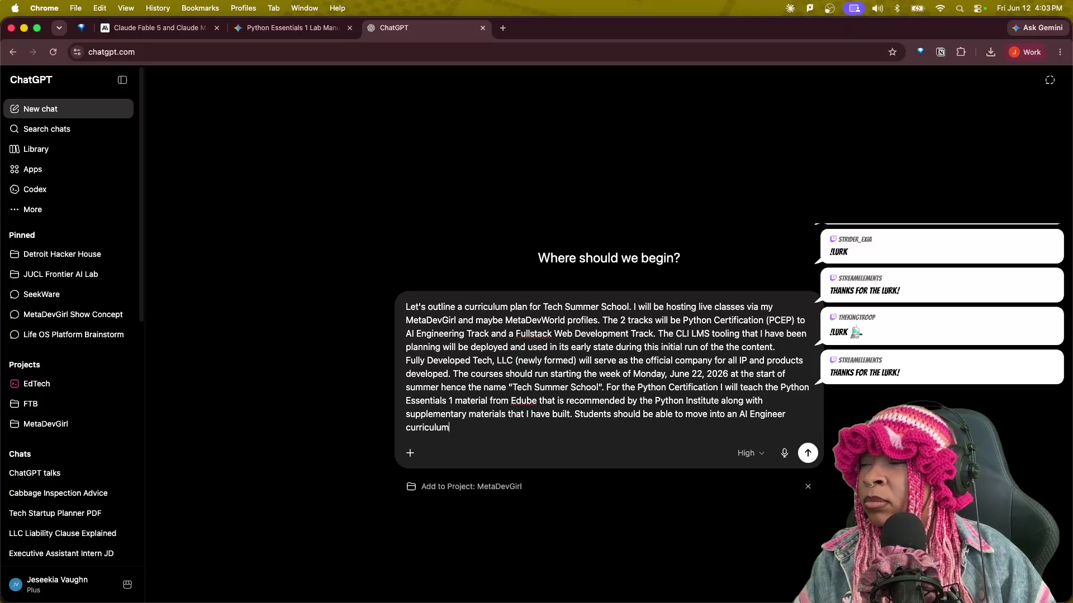
type(". It may be ne")
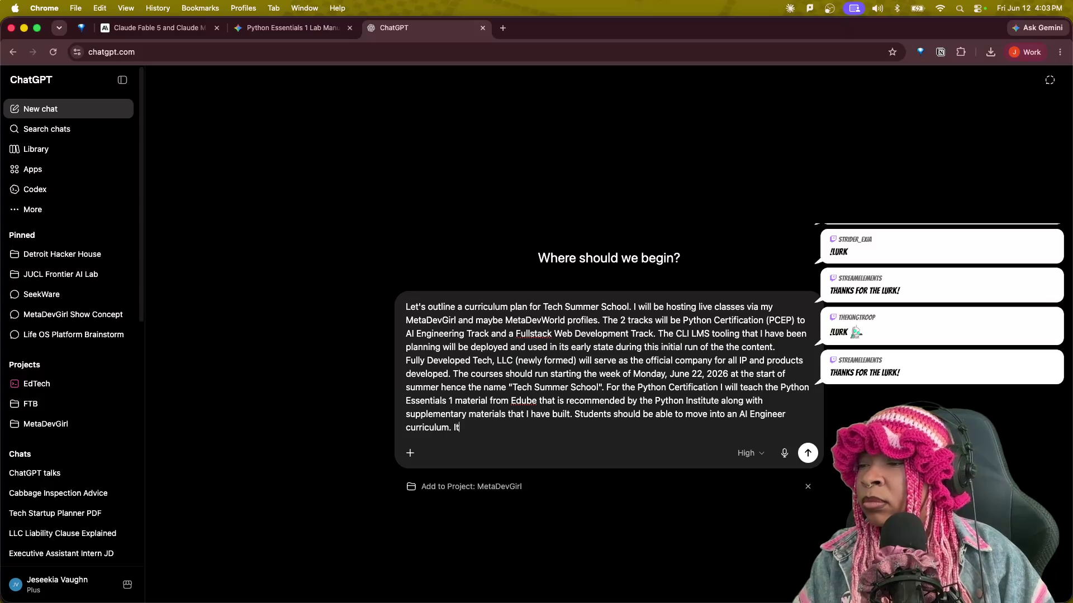
type("c")
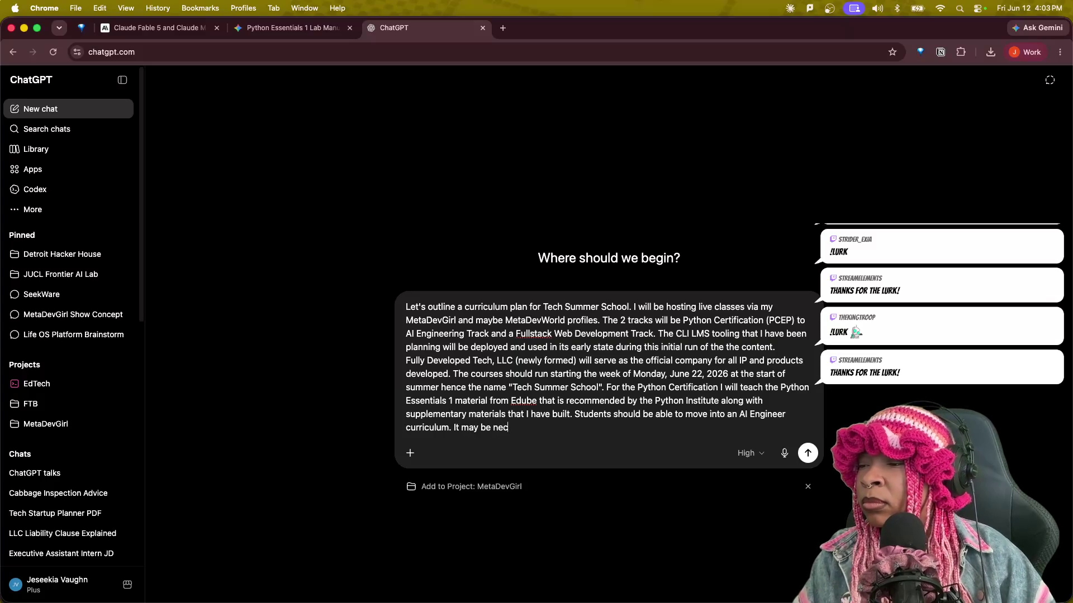
type("essary to t")
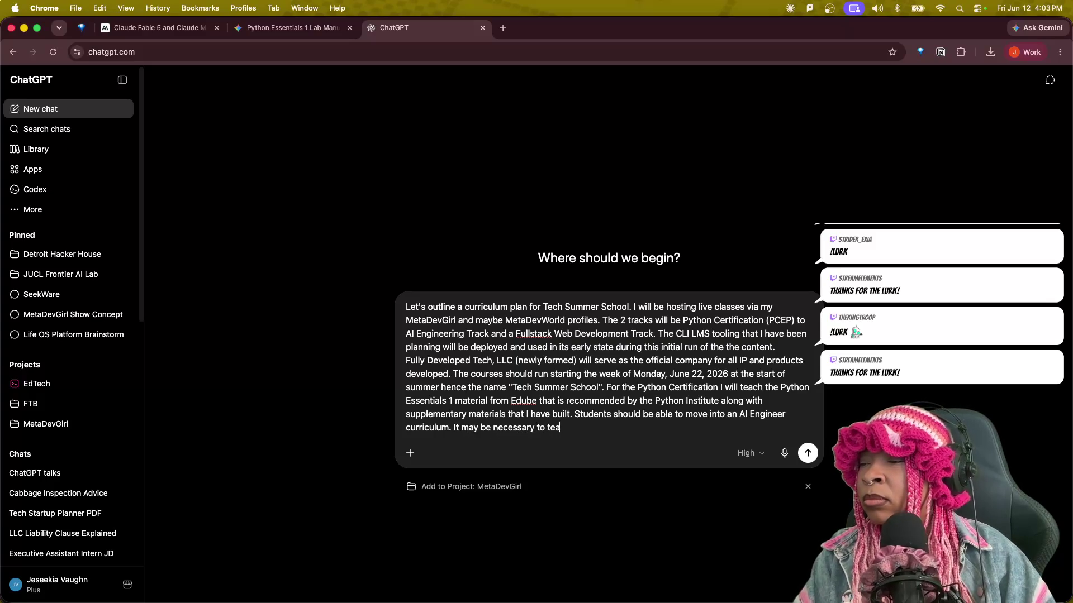
type("get into some hih")
Add that higher level certifications may be needed following PCEP to prepare for AI Engineer content.
key("BackSpace")
type("gher level s")
key("BackSpace")
type("certifications")
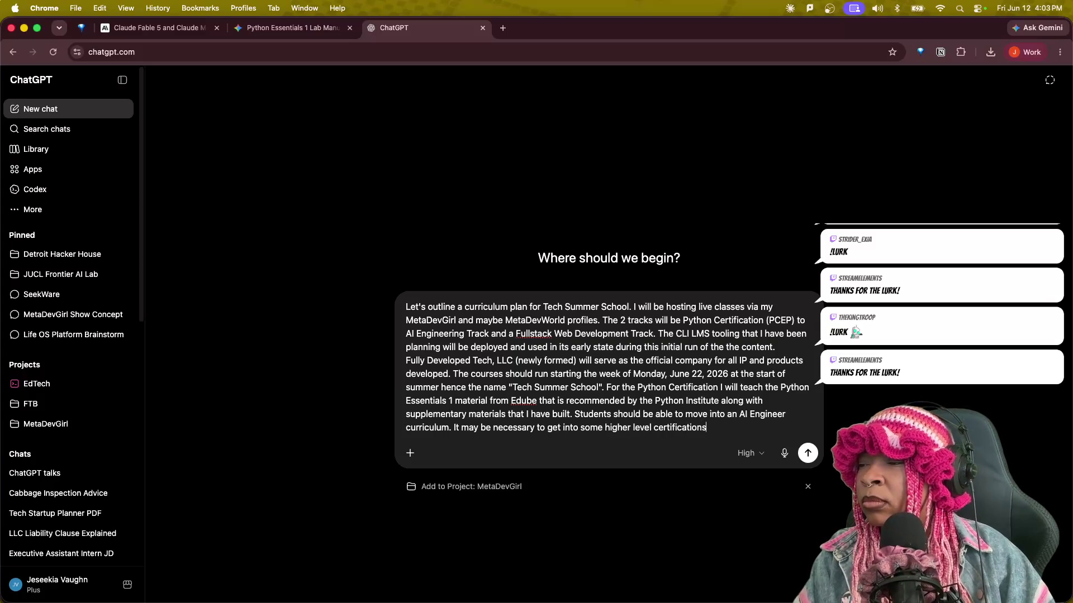
type(", but I a")
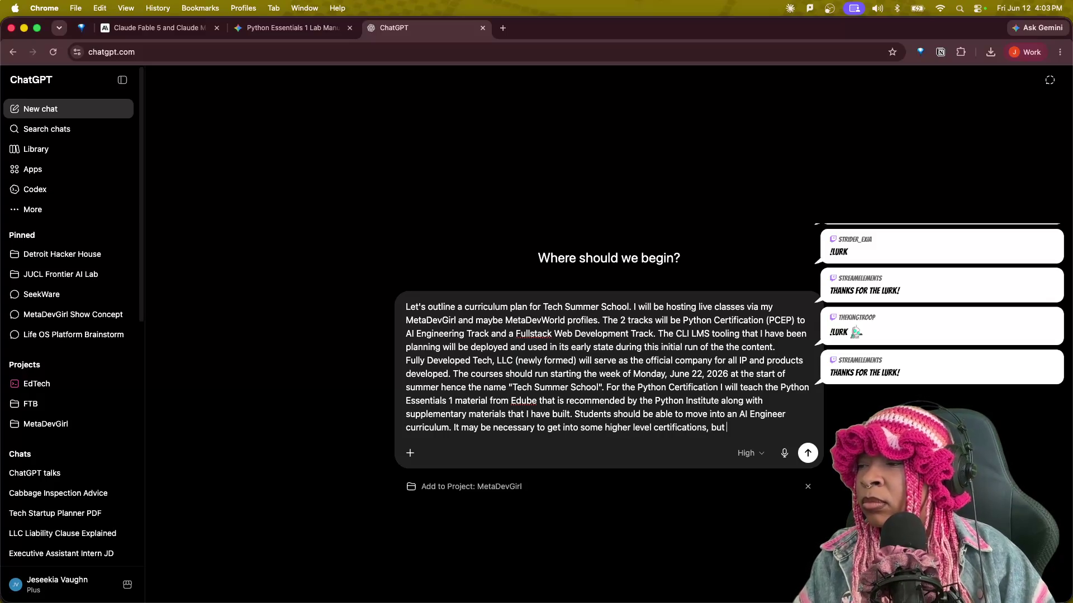
key("BackSpace")
key("BackSpace")
key("BackSpace")
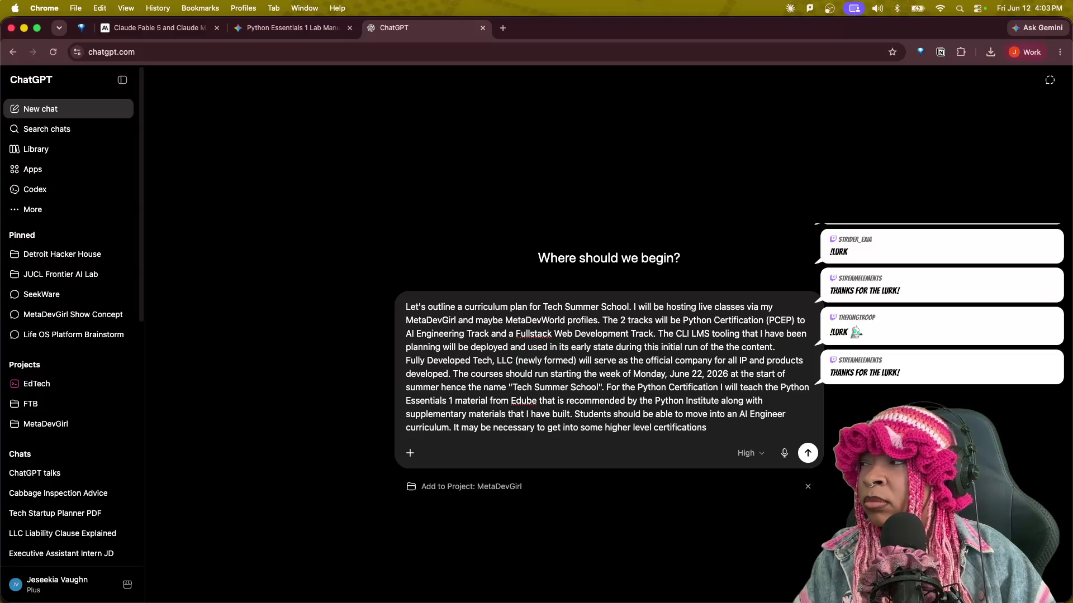
type(" followin g")
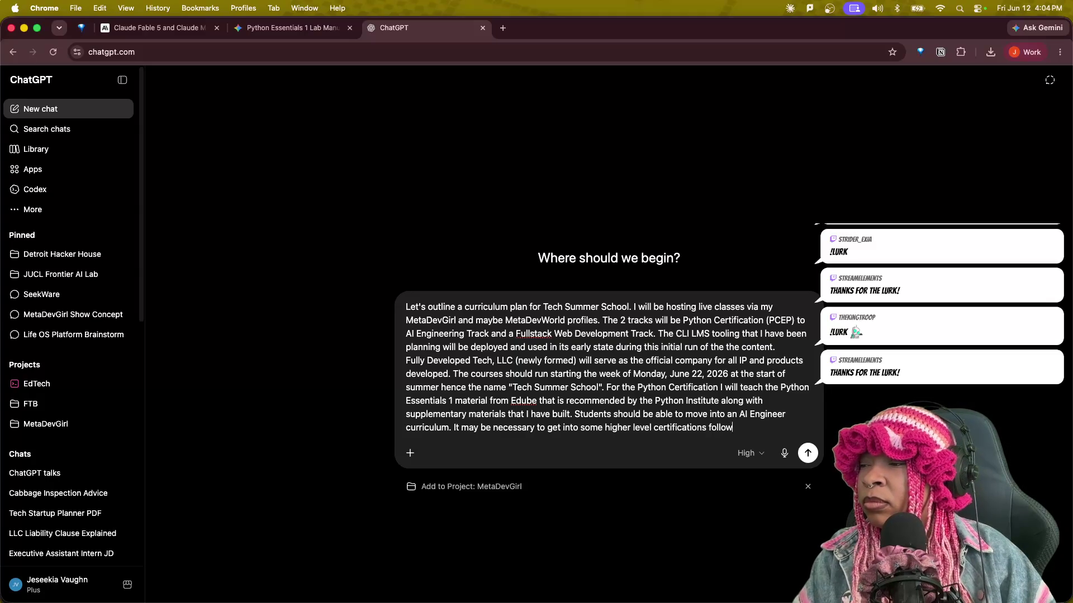
key("BackSpace")
key("BackSpace")
key("BackSpace")
type("g")
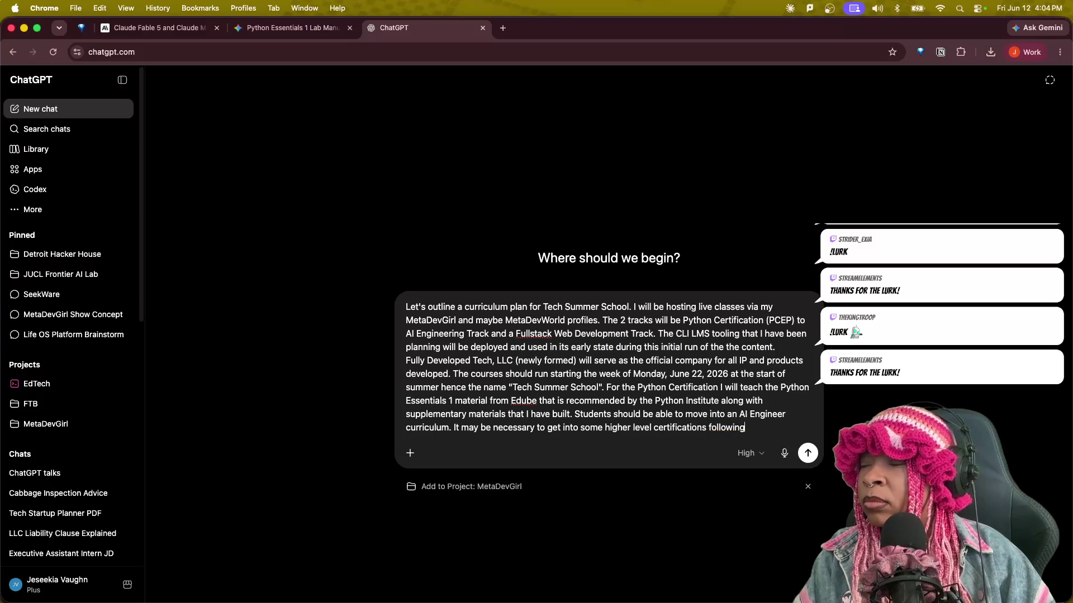
type(" PCEP in order to")
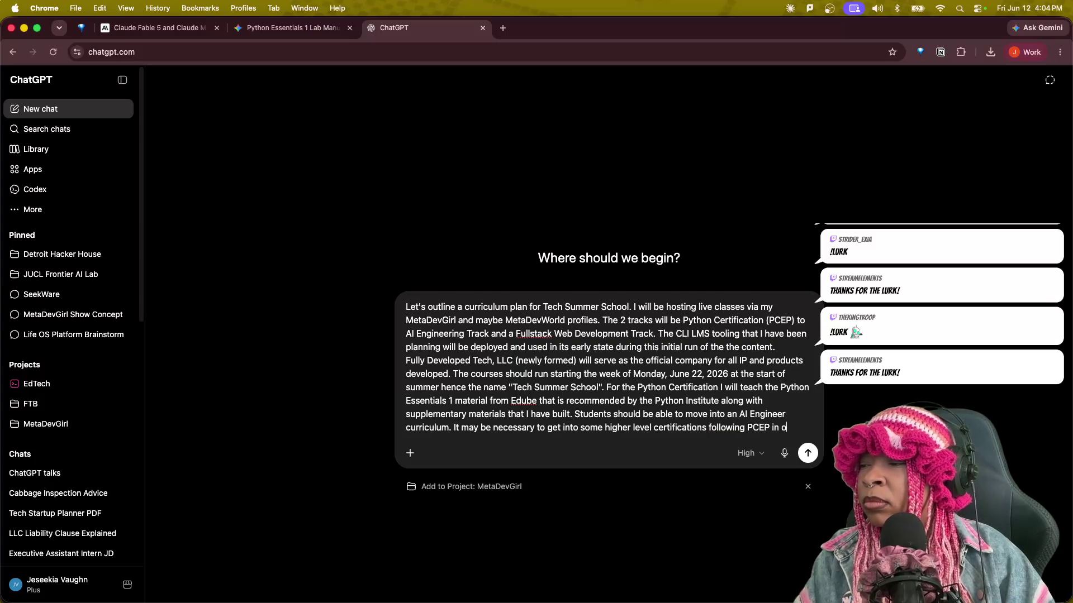
type(" prepare for AI Enginee")
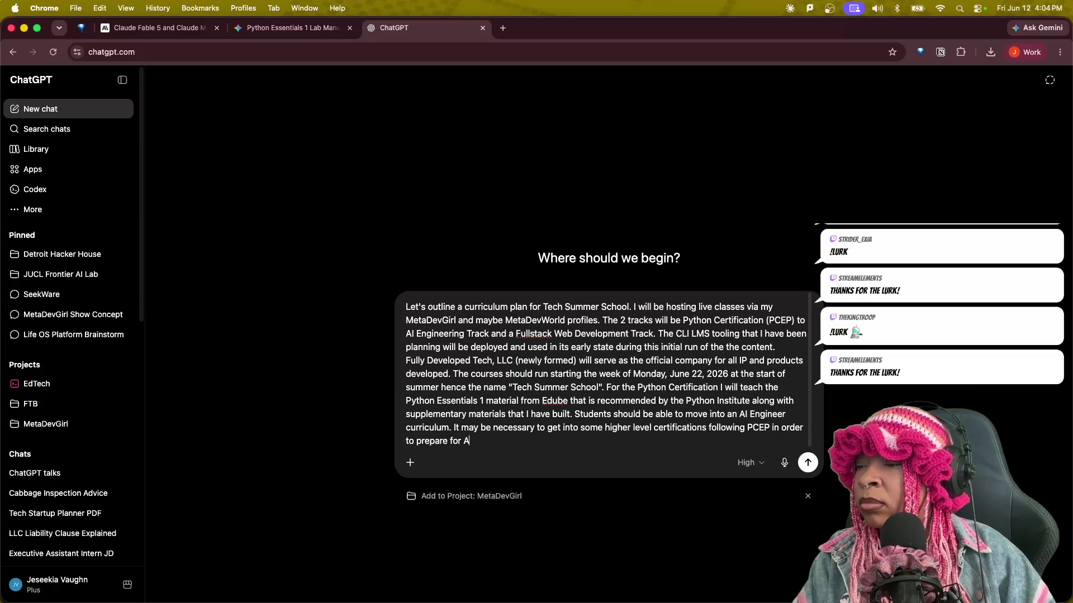
type("r ")
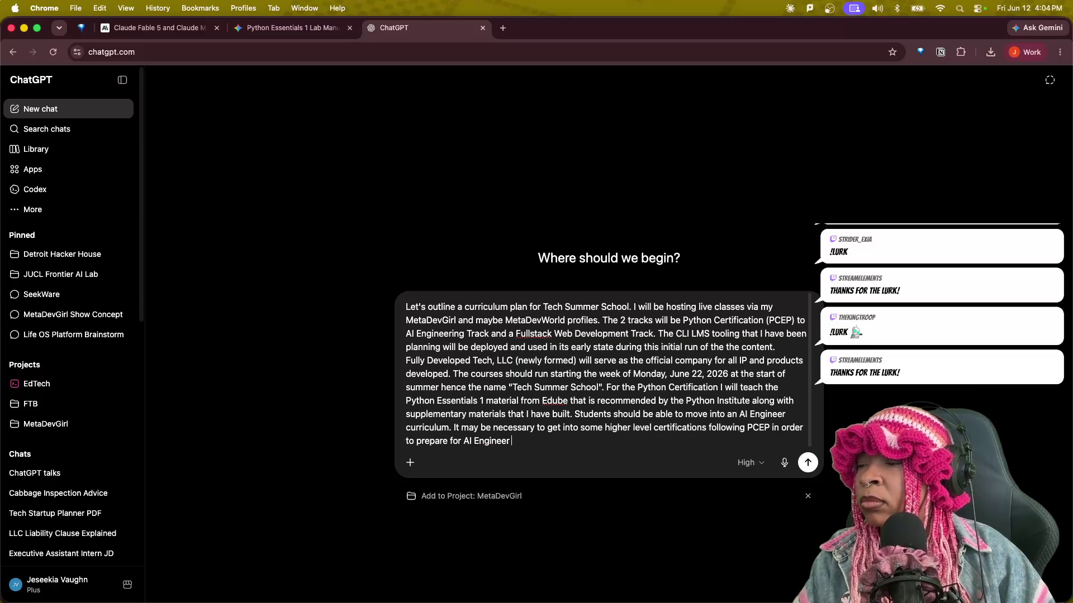
type("content.")
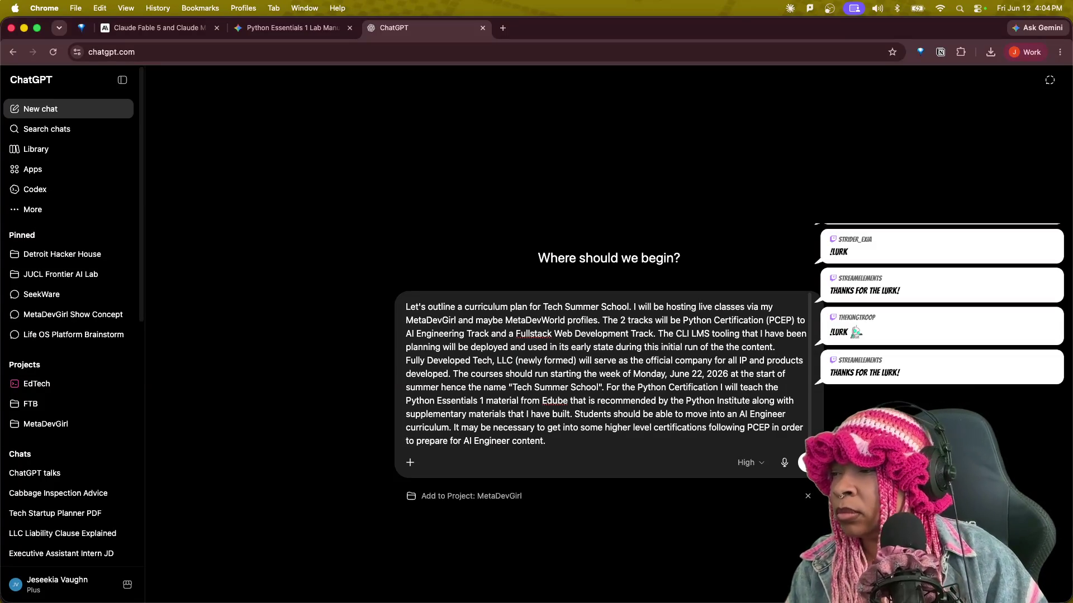
type(" The ")
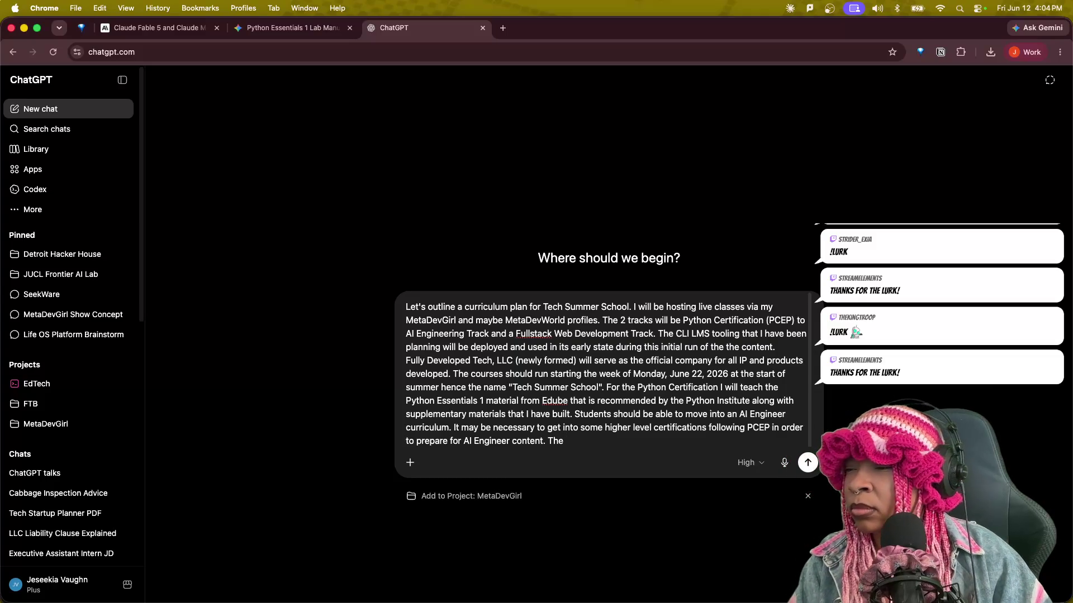
type("Fullstack Web Dev")
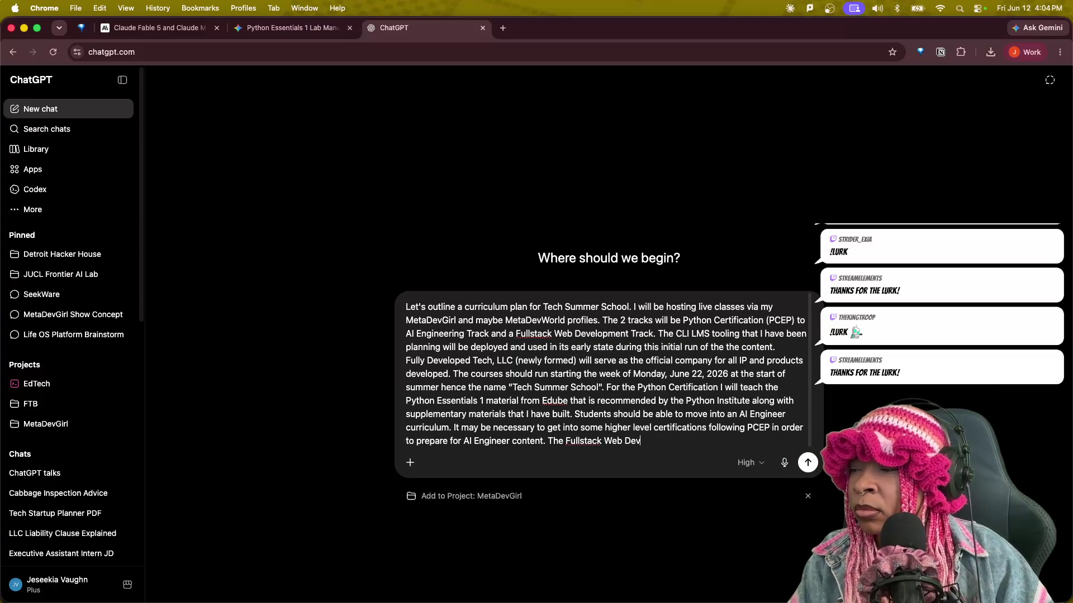
type("elopment will be following the f")
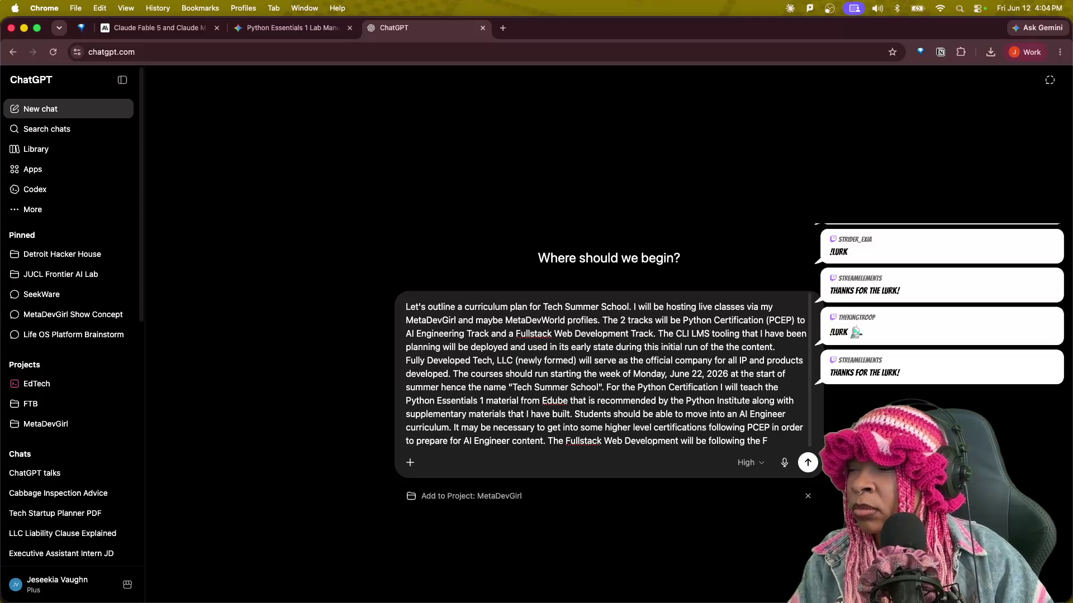
type("re")
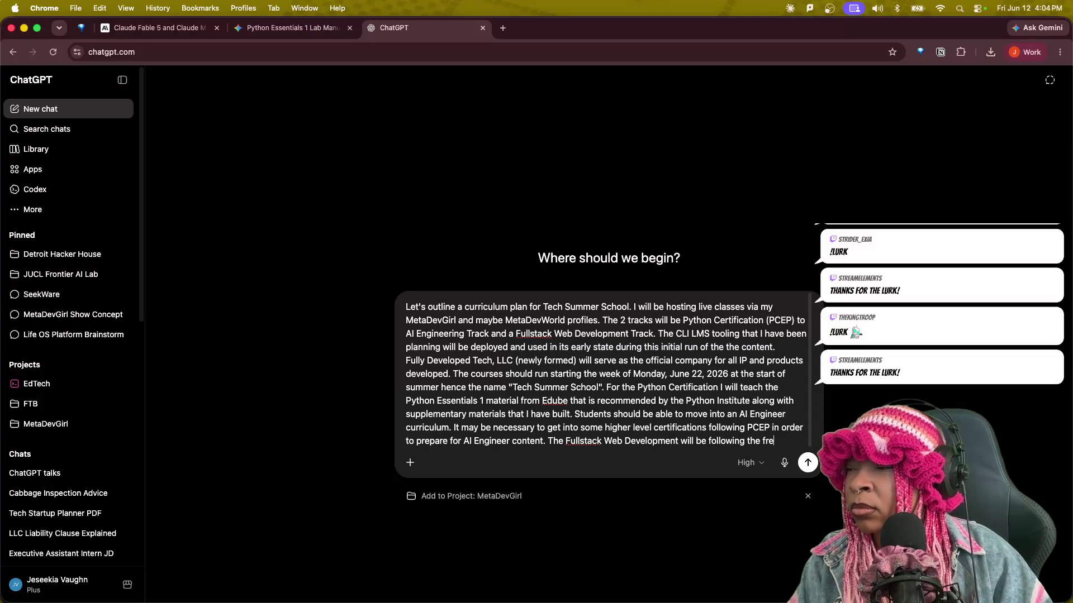
type("eCodeCam")
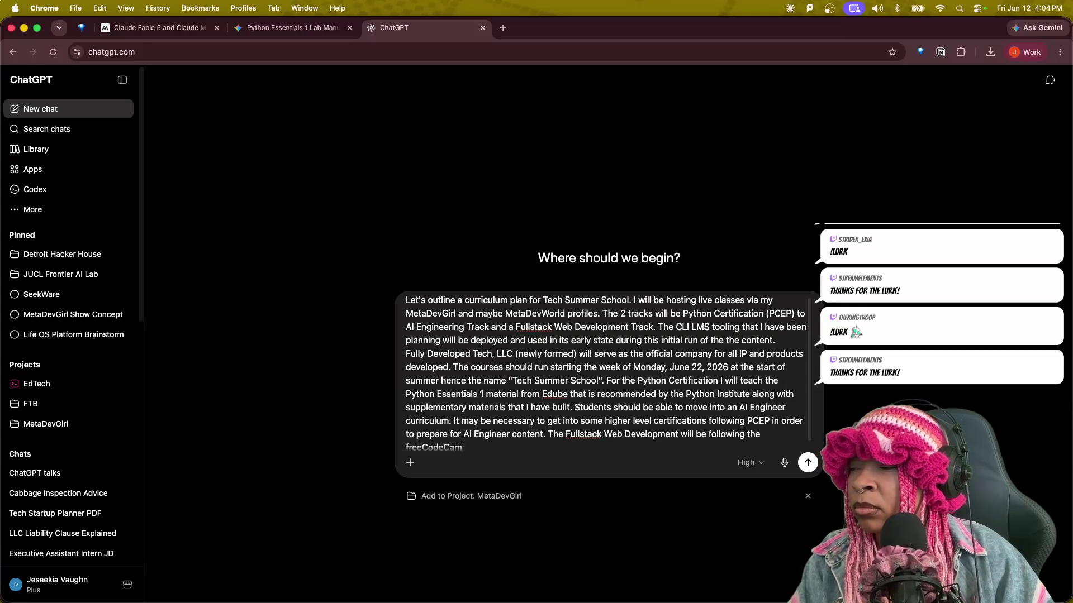
type("p curricul")
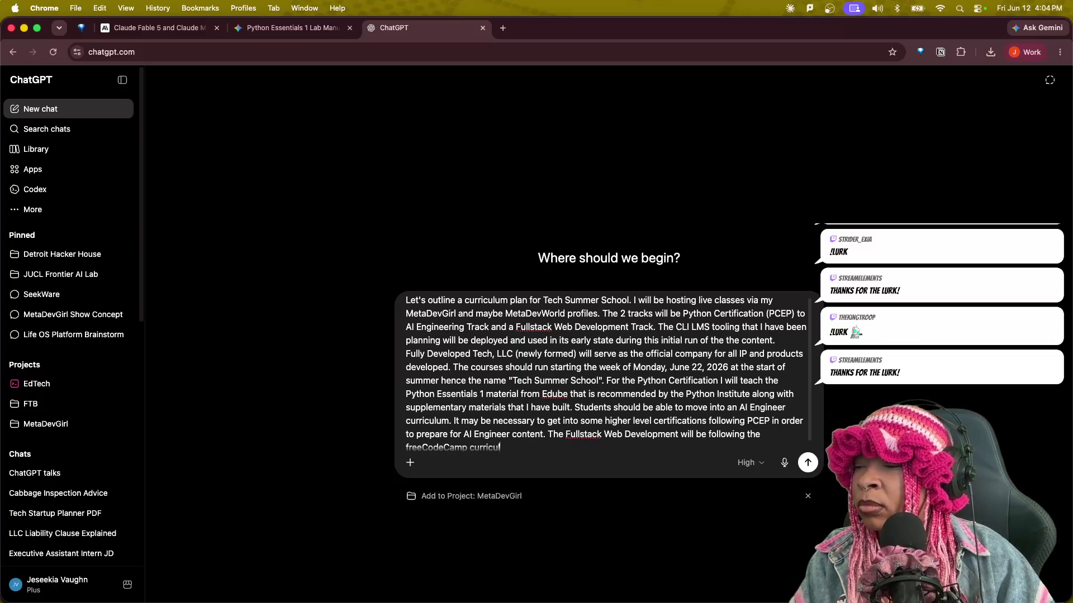
type("um. This is the launch o")
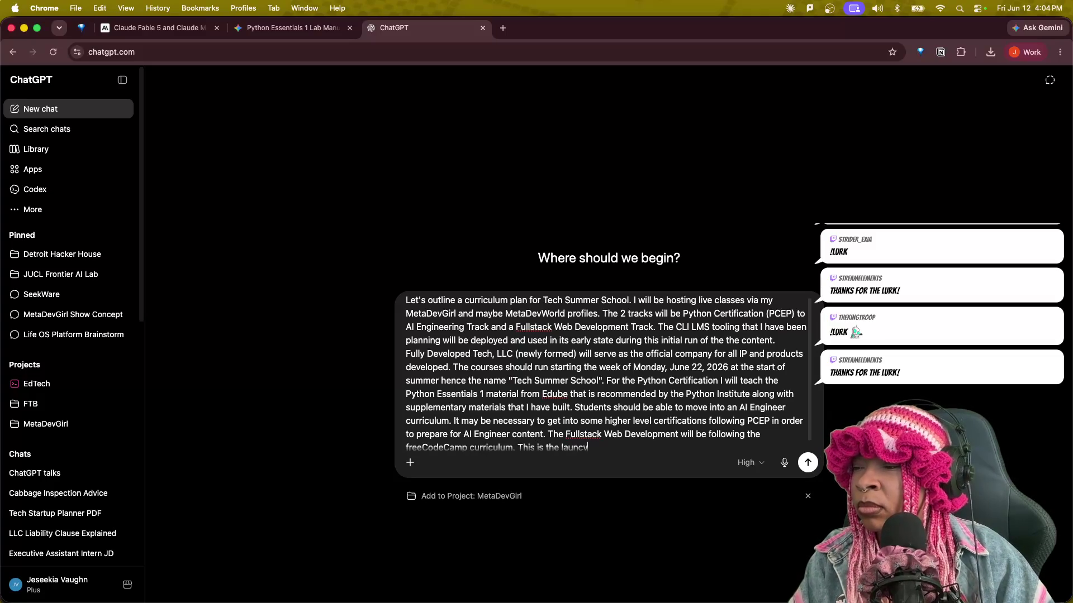
type("f the long aswa")
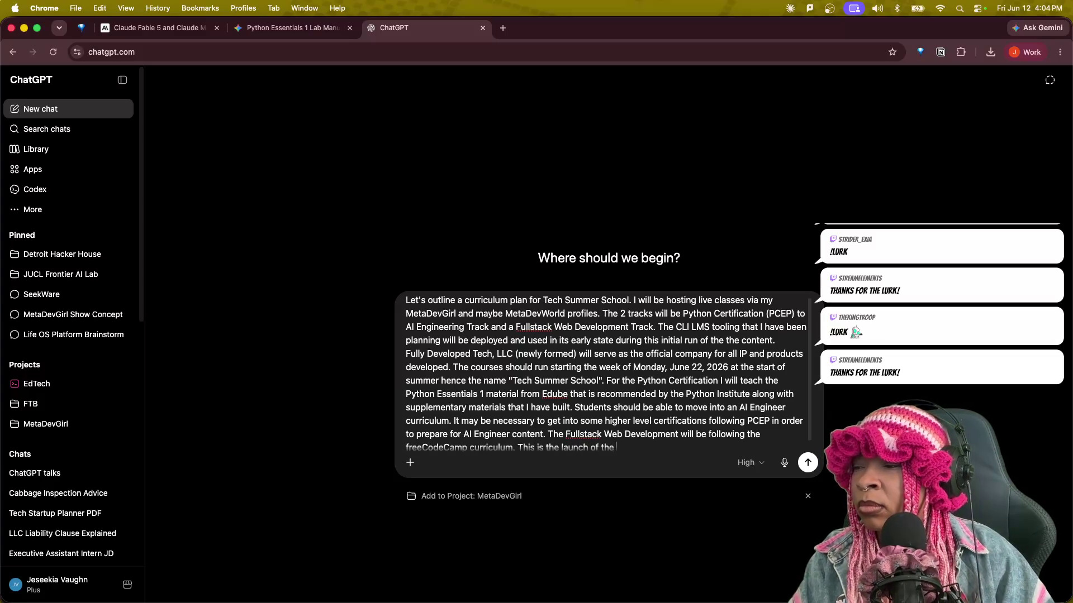
Describe the Fullstack track as the long-awaited Free freeCodeCamp Bootcamp, then begin a paragraph on AI tools and Git.
key("BackSpace")
key("BackSpace")
key("BackSpace")
type("waited ")
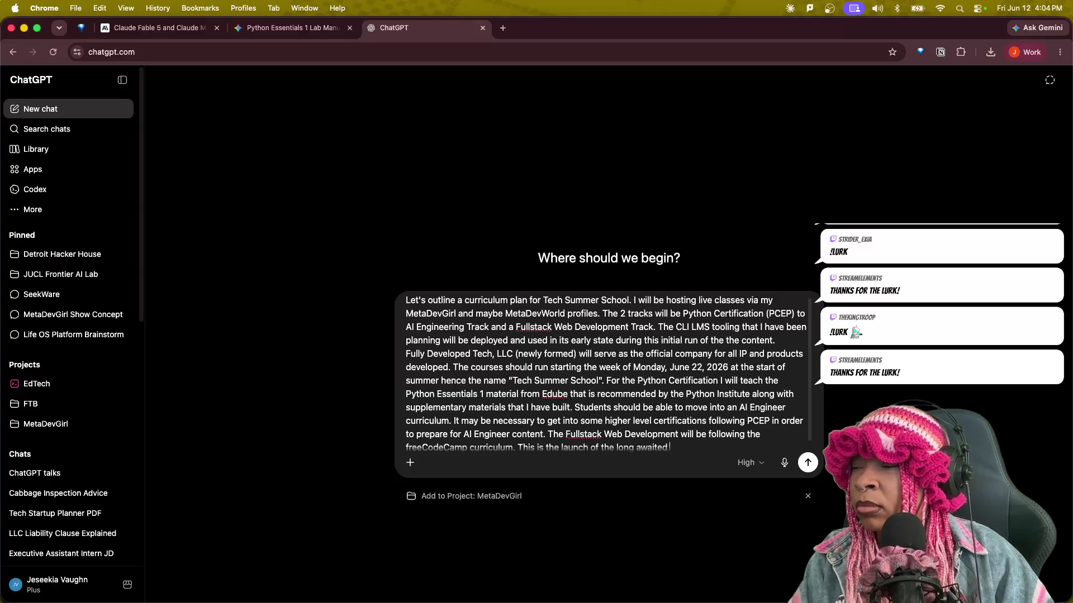
type("Free")
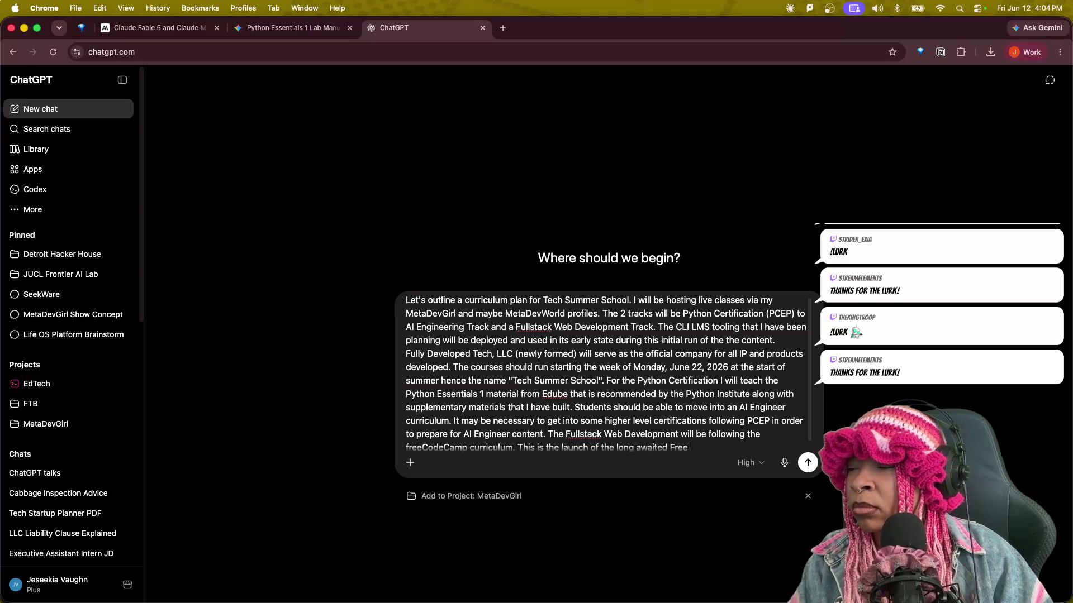
type(" freeCodeCam")
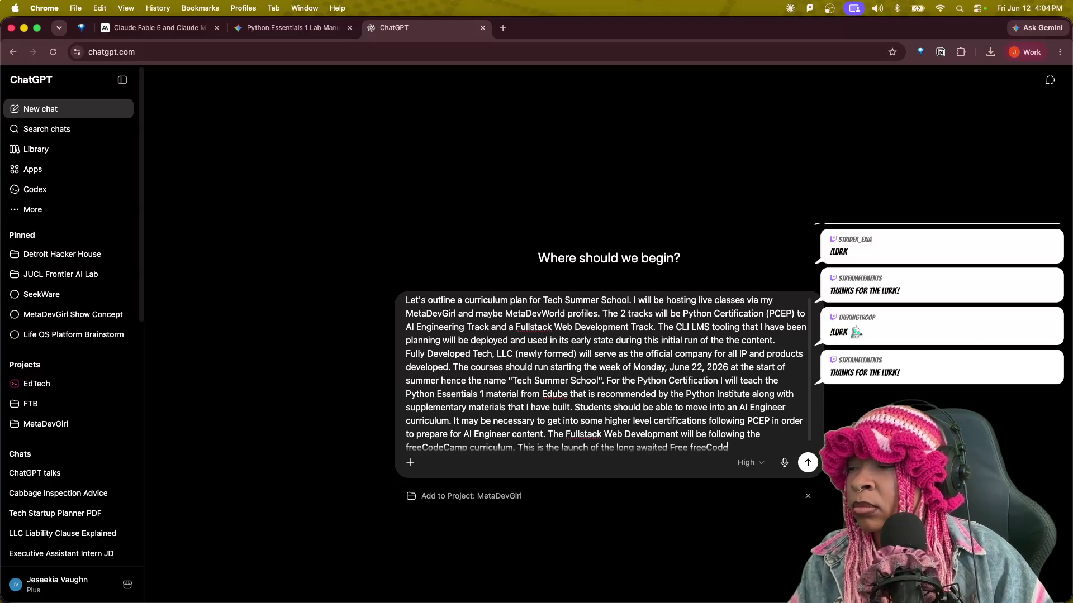
type("p Bootc")
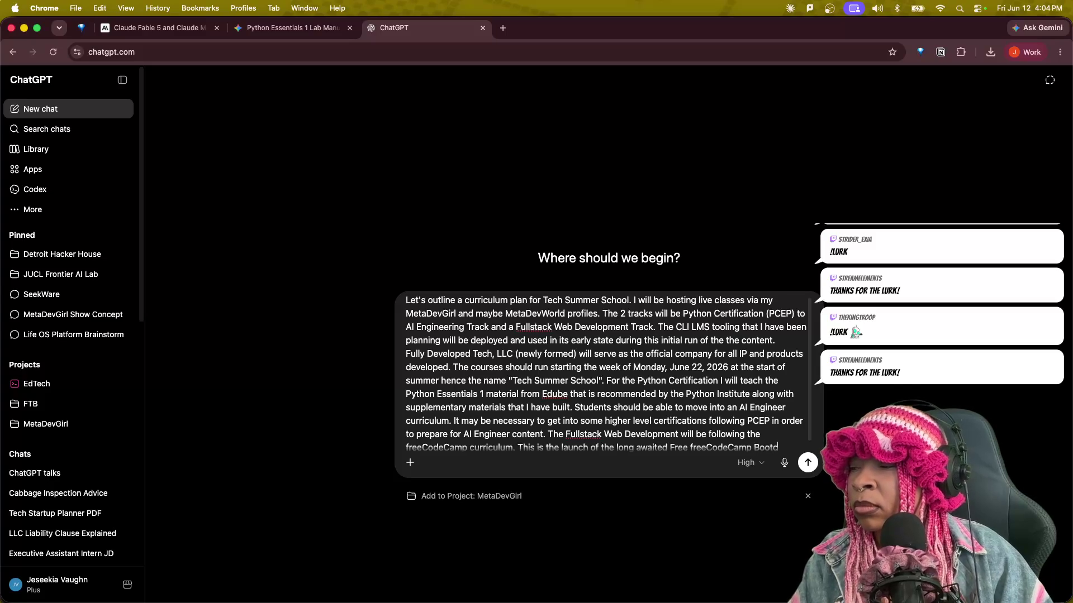
type("amp. W")
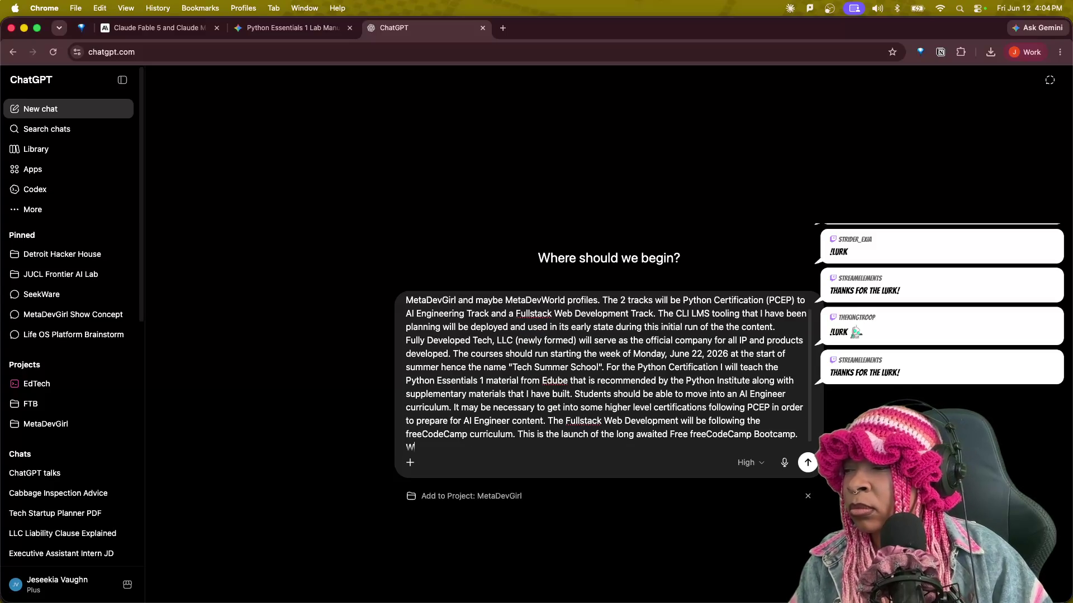
type("e will complete all content")
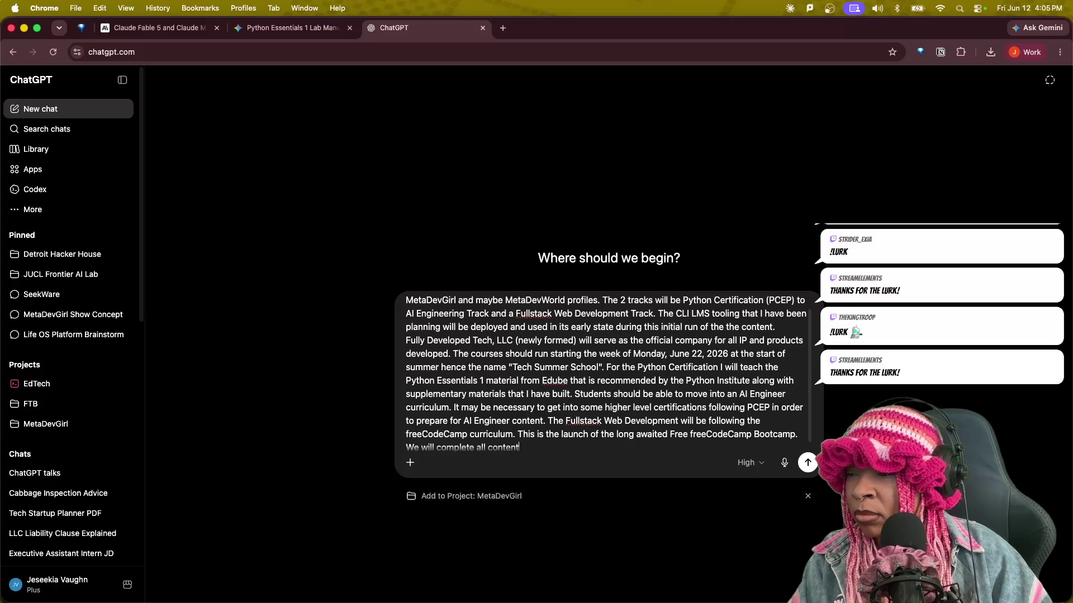
type(" outlined by that program for those interested in ")
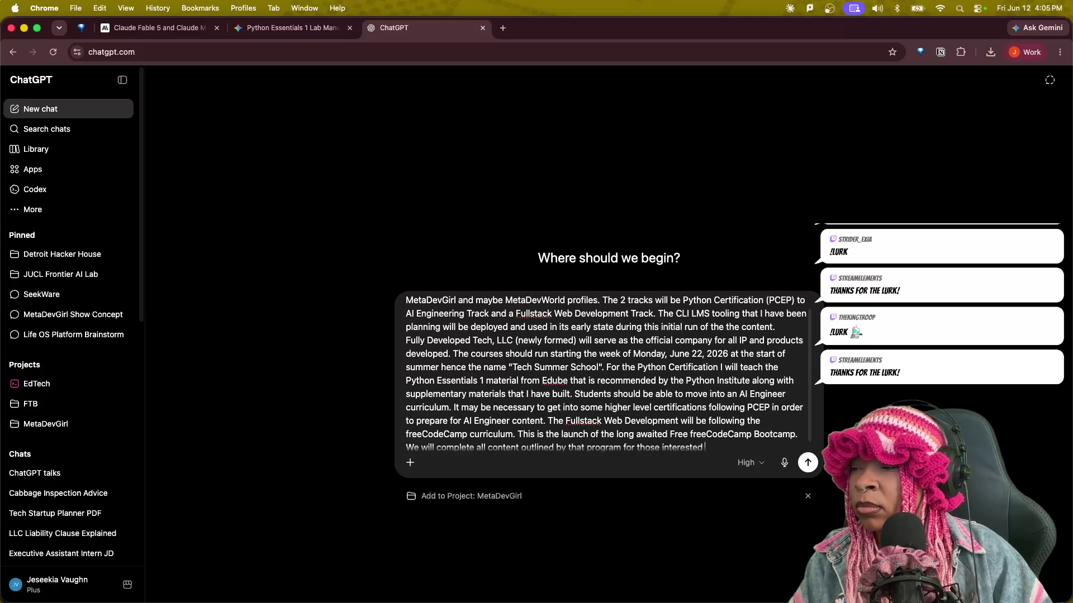
type("this t")
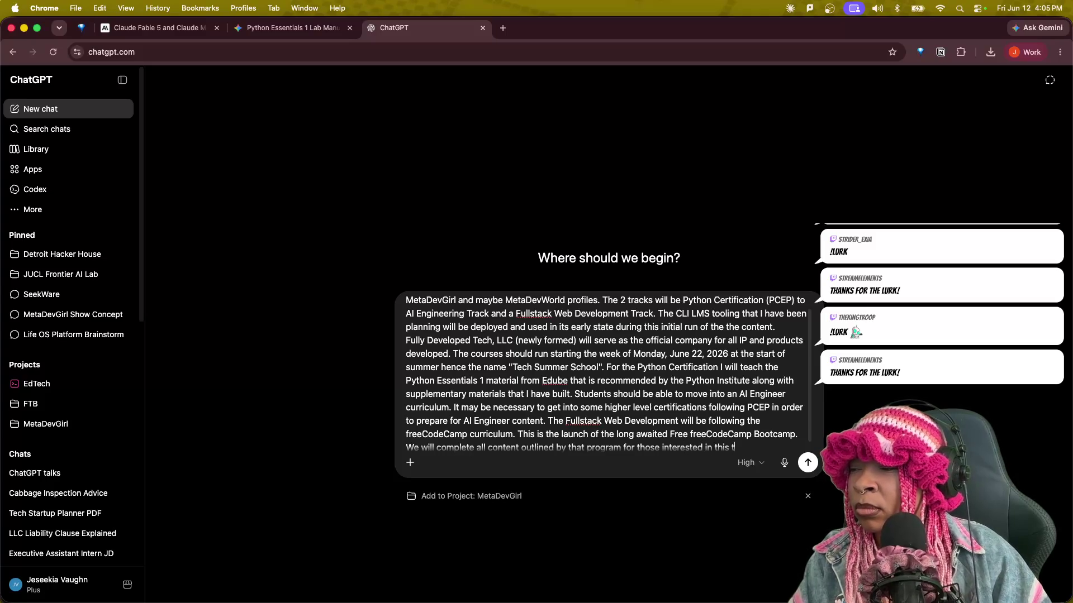
type("rack.")
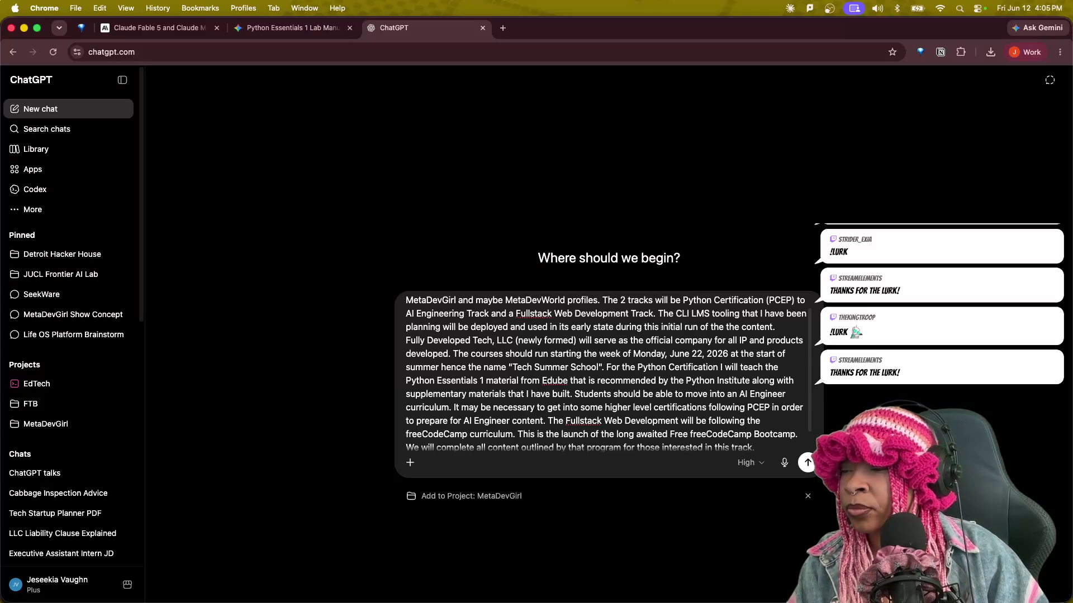
key("shift+Return")
key("shift+Return")
type("AI")
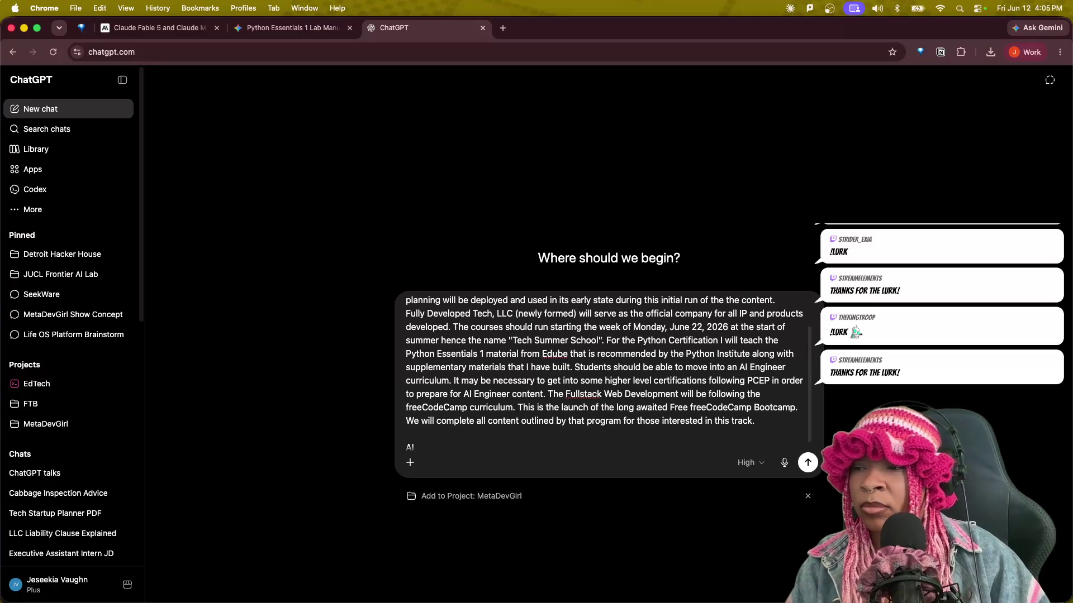
type(" to")
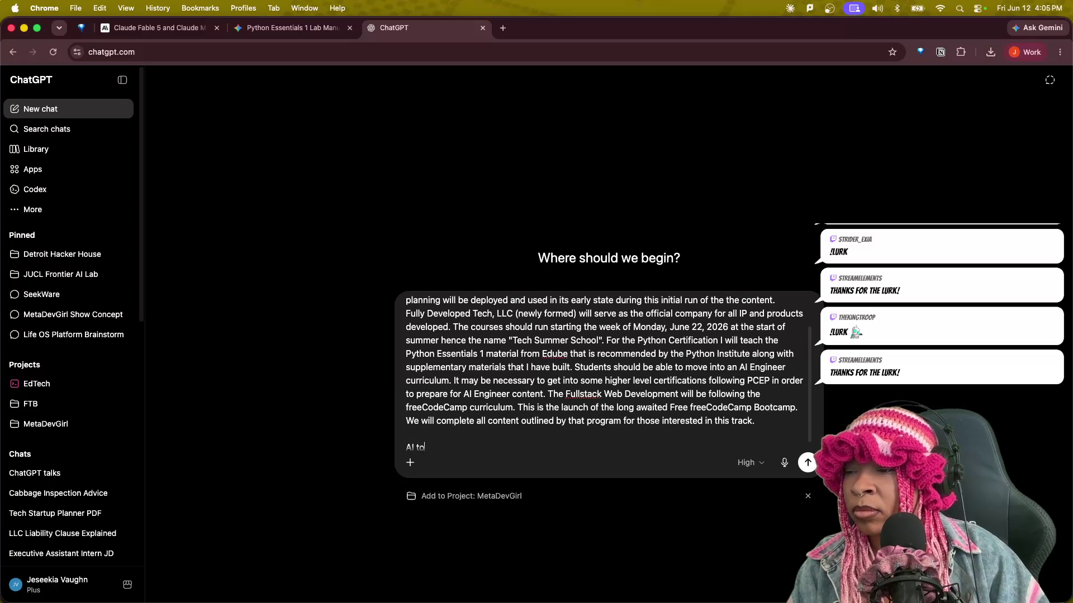
type("ols and star")
type("trat")
type("egies")
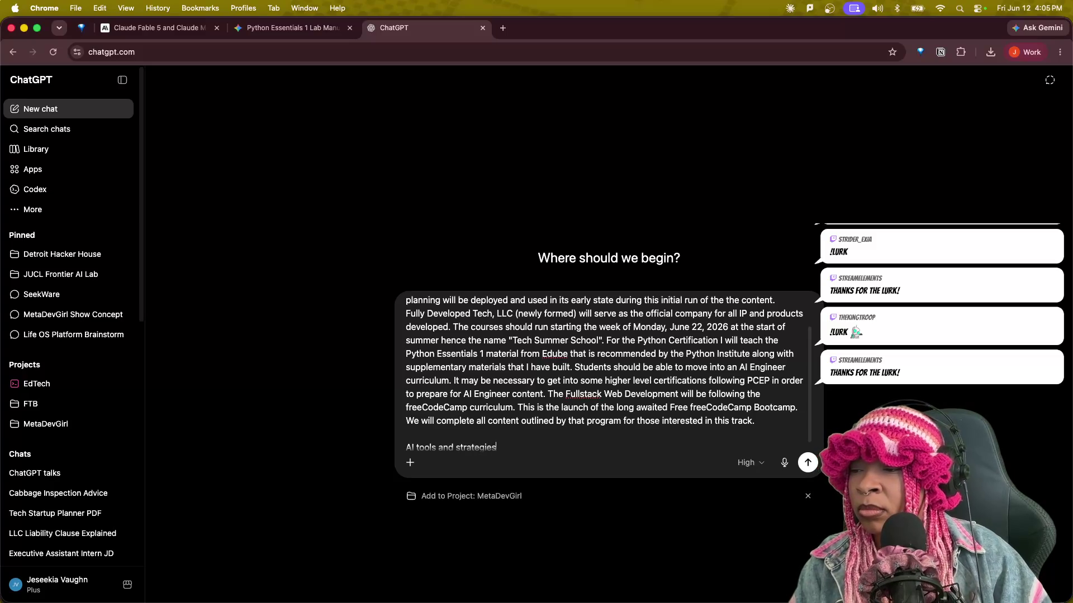
type(" alone with")
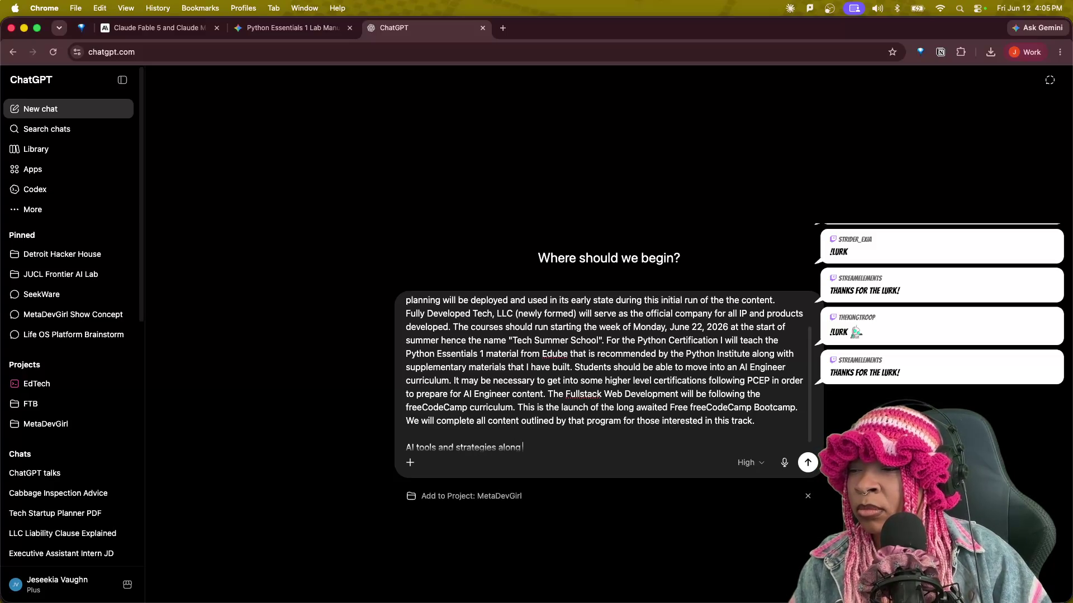
type(" Git")
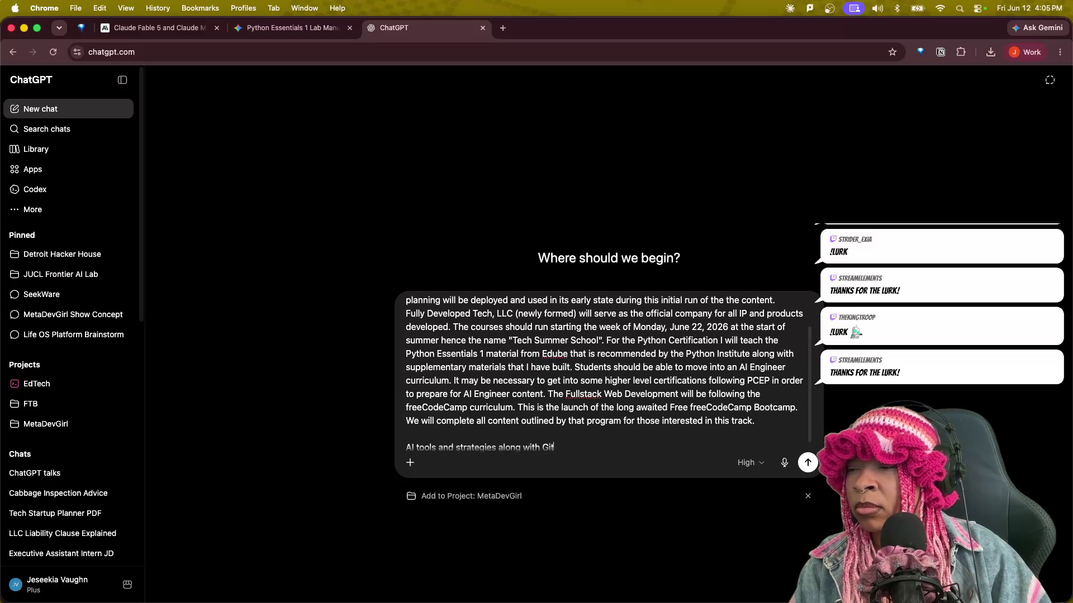
type("/Gioth")
Finish the paragraph saying AI tools, Git/Github and JR role readiness skills fill curriculum gaps.
type("uib")
type("and anyt")
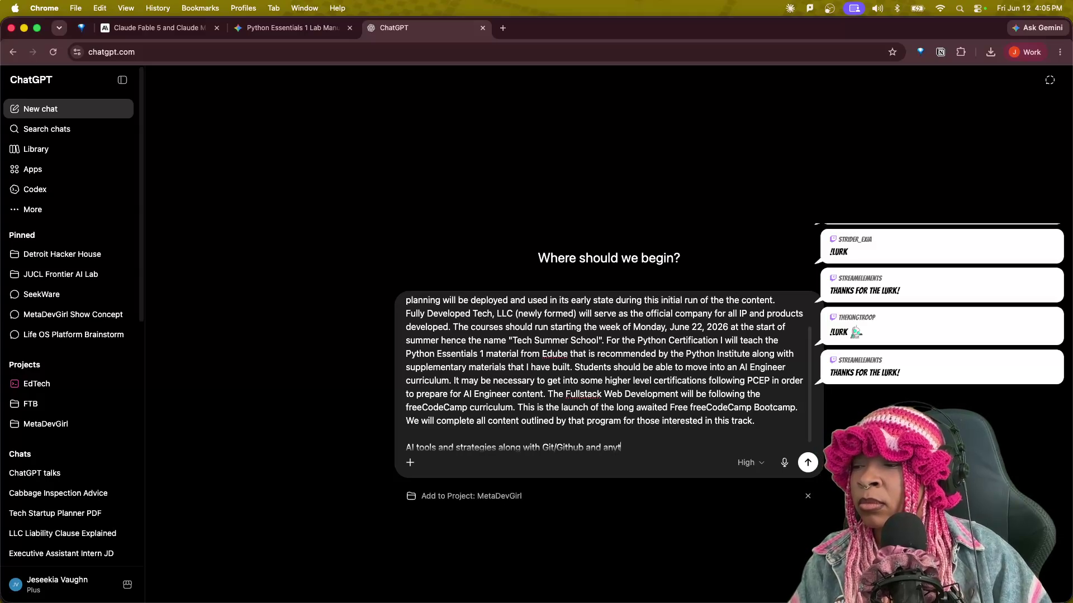
key("BackSpace")
type(" oty")
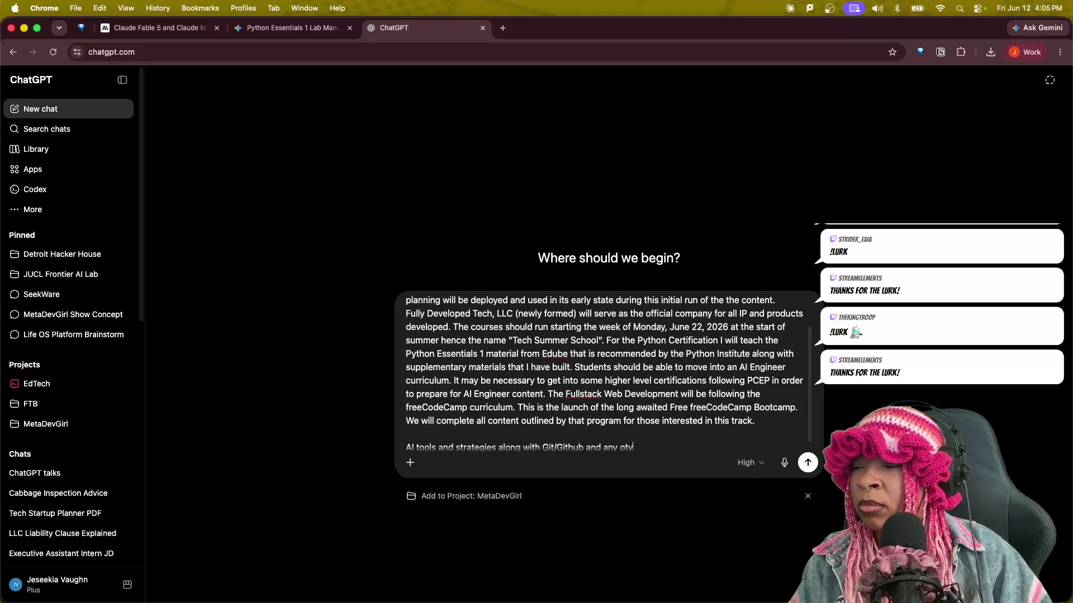
type("herher necessary skills to")
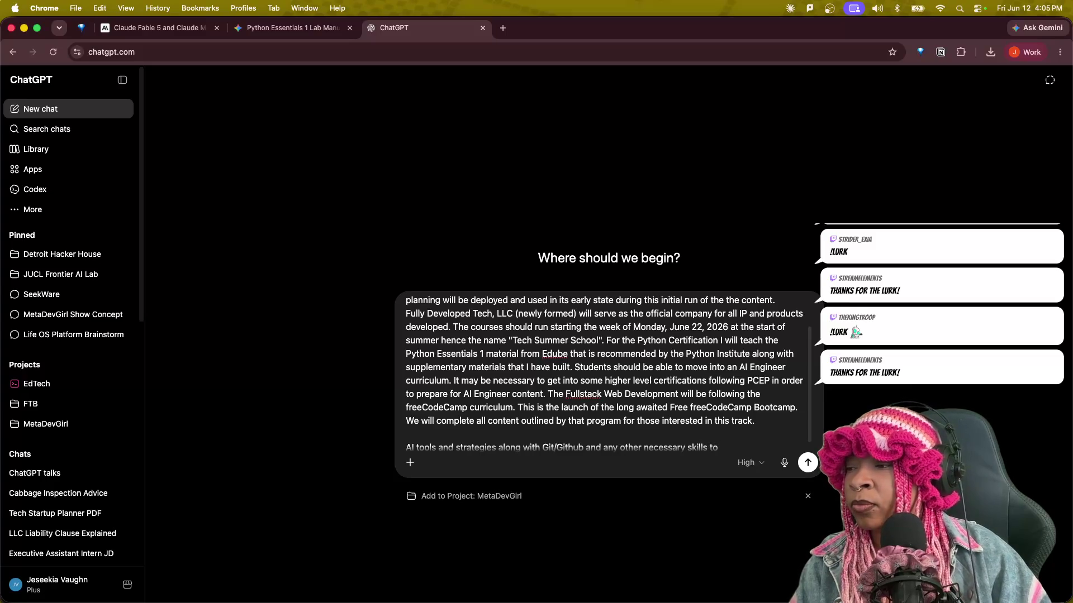
key("BackSpace")
key("BackSpace")
type("for JR role readiness")
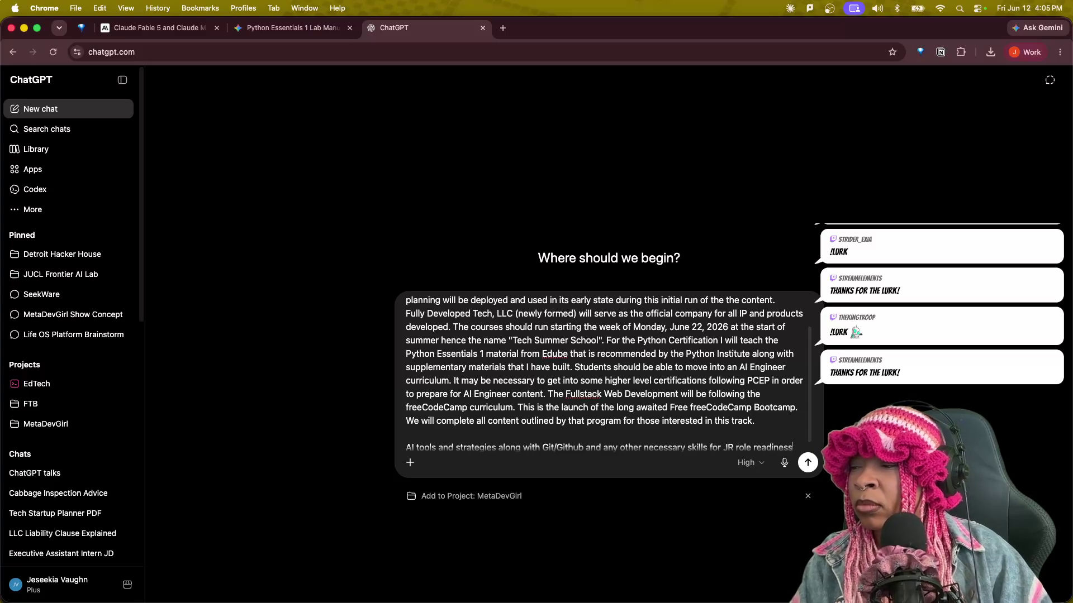
type(" will be developed to fill any gaps that the")
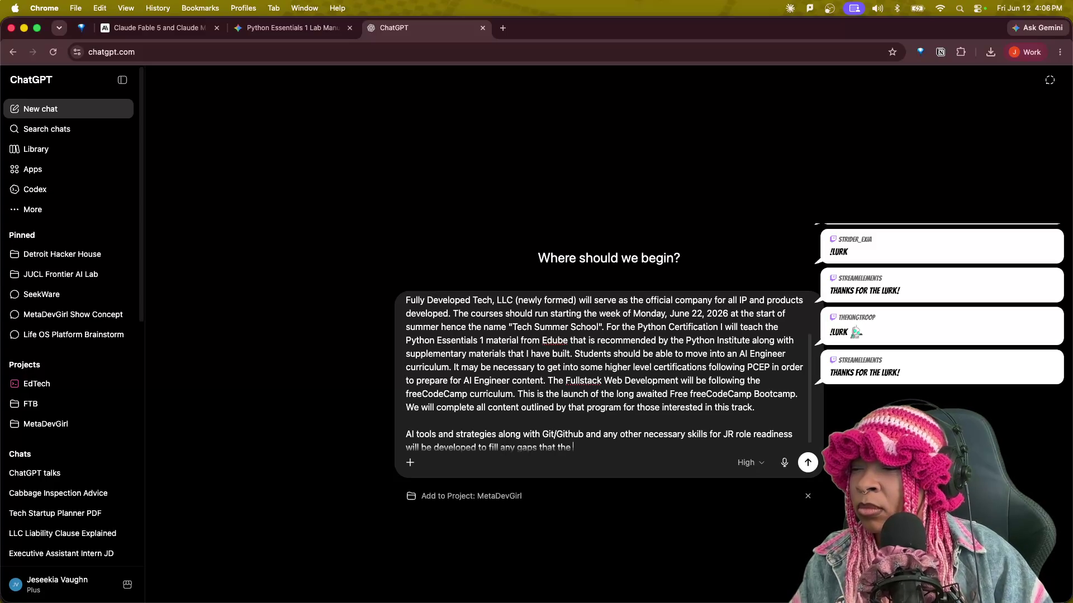
type("ing d")
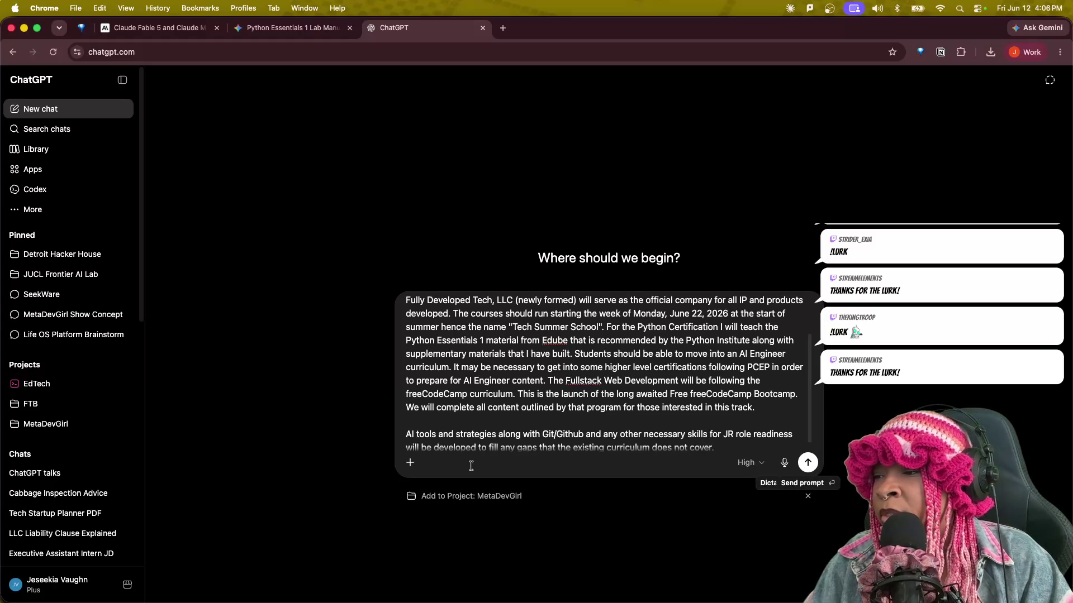
scroll(496, 336, "up", 5)
Keep the High intelligence level and send the Tech Summer School curriculum prompt.
scroll(525, 410, "down", 5)
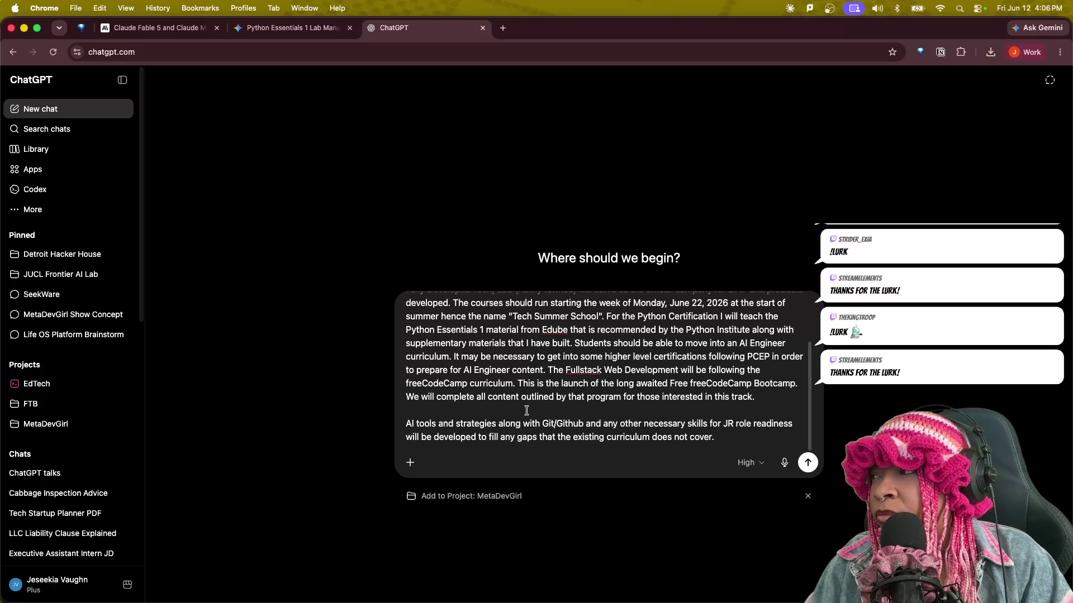
scroll(526, 410, "up", 5)
scroll(526, 411, "down", 5)
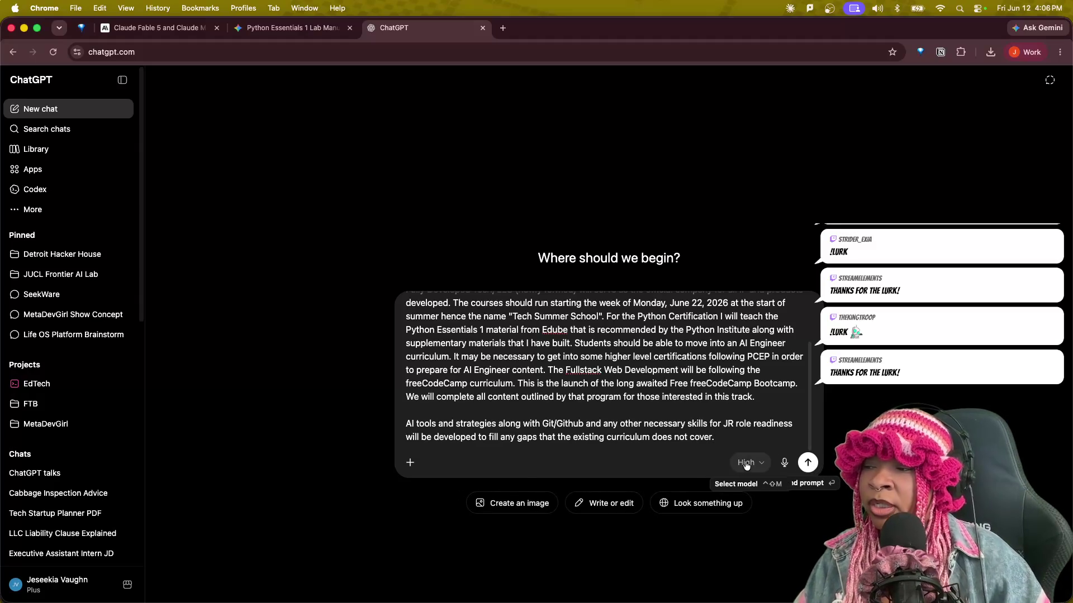
left_click(749, 463)
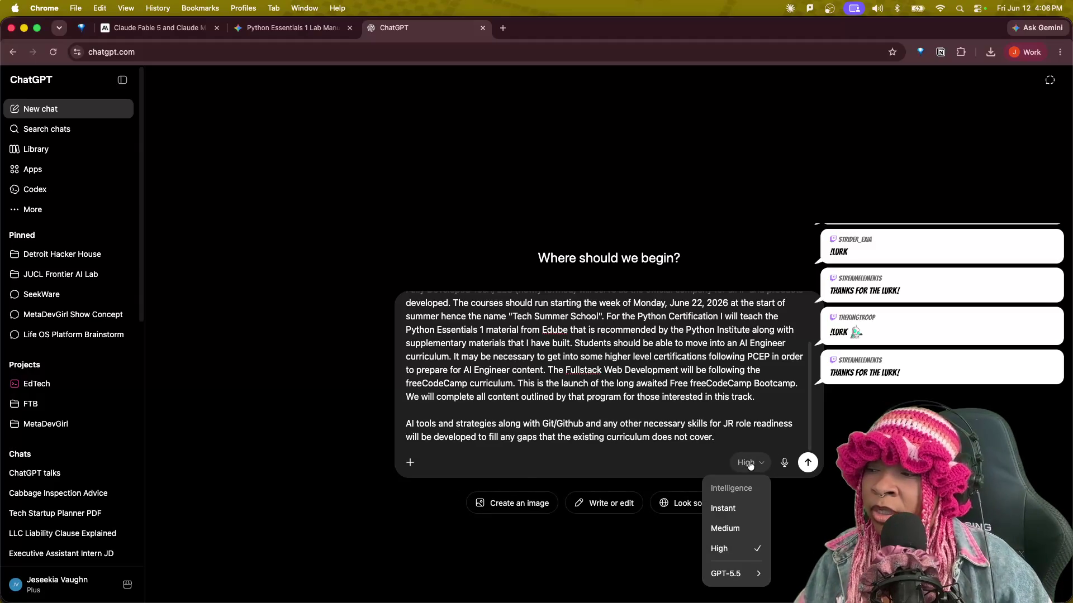
left_click(817, 552)
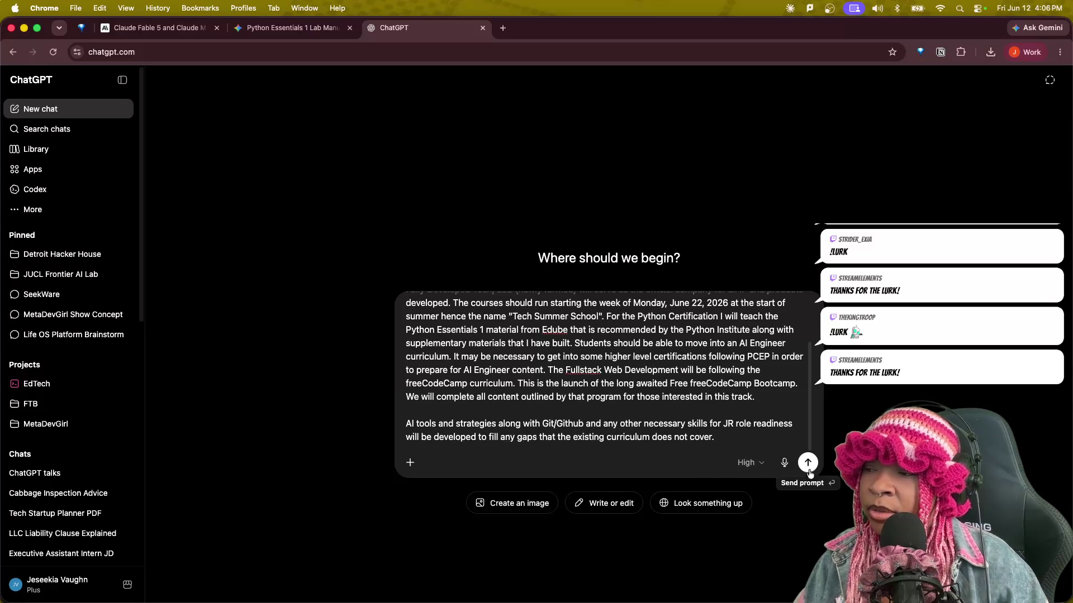
left_click(807, 462)
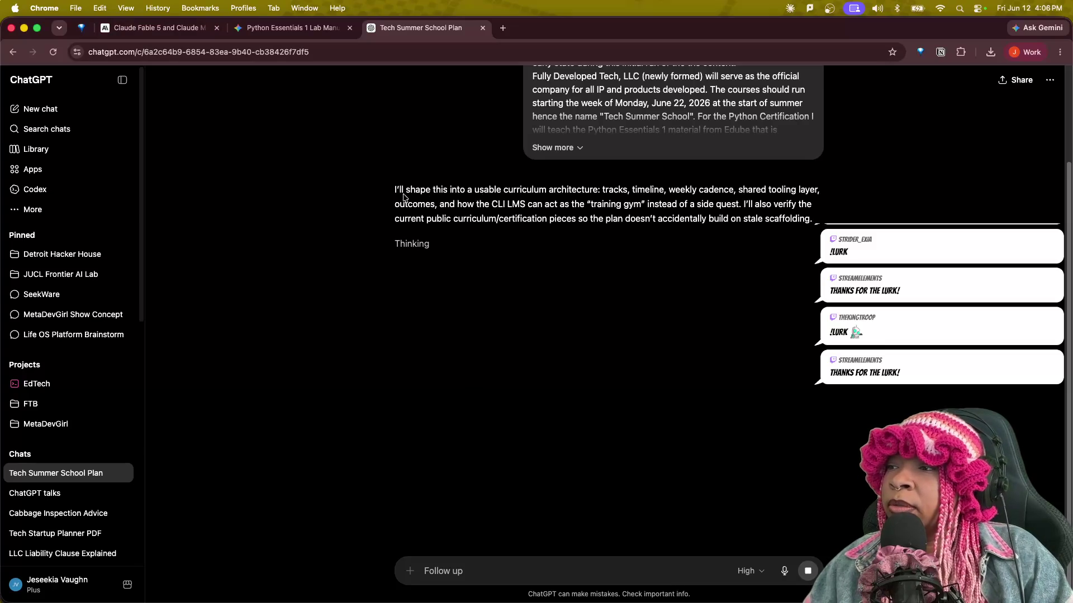
Highlight the reply's opening and CLI LMS training gym passage, and view the thinking-steps Activity log.
left_click_drag(396, 188, 652, 186)
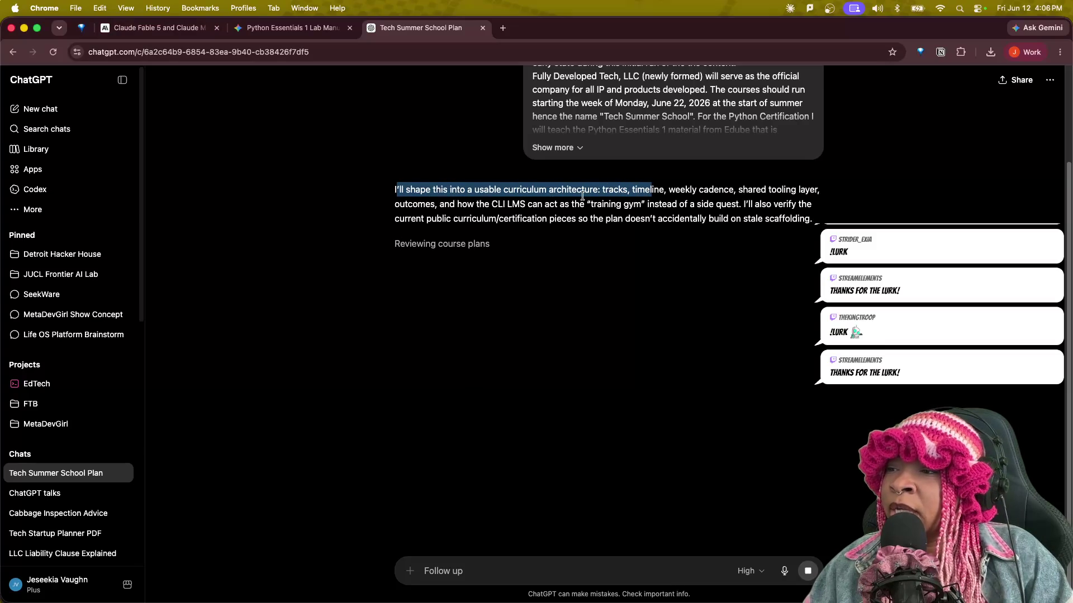
left_click(443, 247)
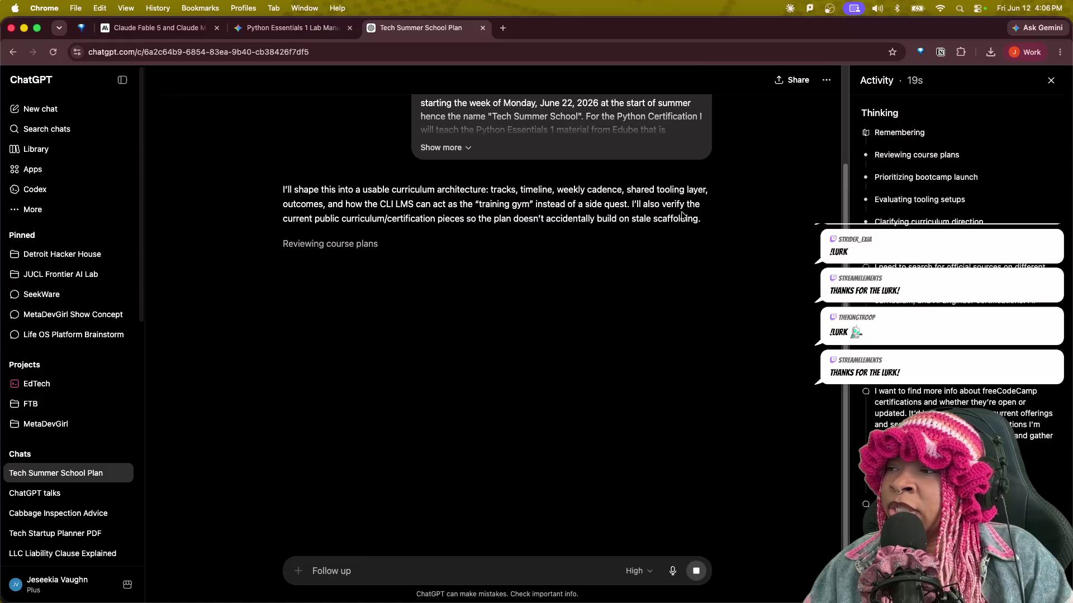
mouse_move(356, 205)
left_mouse_down()
mouse_move(647, 205)
mouse_move(688, 216)
mouse_move(406, 219)
mouse_move(699, 230)
left_mouse_up()
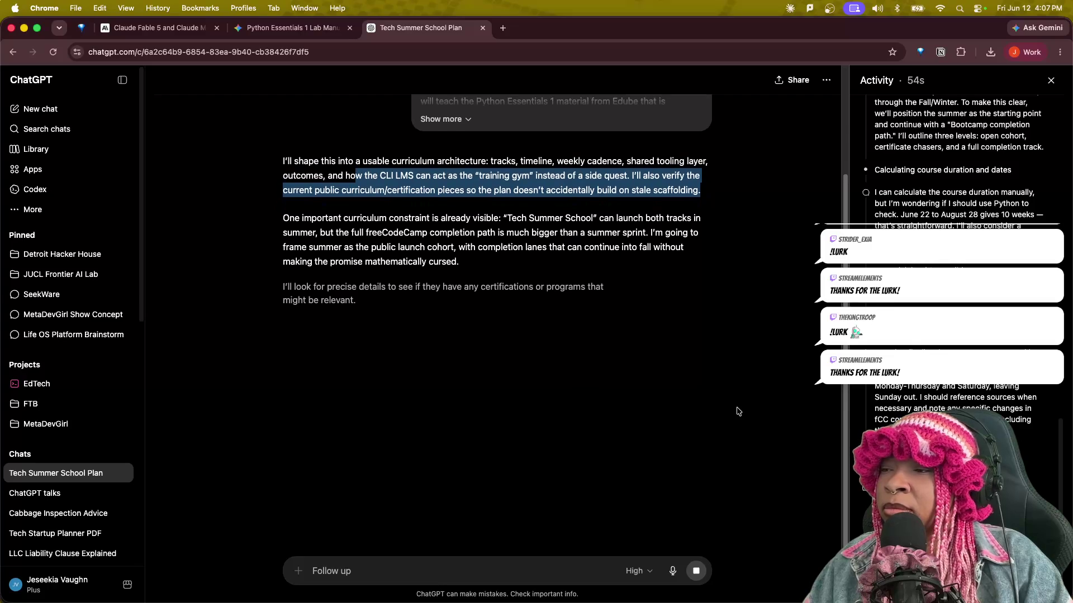
scroll(671, 405, "up", 3)
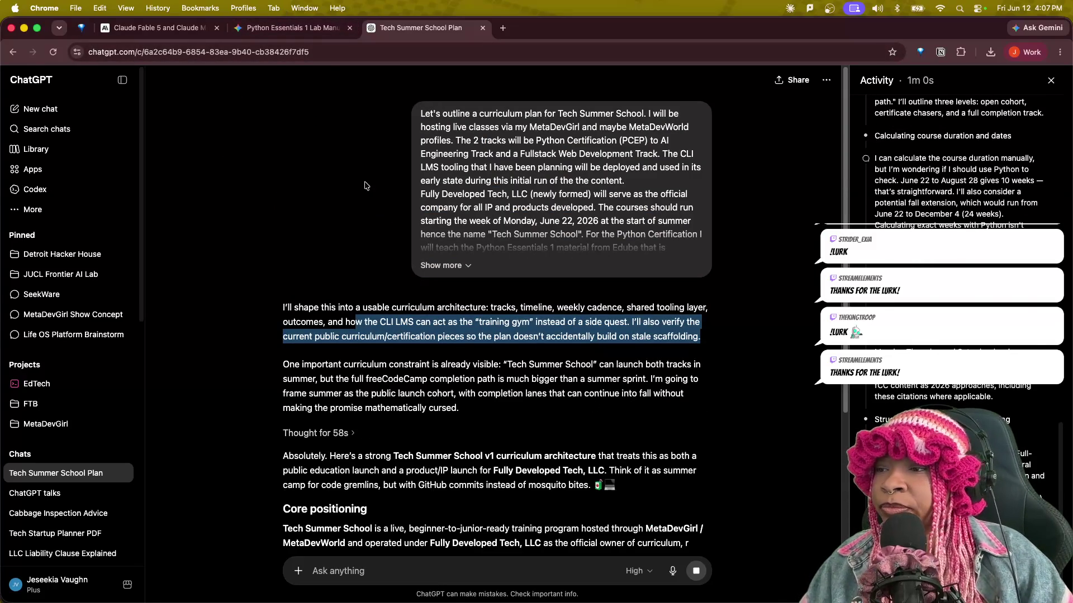
Highlight the Core positioning lines on the June 22, 2026 launch, Python Essentials 1, PCEP and Python bridging.
scroll(456, 398, "down", 6)
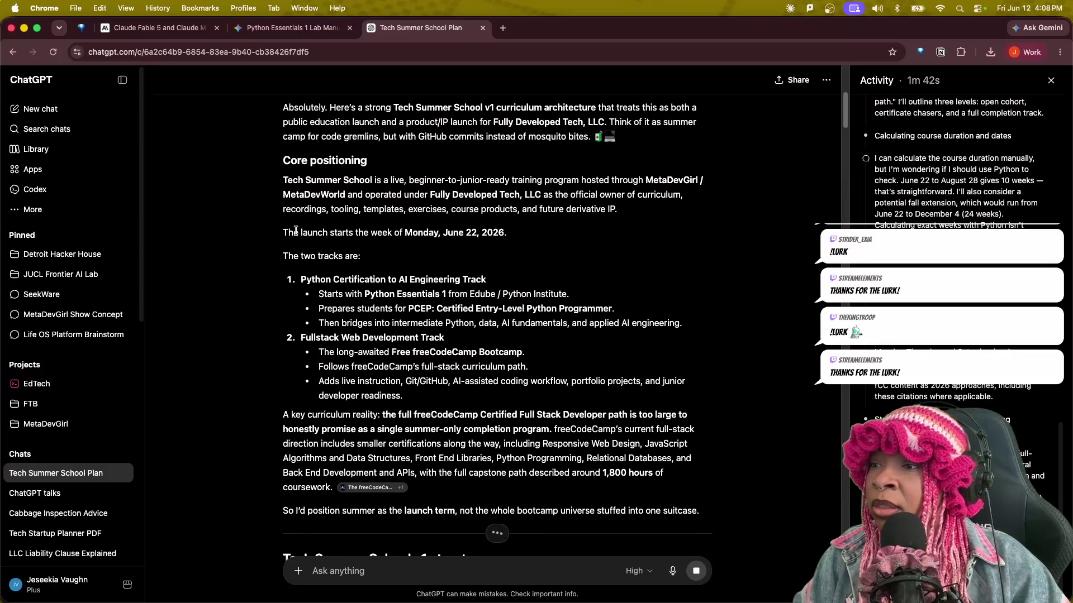
mouse_move(284, 232)
left_mouse_down()
mouse_move(322, 236)
mouse_move(498, 387)
left_mouse_up()
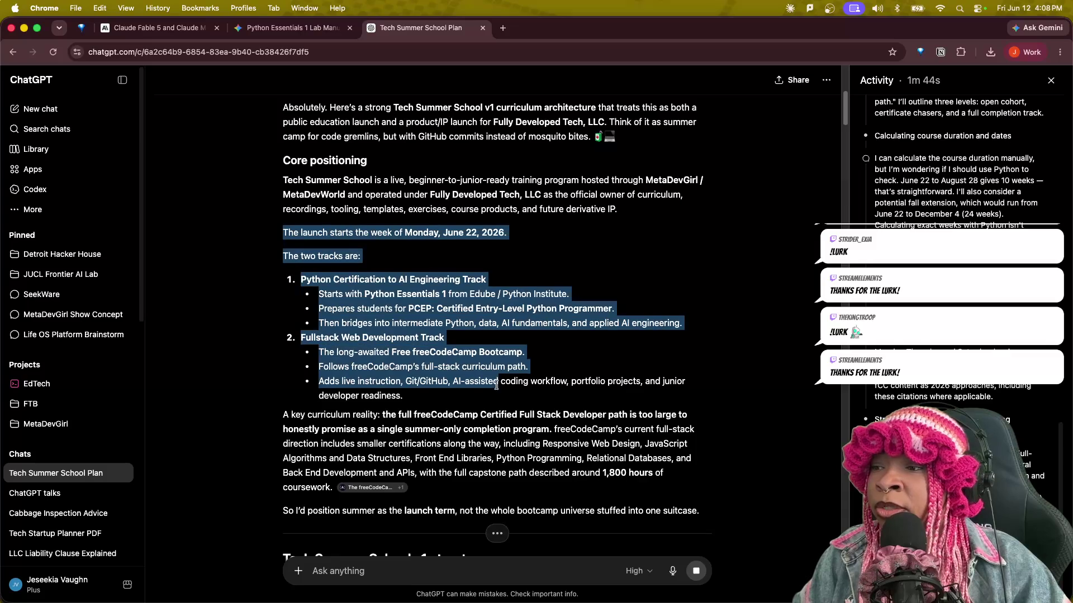
left_click(438, 402)
left_click_drag(284, 233, 439, 249)
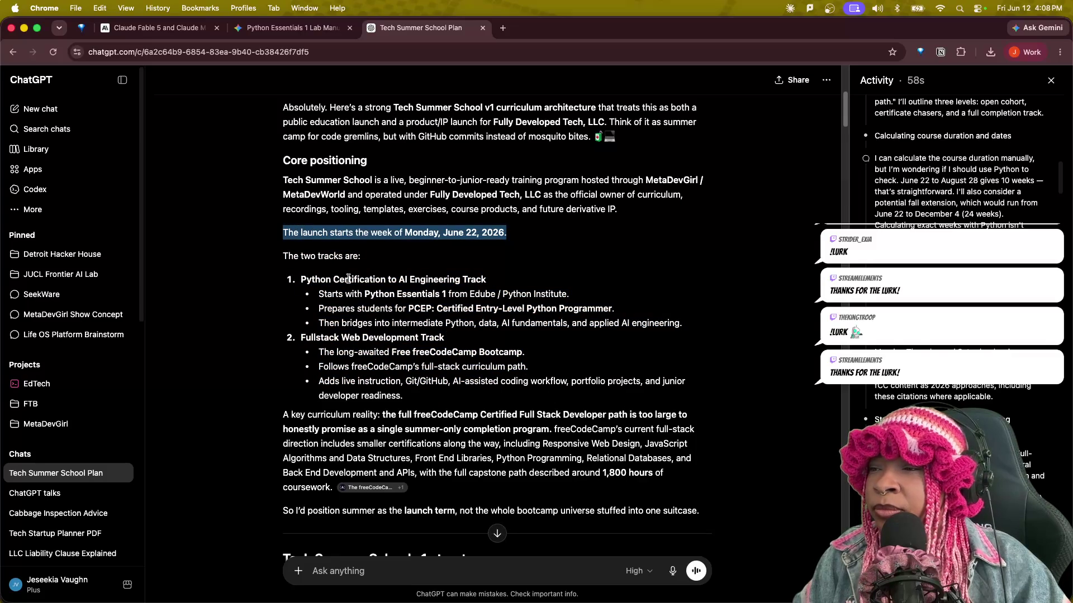
left_click_drag(323, 292, 582, 303)
left_click_drag(313, 306, 627, 313)
left_click_drag(316, 323, 676, 338)
left_click(328, 361)
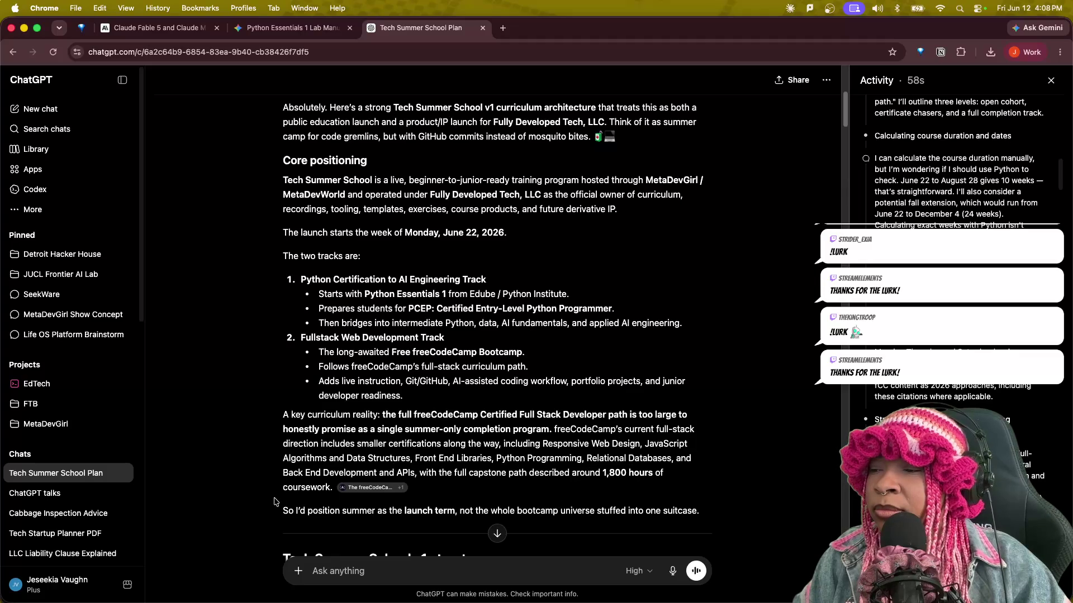
Scroll through the reply to read the 10-week June 22–August 30, 2026 program model and Monday–Sunday cadence table.
scroll(301, 495, "down", 2)
scroll(301, 497, "down", 3)
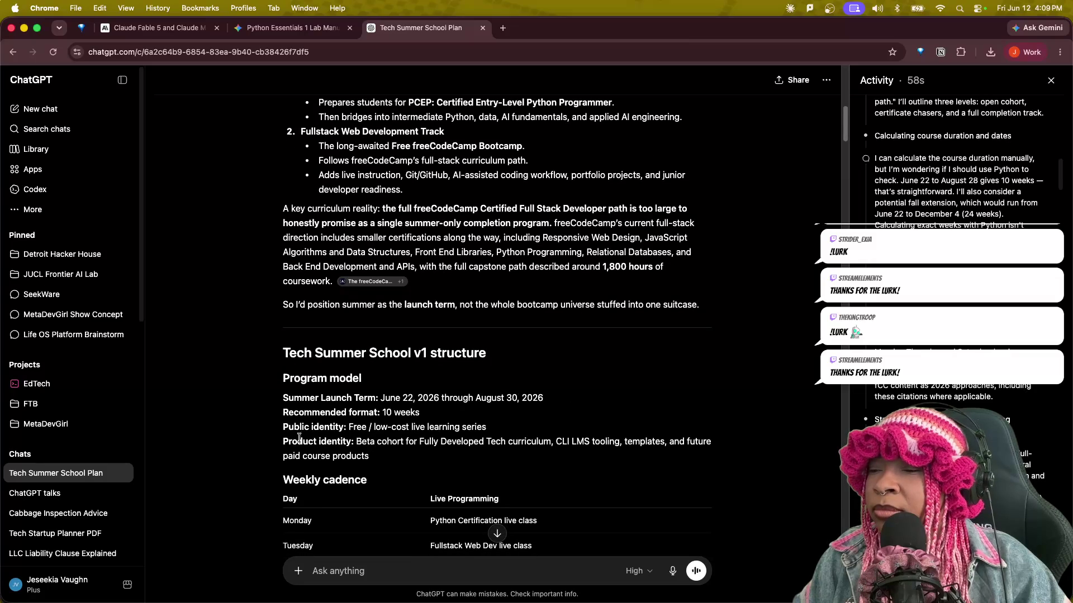
scroll(269, 415, "down", 1)
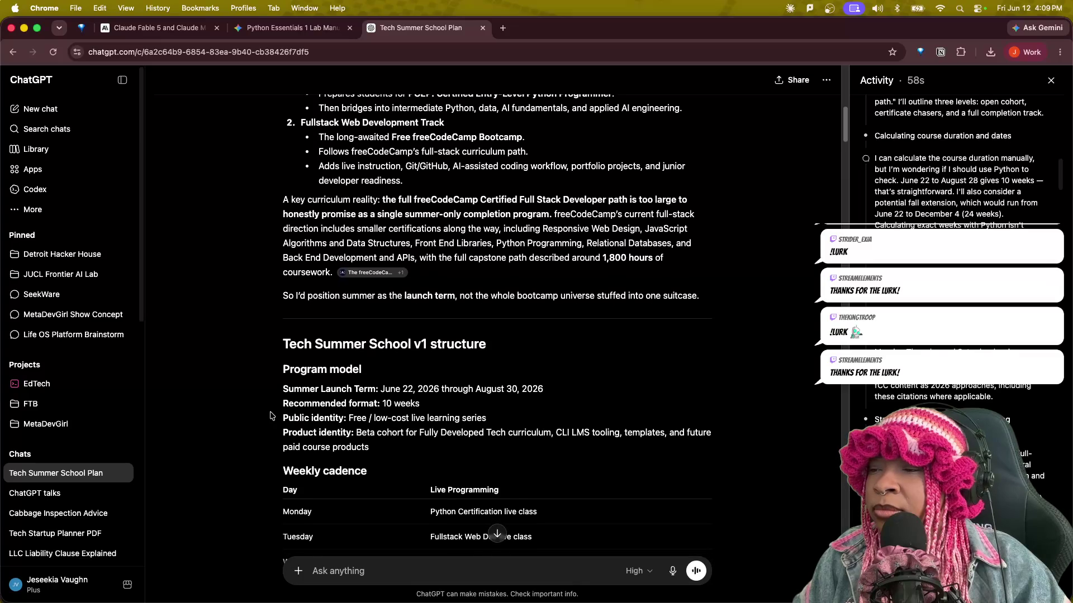
scroll(270, 416, "down", 3)
scroll(272, 416, "down", 1)
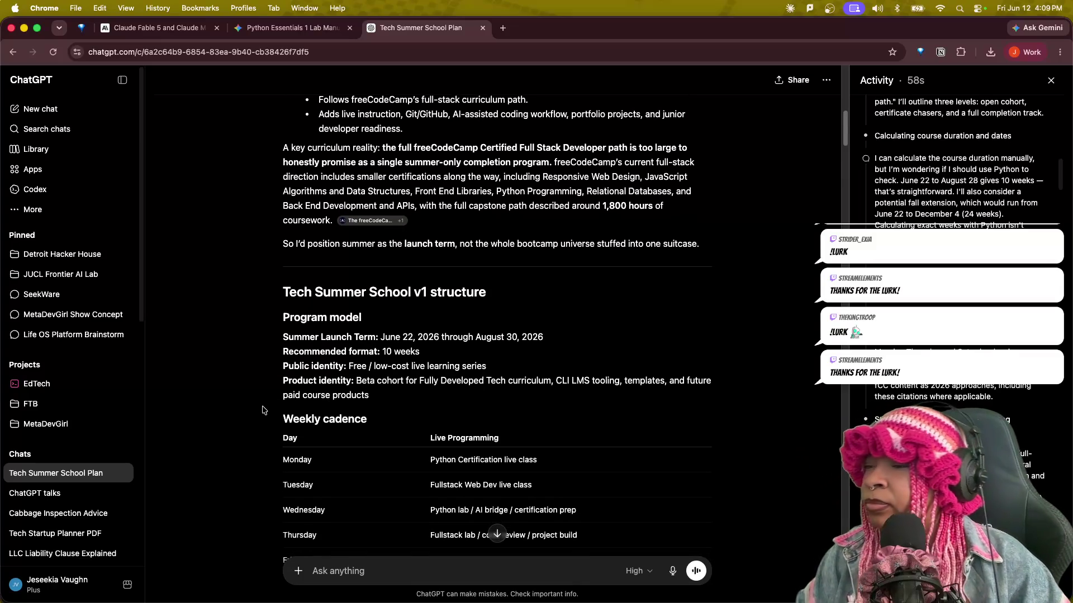
scroll(263, 409, "down", 5)
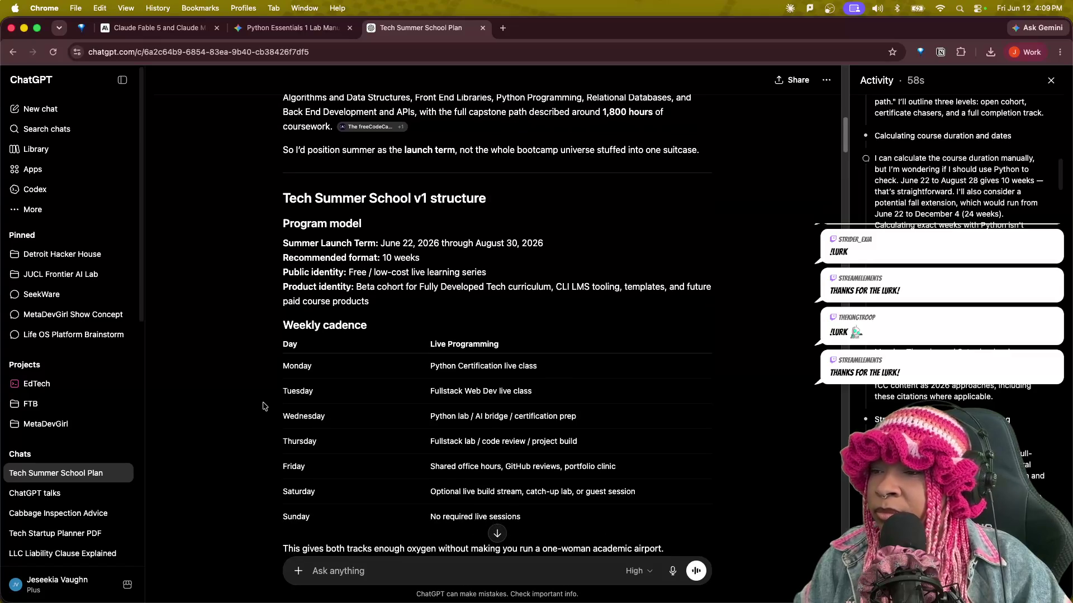
scroll(263, 406, "down", 1)
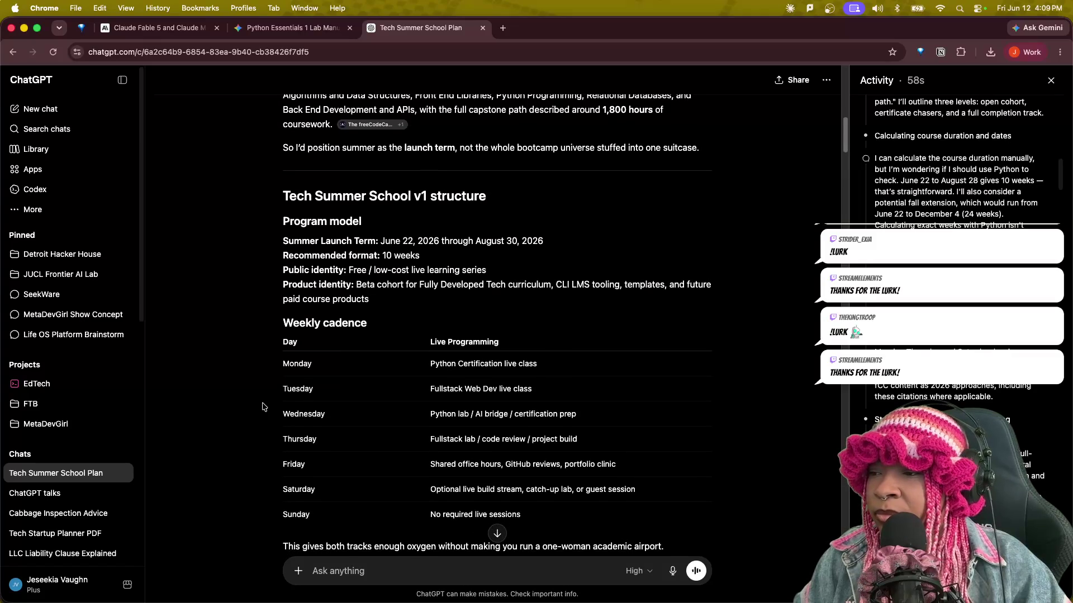
scroll(262, 407, "down", 1)
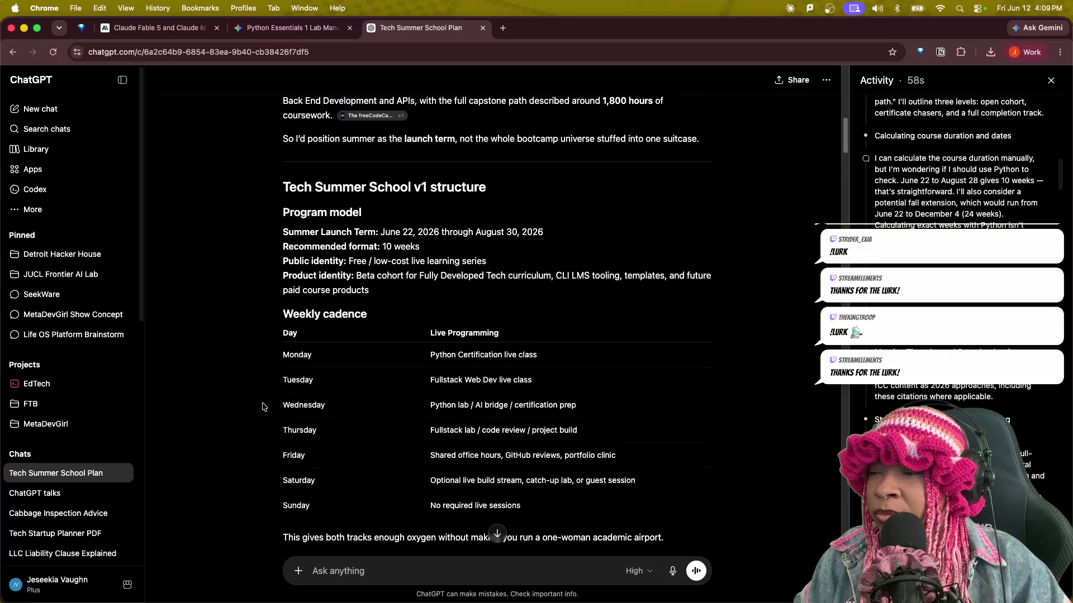
scroll(263, 407, "down", 1)
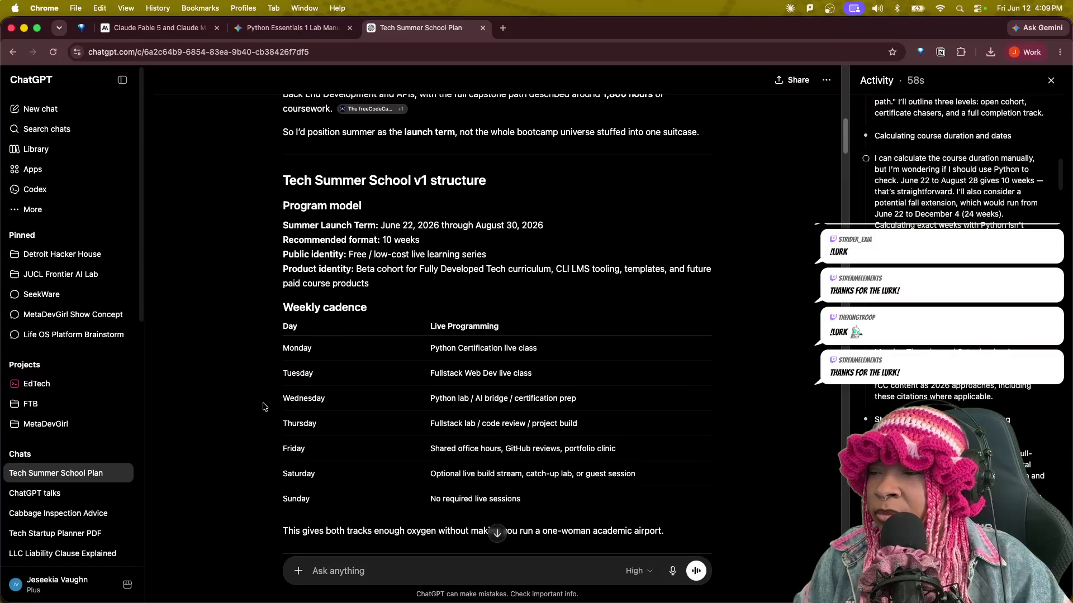
scroll(263, 407, "down", 1)
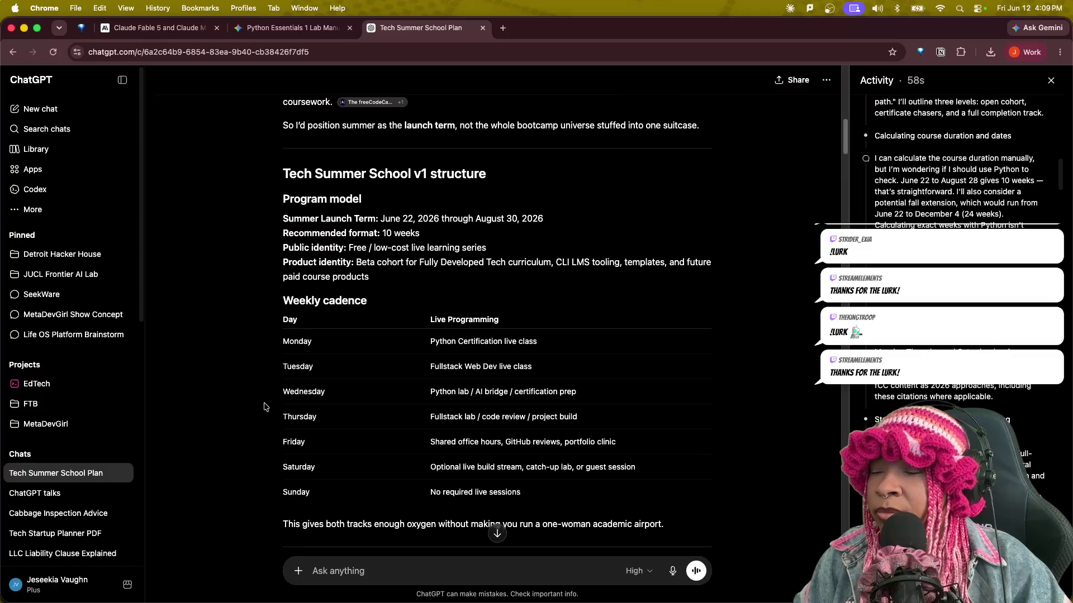
scroll(264, 408, "down", 1)
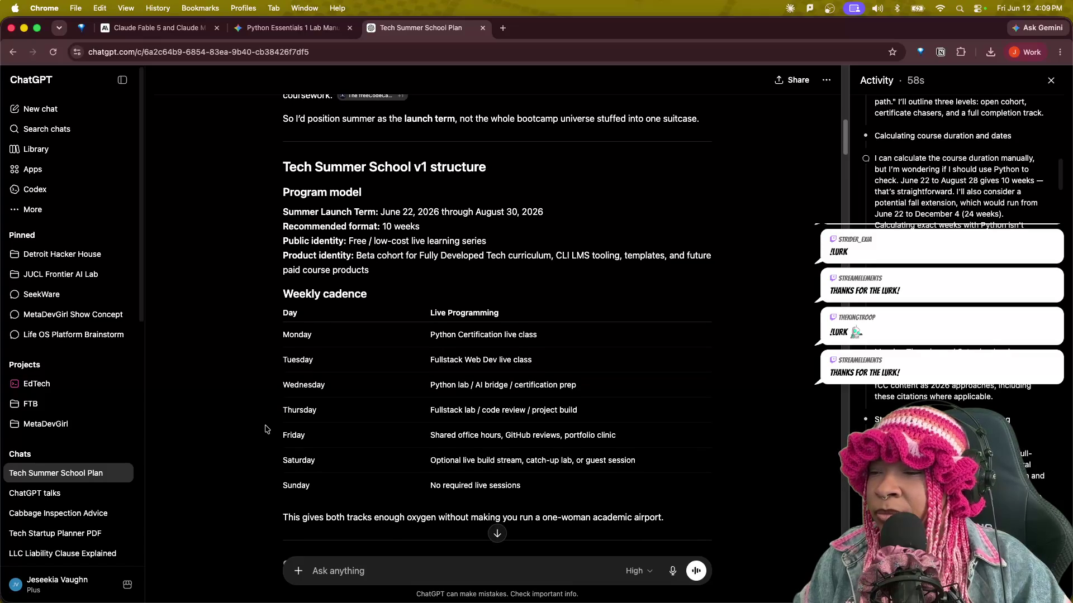
scroll(267, 428, "down", 1)
scroll(267, 428, "down", 1)
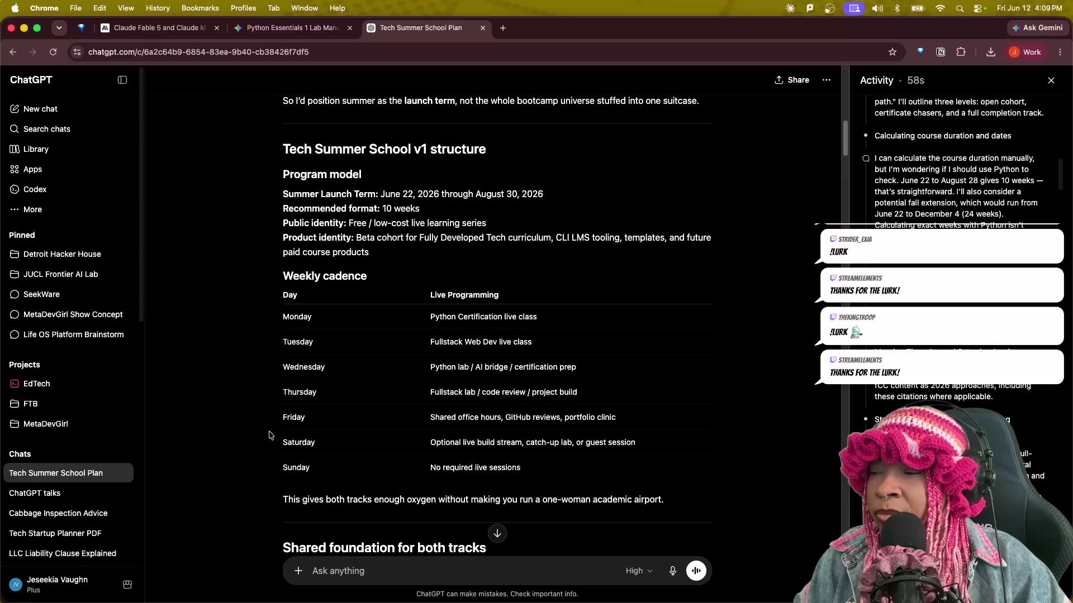